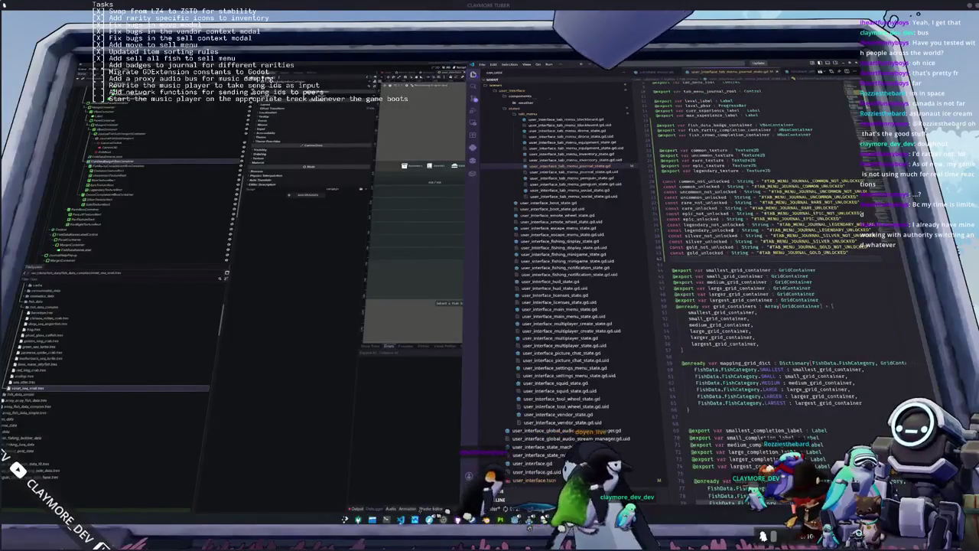
Append _str to every 'unlocked' constant name and tab-align their String annotations.
double_click(699, 219)
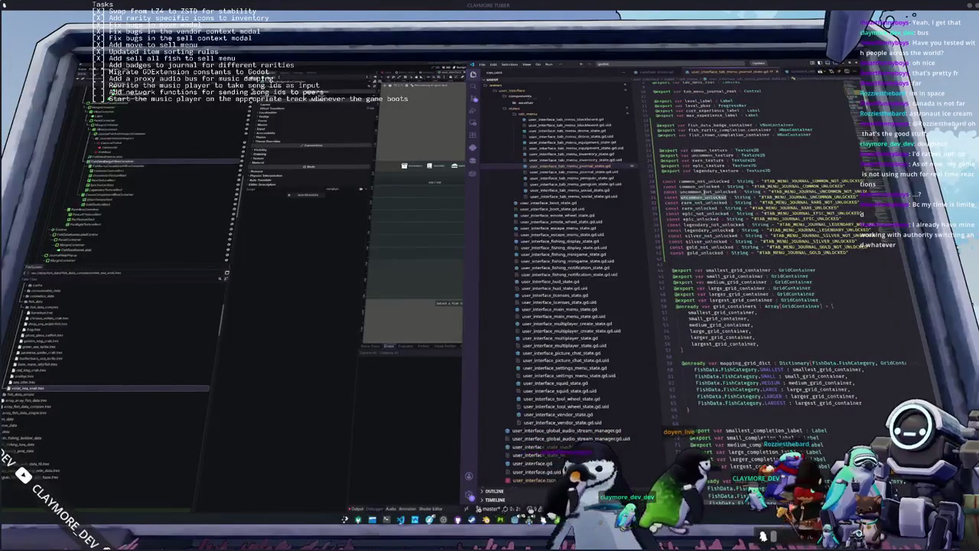
key(ctrl+shift+l)
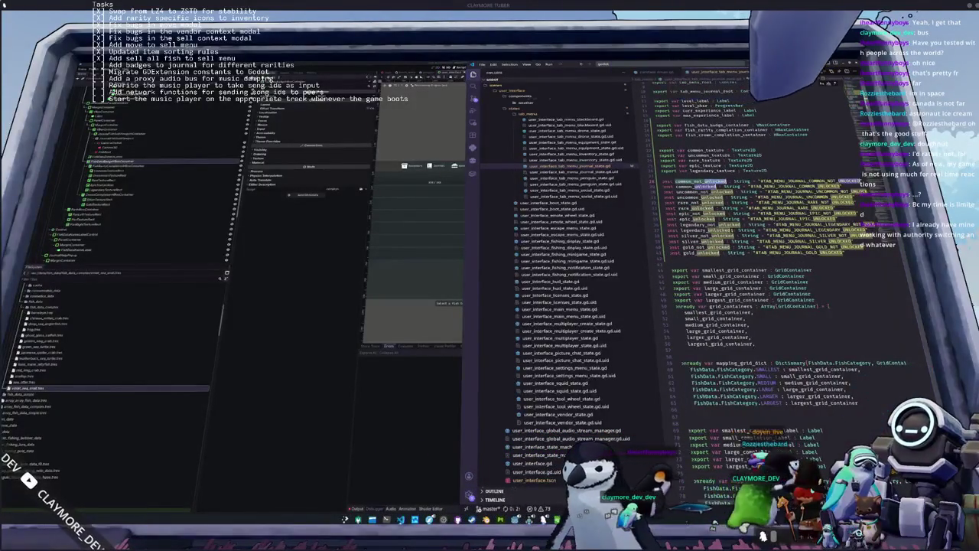
key(Right)
key(ctrl+shift+Right)
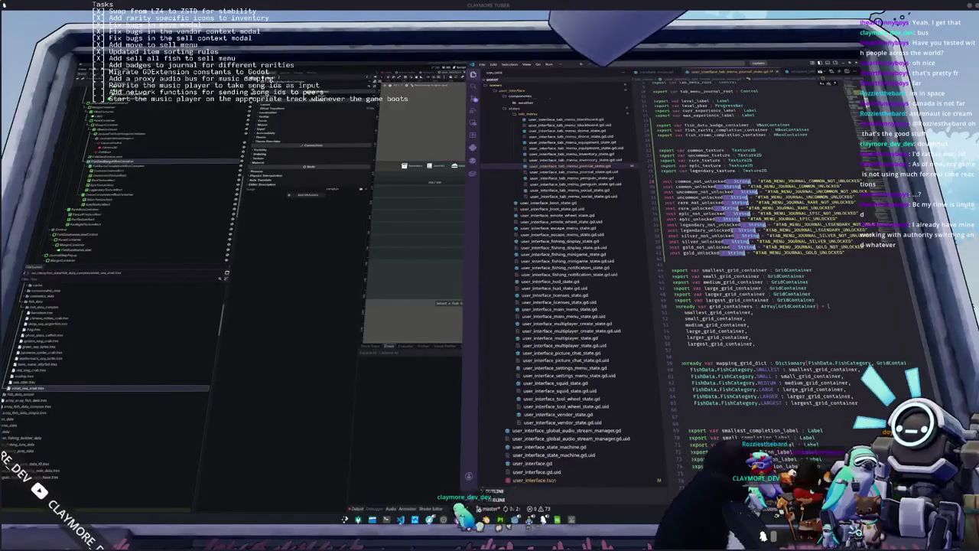
key(Left)
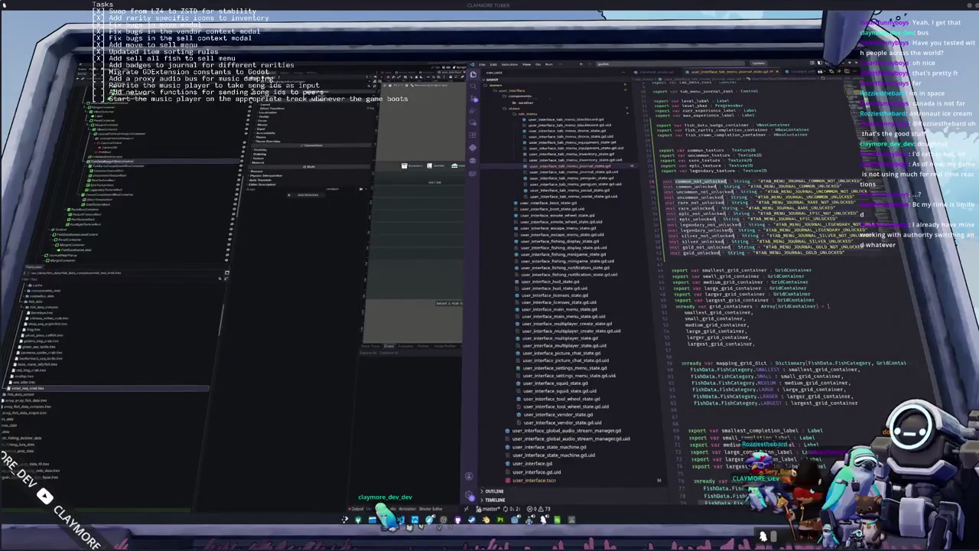
text(_str)
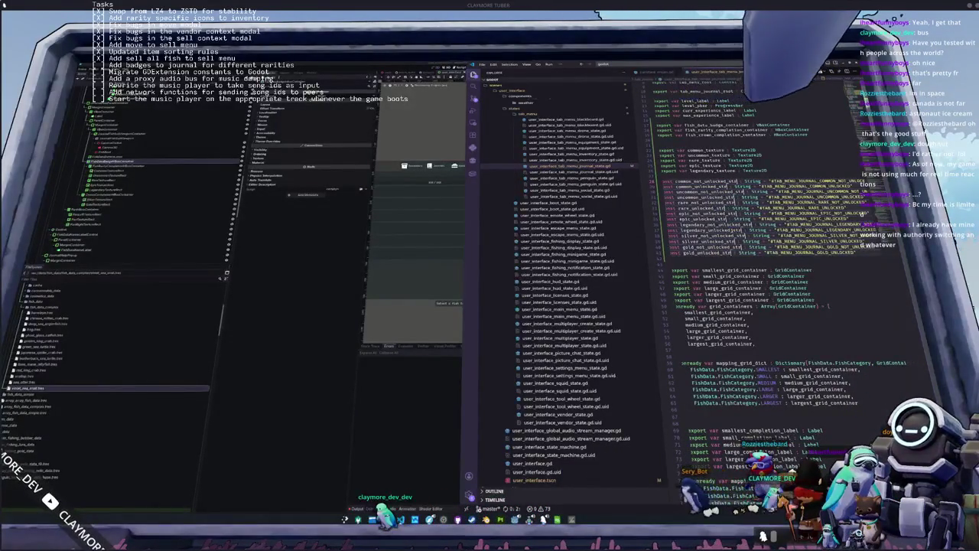
key(Tab)
key(Tab)
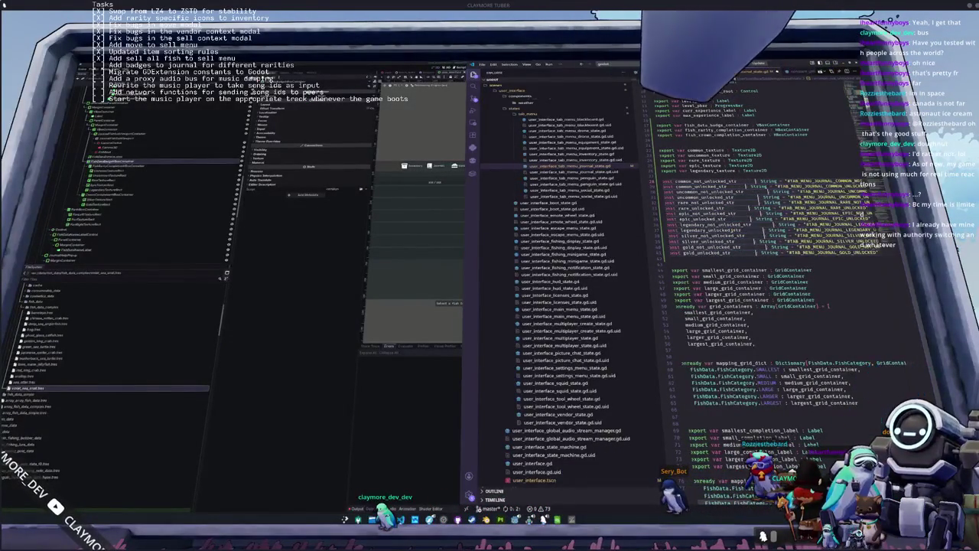
key(Escape)
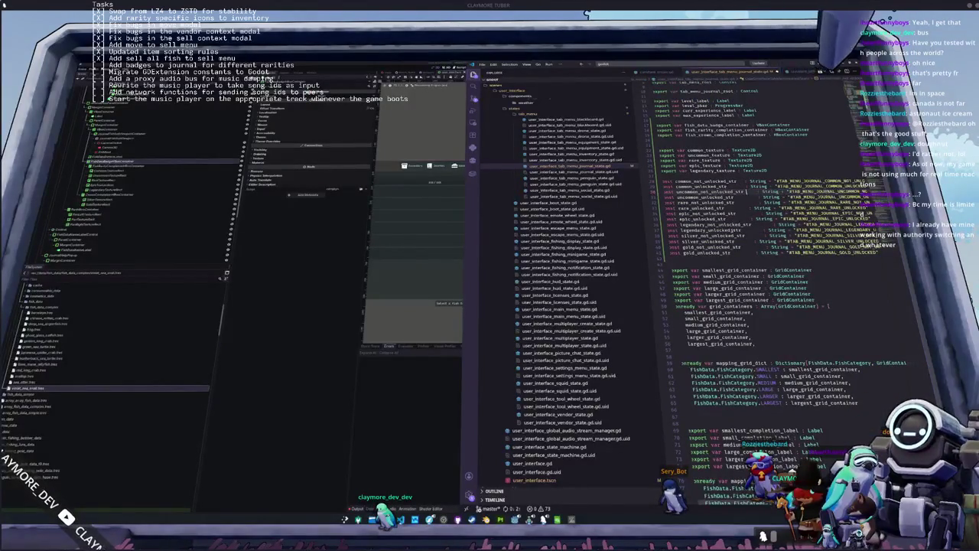
Indent the remaining String annotations, such as gold_not_unlocked_str, into one column and select the constant block.
click(750, 212)
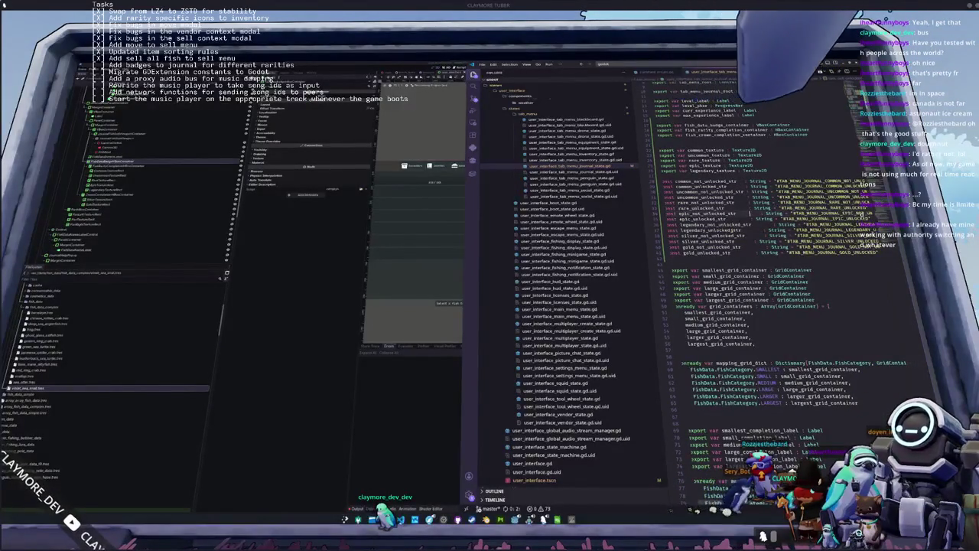
key(Down)
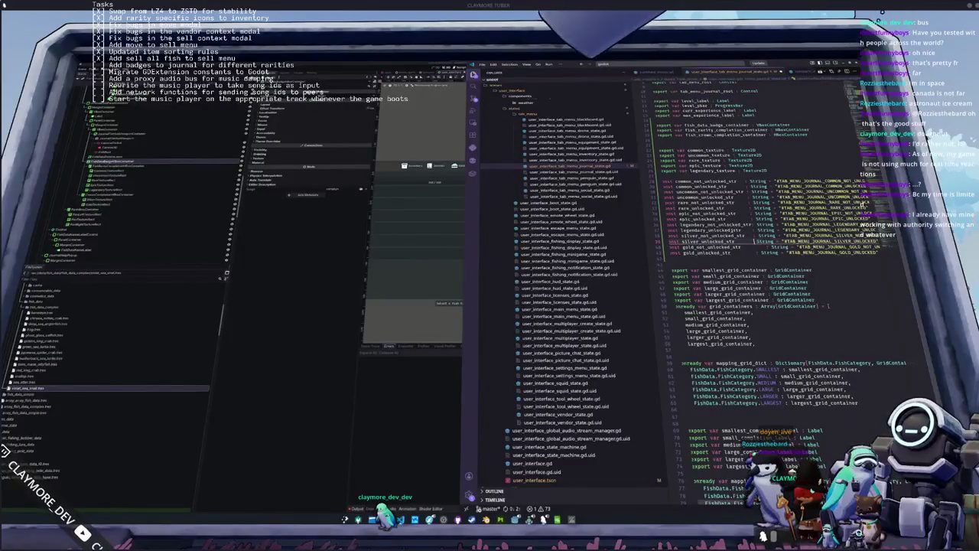
key(Down)
key(Tab)
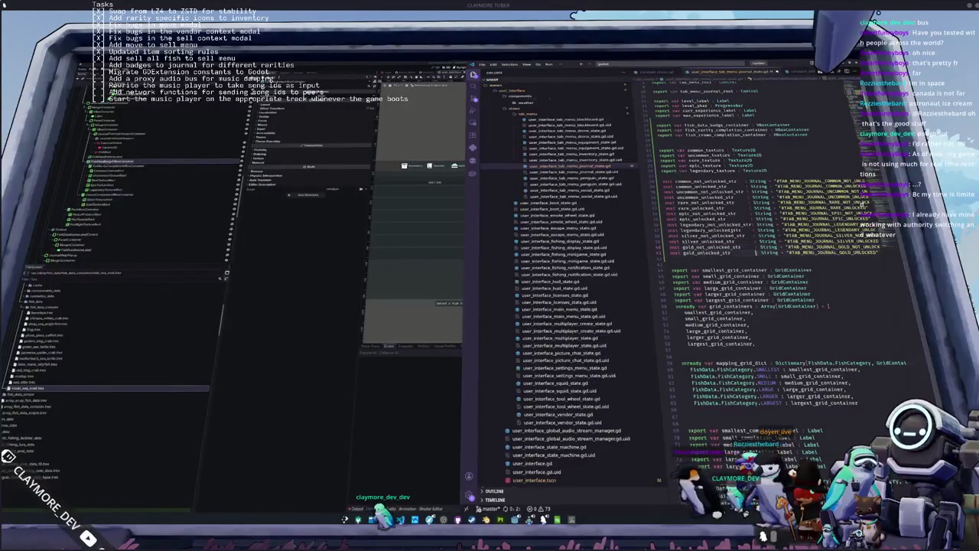
key(Tab)
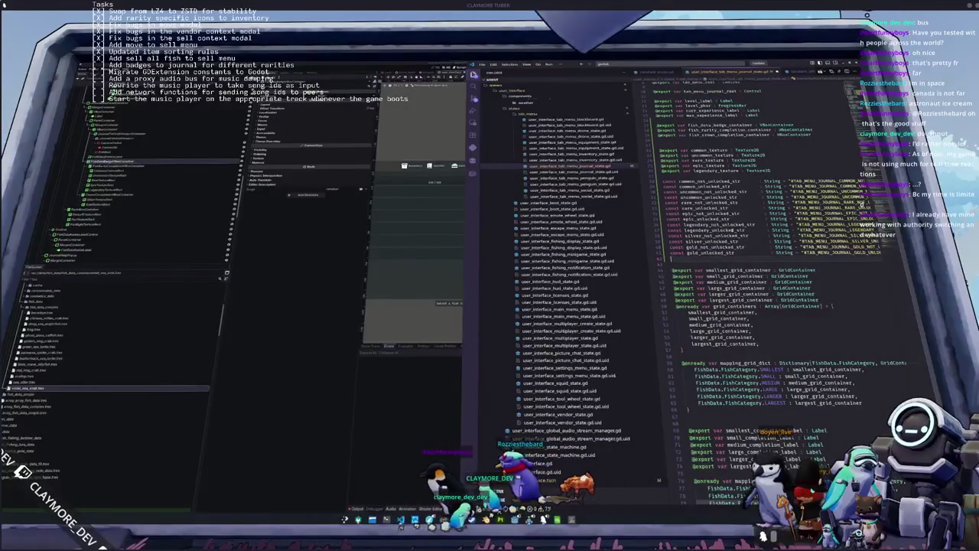
key(Down)
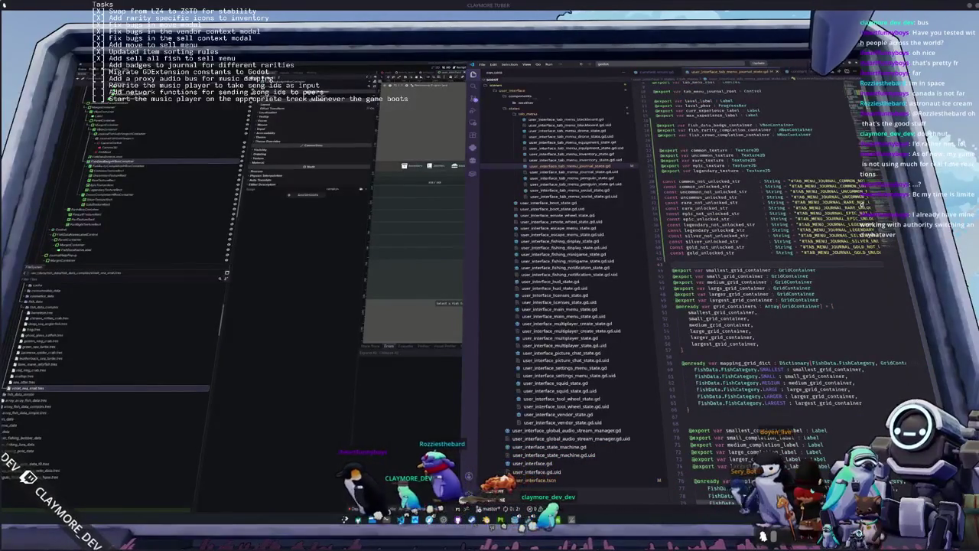
key(shift+Up)
key(shift+Up)
key(shift+Up)
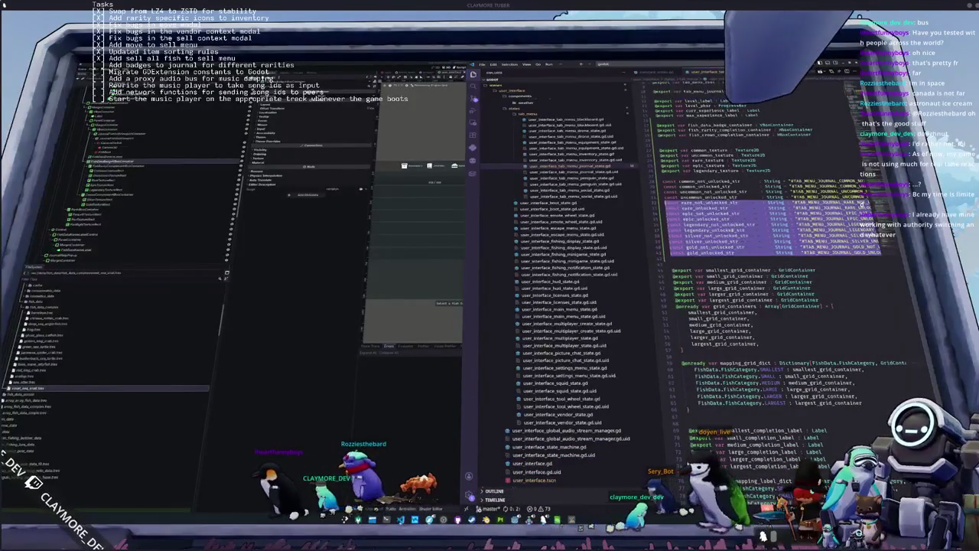
Move the *_unlocked_str constants directly below class_name, removing the leftover blank line.
key(BackSpace)
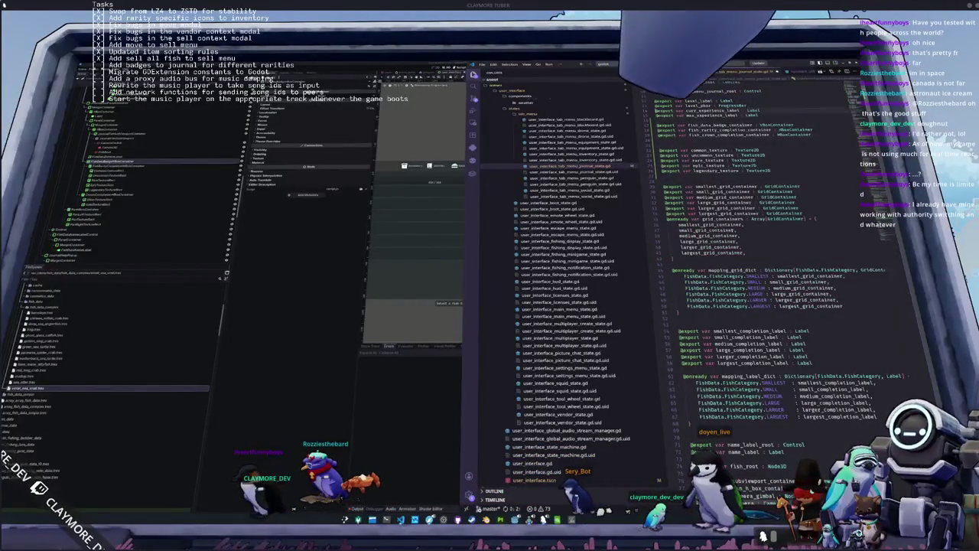
scroll(735, 252, up, 2)
key(ctrl+z)
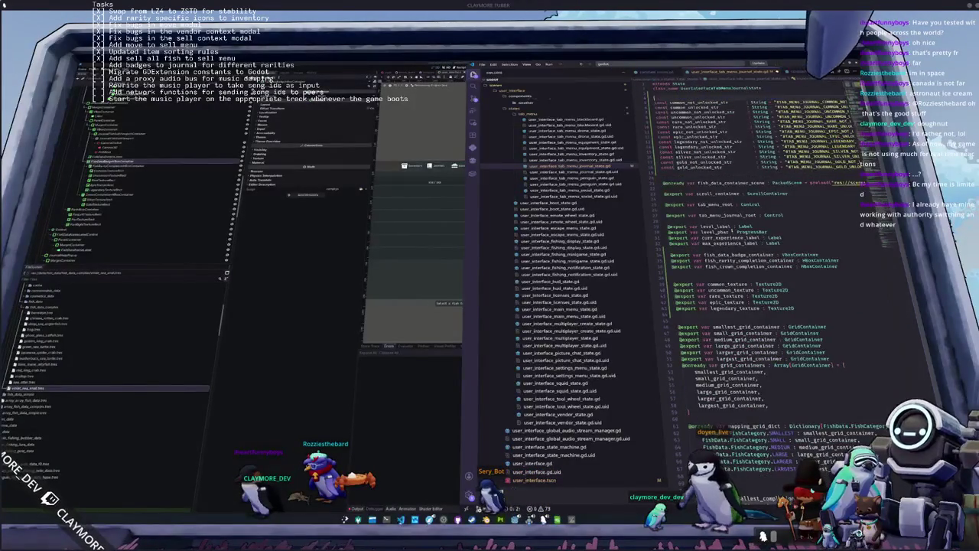
key(ctrl+z)
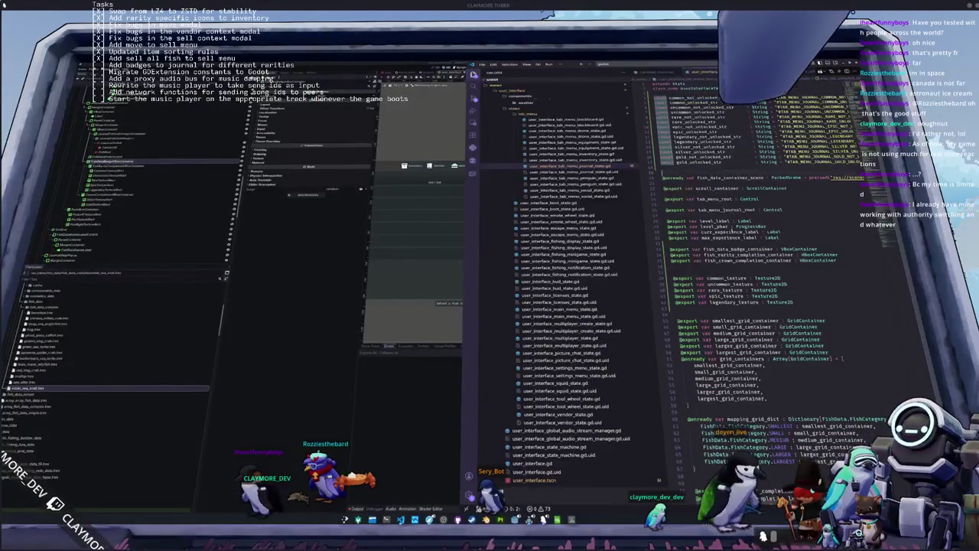
scroll(733, 230, down, 10)
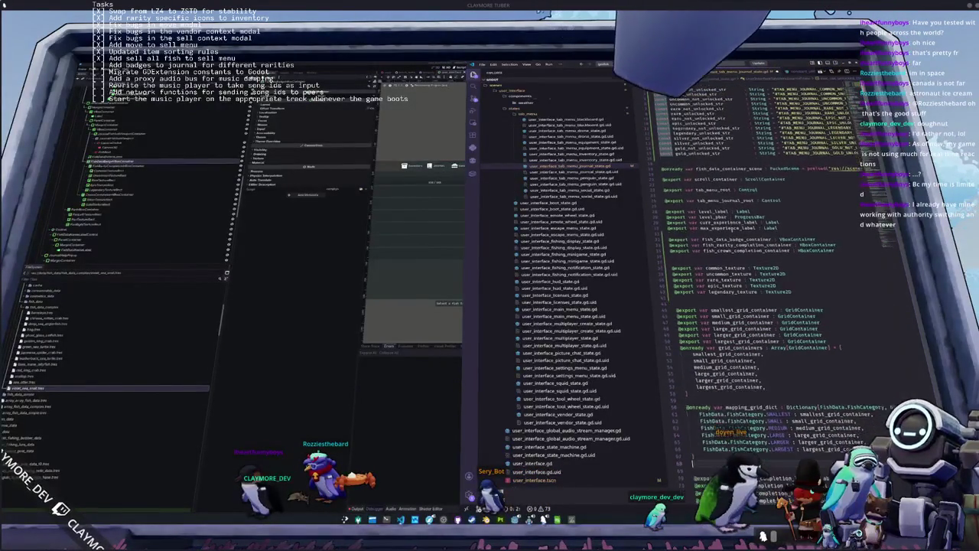
Insert a blank line between _clear_selected_fish_data_container and func _tween_in().
scroll(732, 268, down, 14)
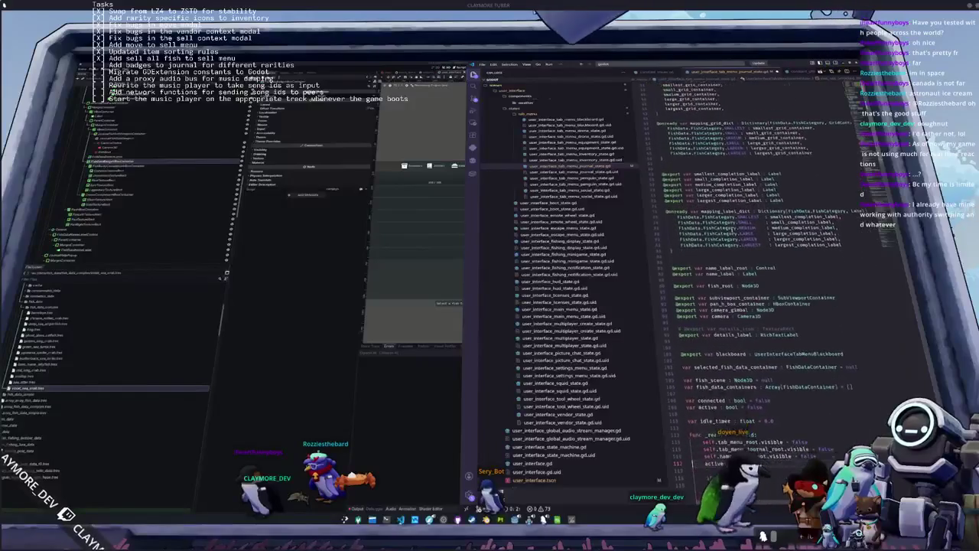
scroll(732, 231, down, 7)
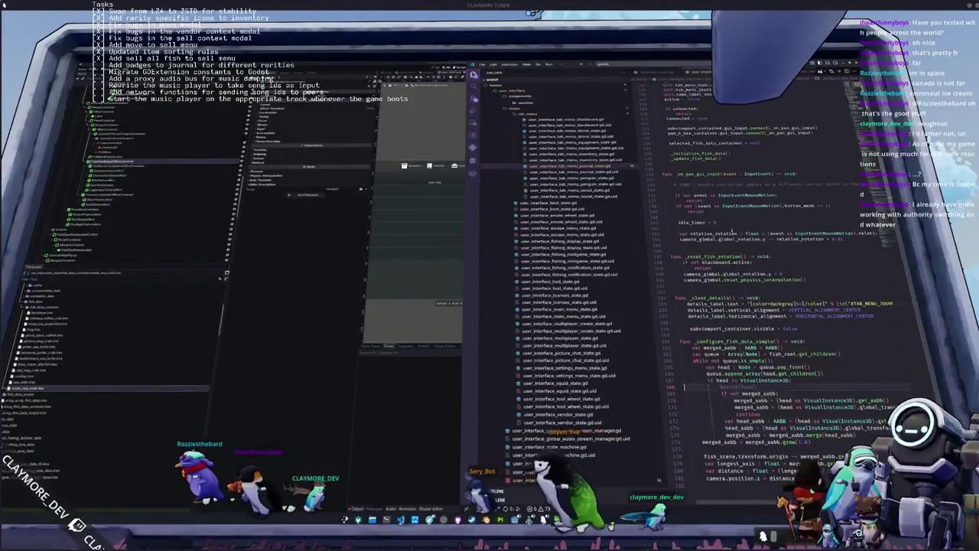
scroll(733, 231, down, 4)
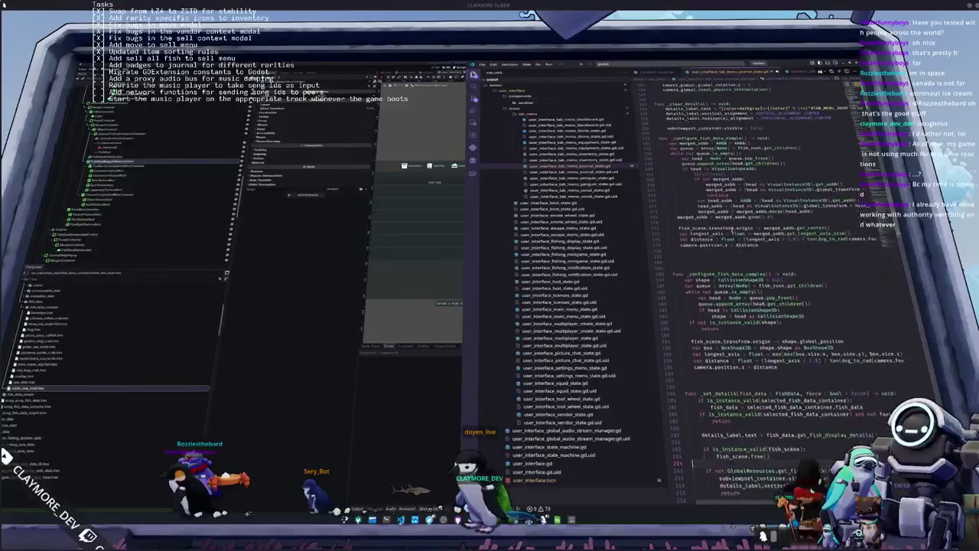
scroll(732, 230, down, 2)
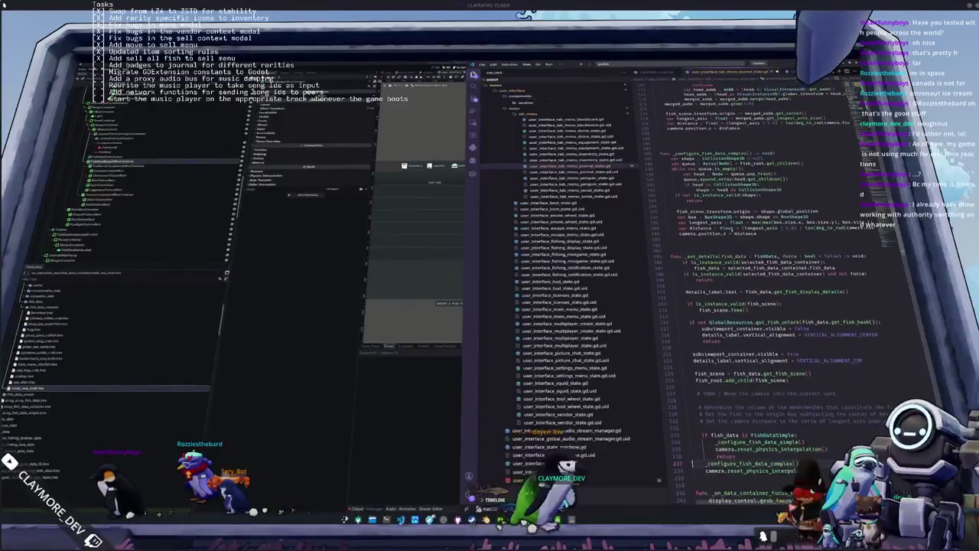
scroll(732, 228, down, 3)
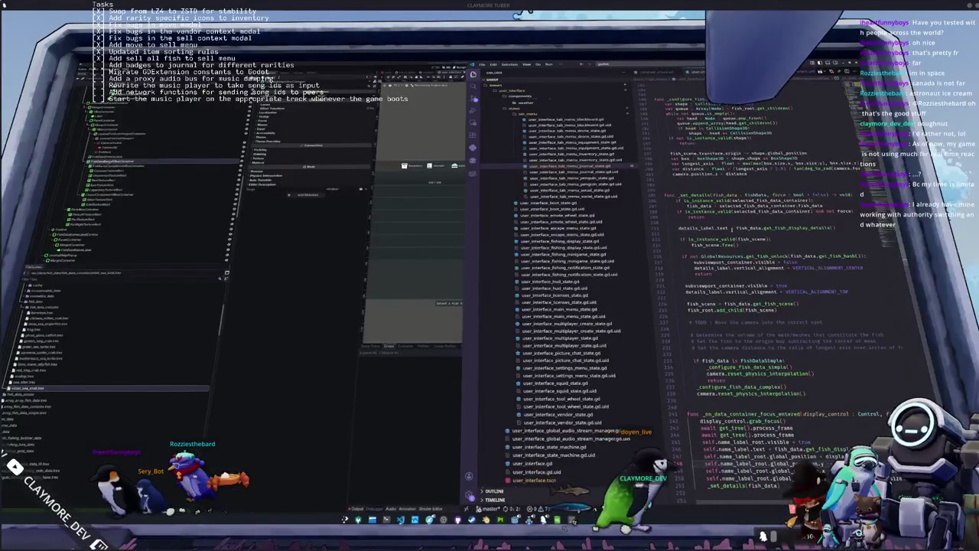
scroll(733, 228, down, 1)
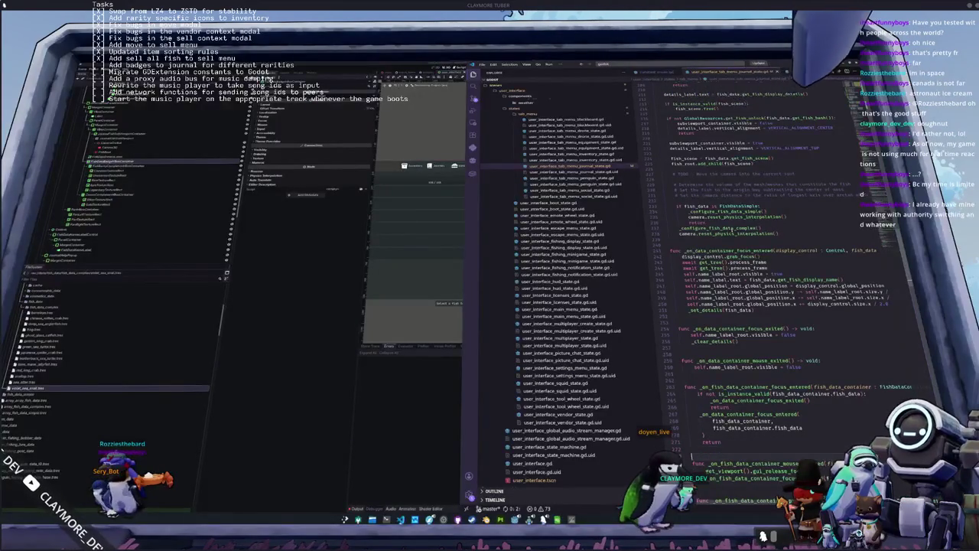
scroll(732, 228, down, 5)
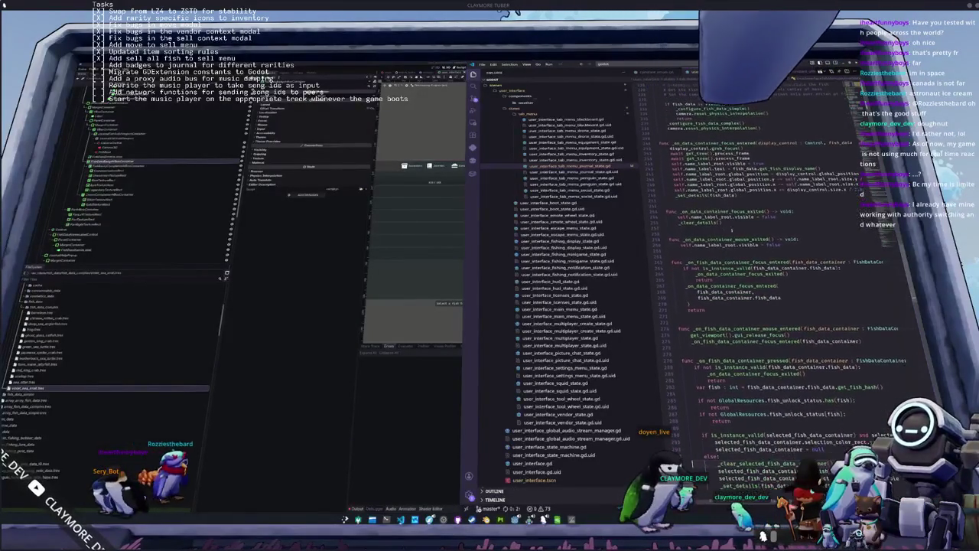
scroll(732, 228, down, 4)
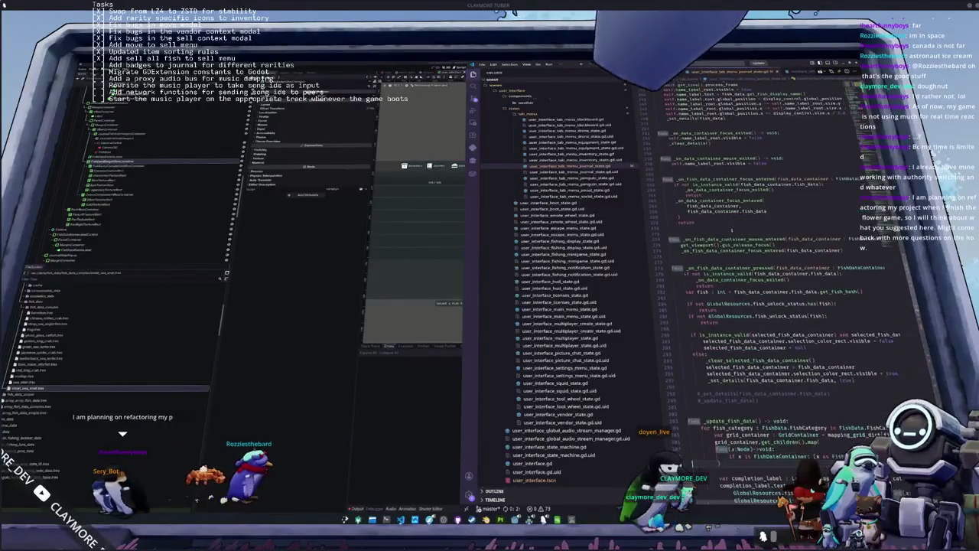
scroll(731, 228, down, 5)
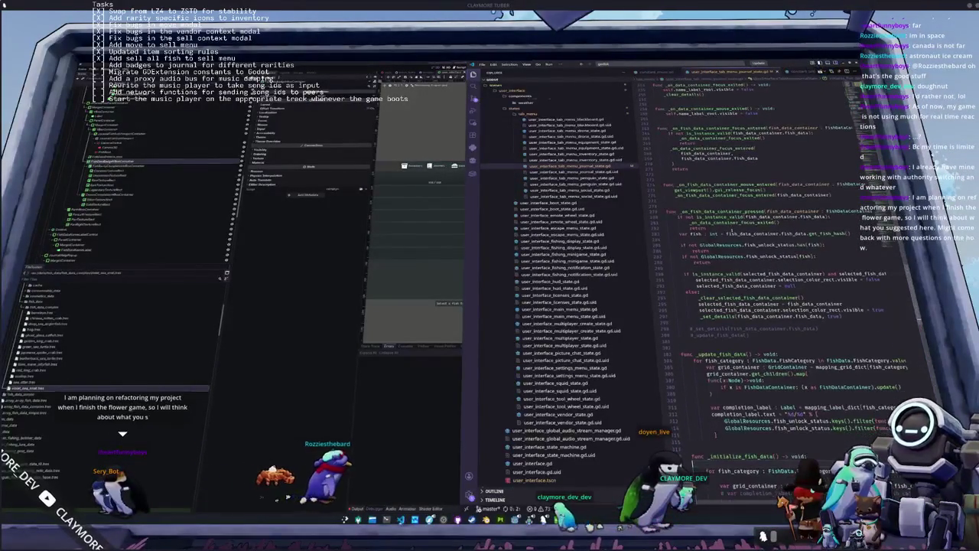
scroll(732, 228, down, 5)
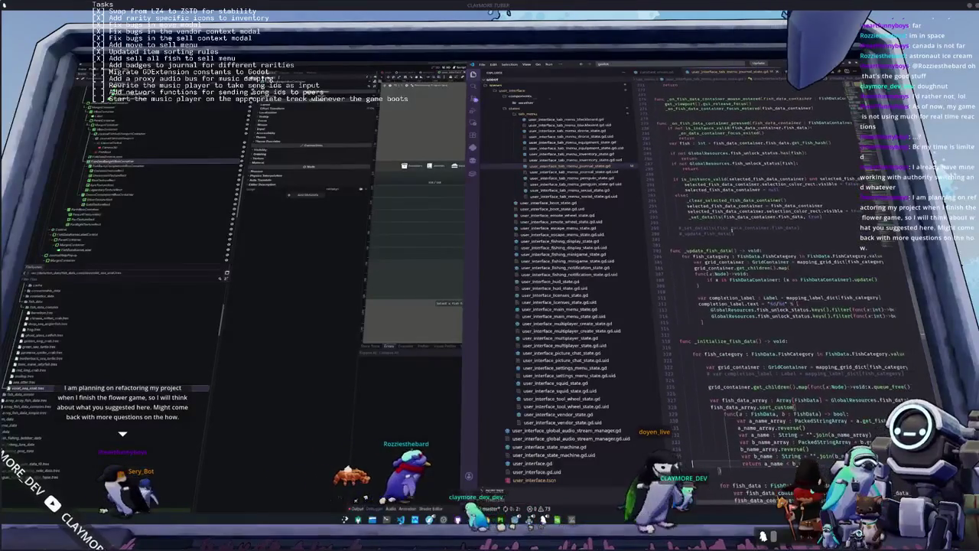
scroll(731, 228, down, 5)
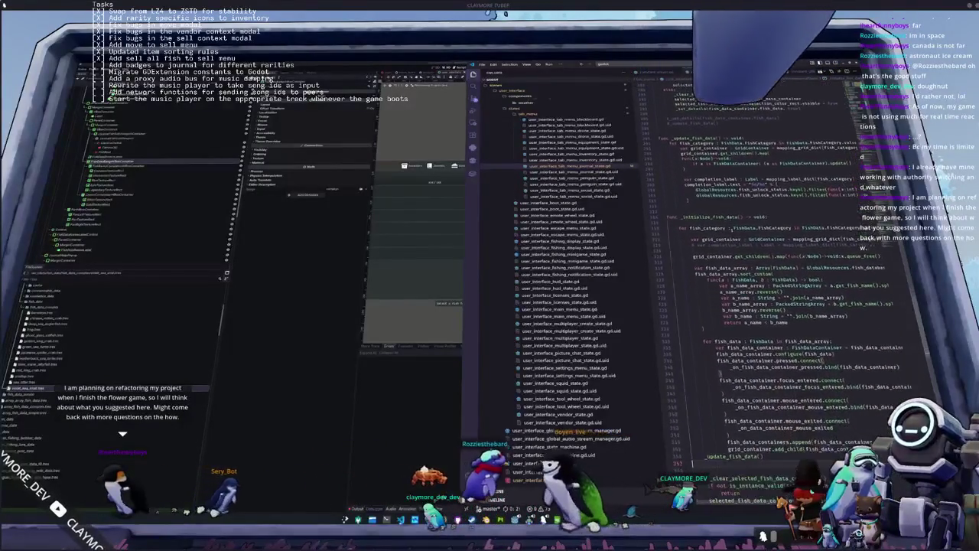
scroll(732, 228, down, 5)
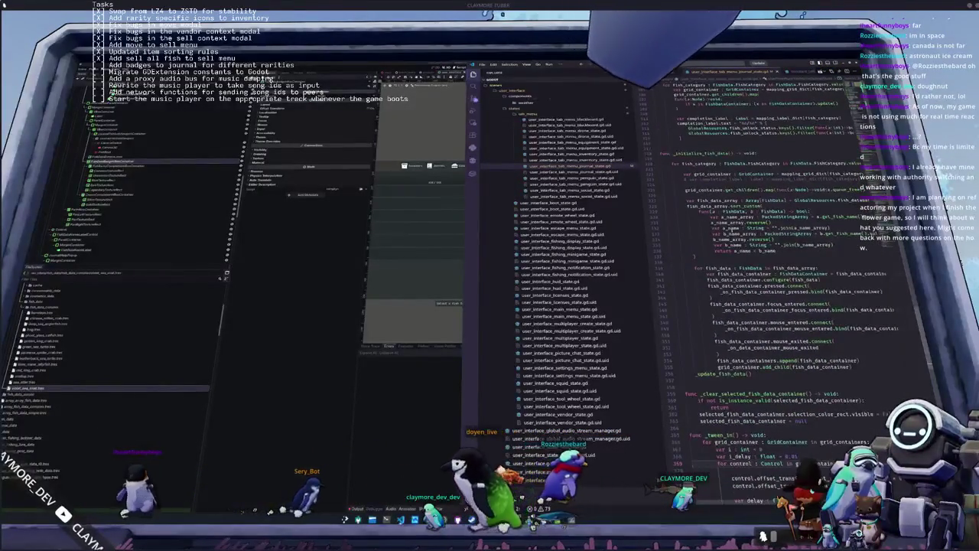
scroll(732, 228, down, 1)
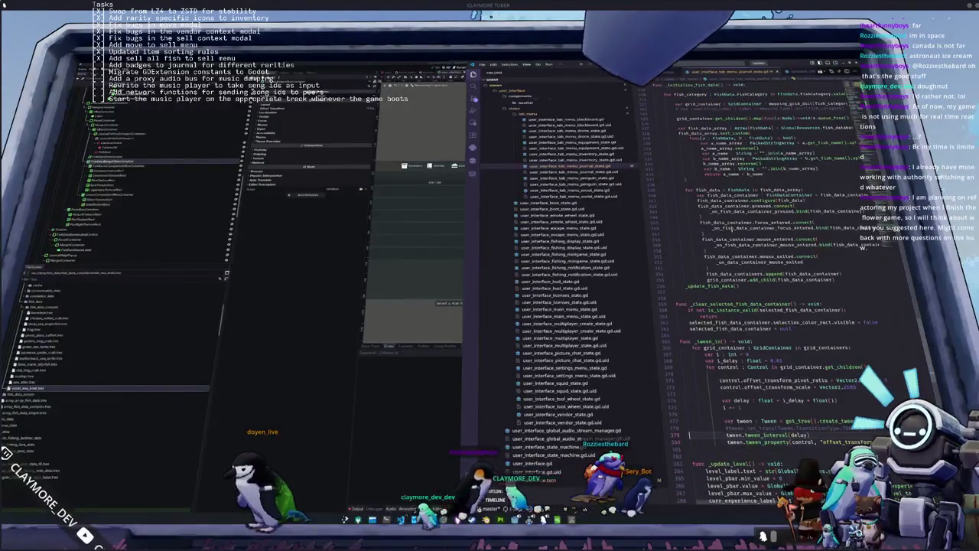
key(Return)
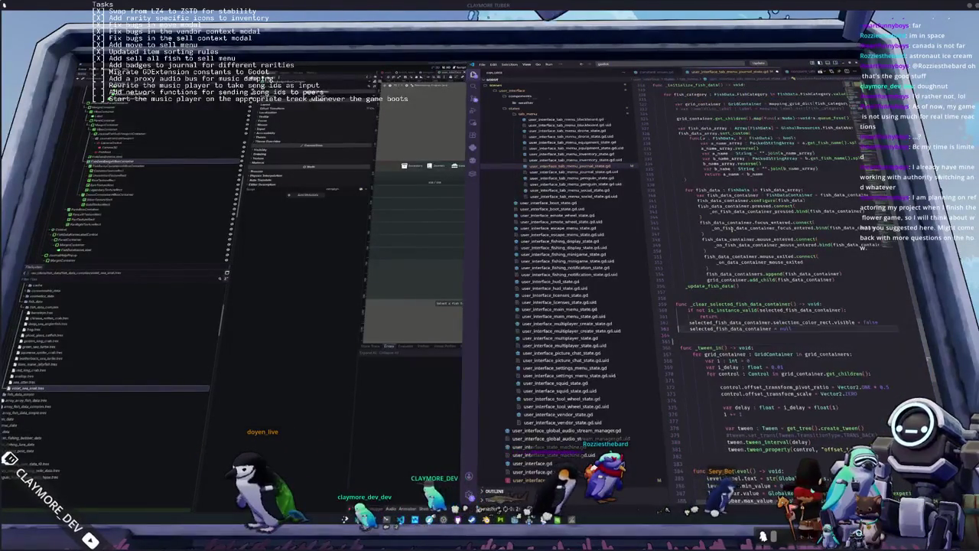
click(676, 310)
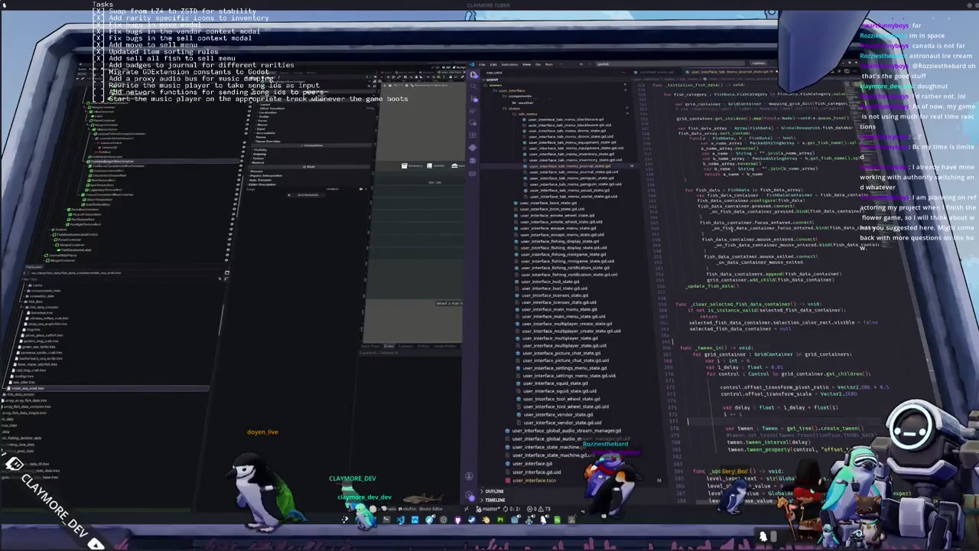
scroll(686, 421, down, 7)
scroll(692, 463, down, 2)
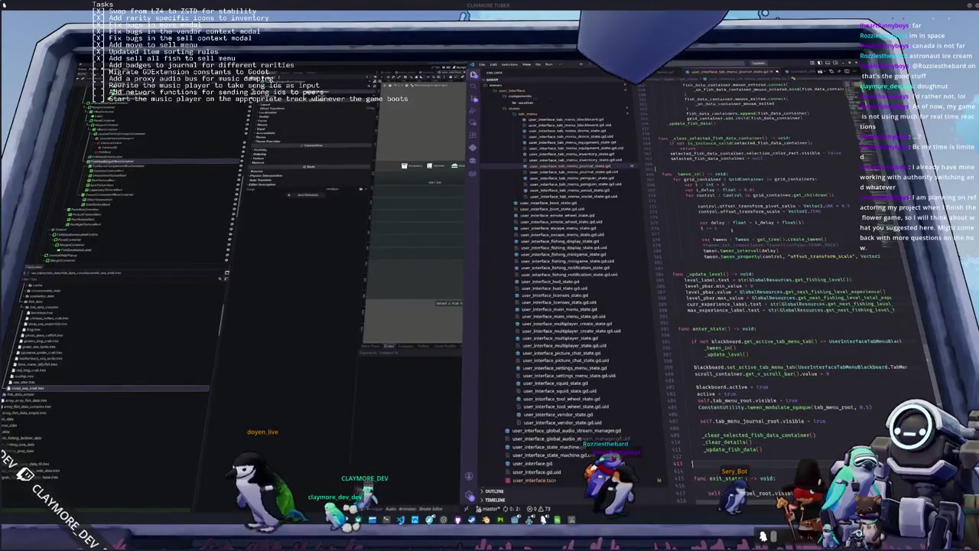
scroll(692, 462, down, 1)
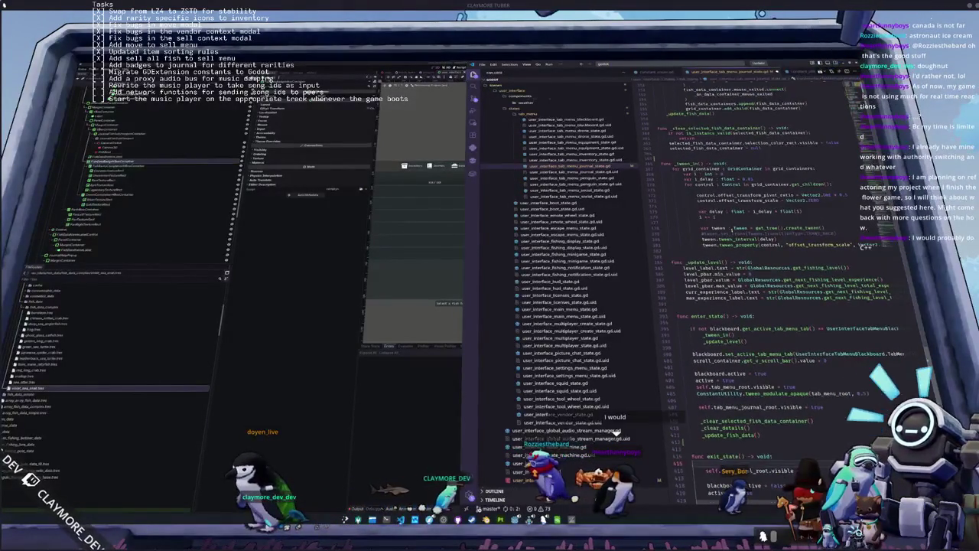
scroll(692, 463, down, 3)
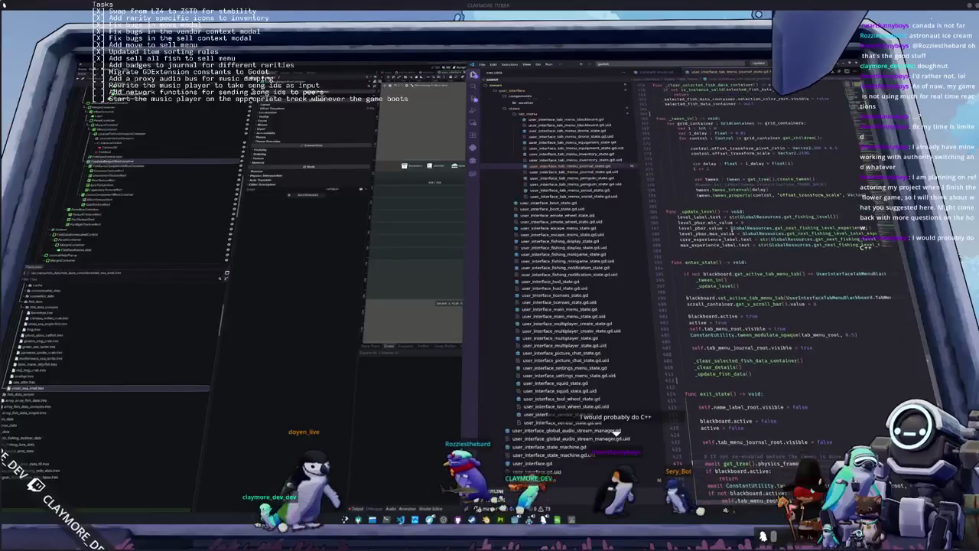
scroll(692, 463, down, 3)
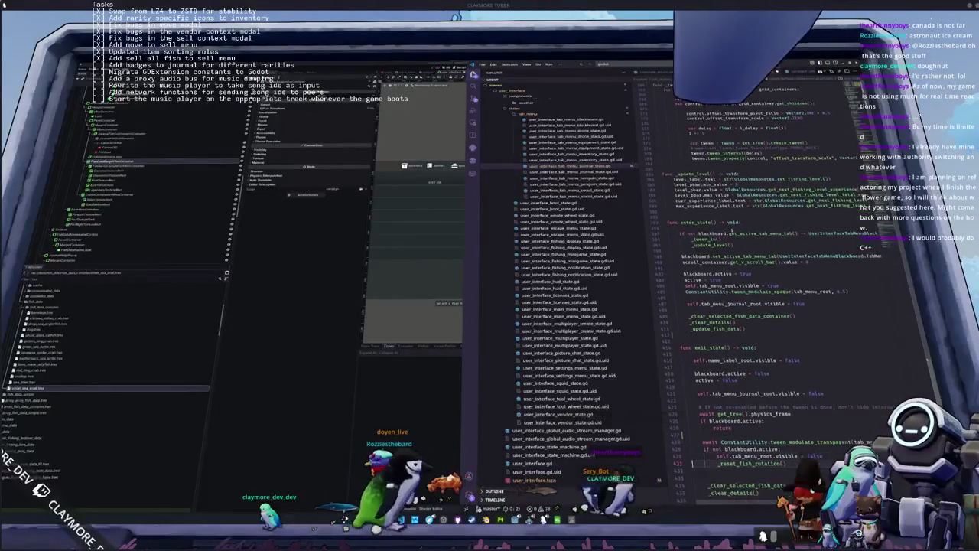
scroll(692, 463, down, 1)
scroll(692, 462, down, 3)
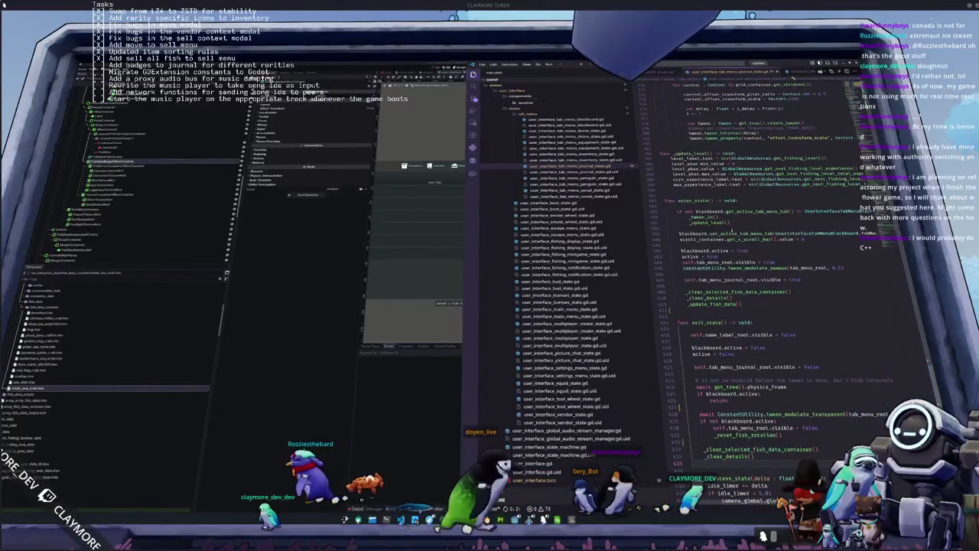
scroll(692, 462, down, 2)
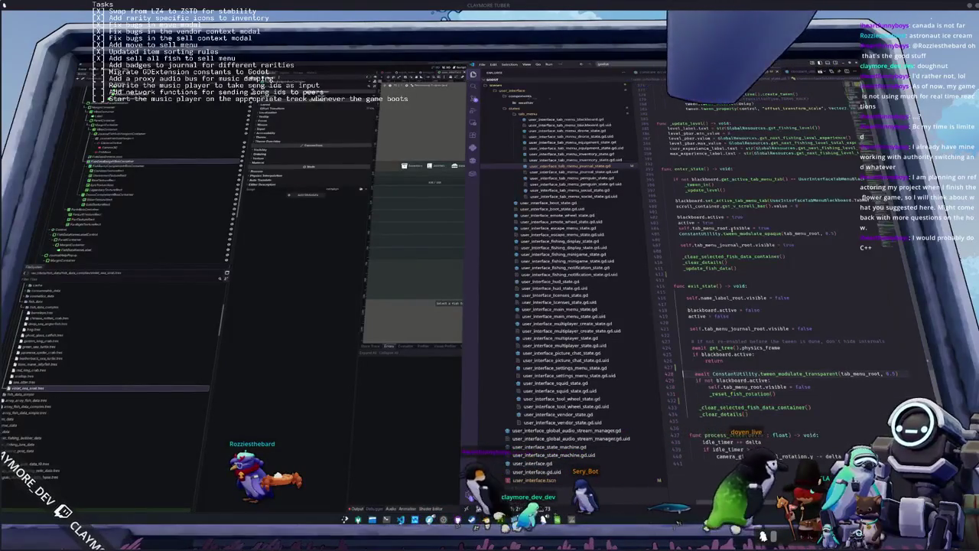
key(Up)
key(Up)
key(Up)
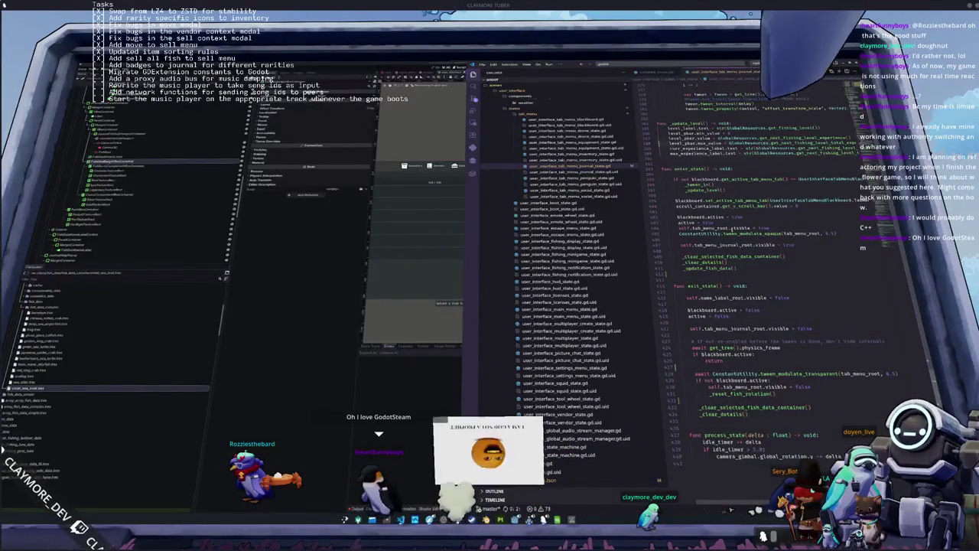
scroll(764, 291, up, 7)
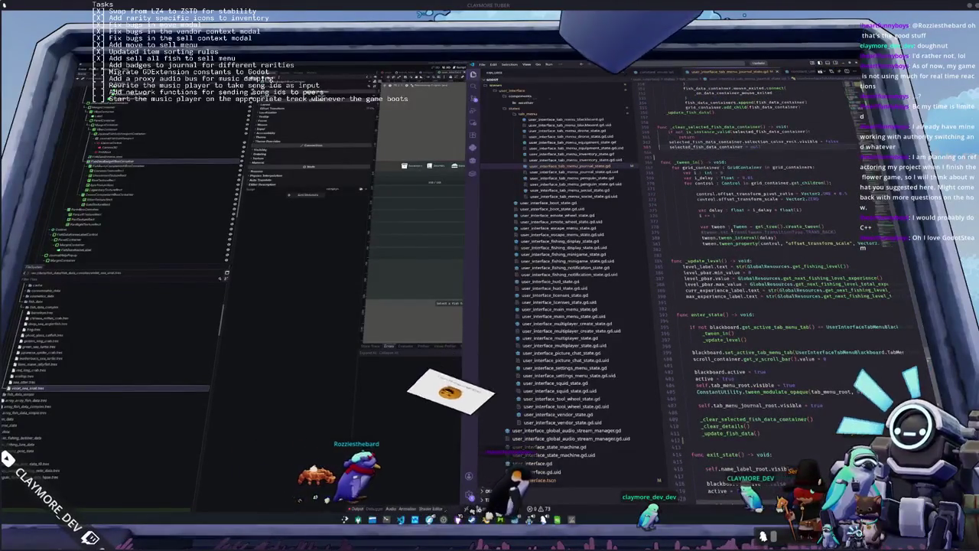
scroll(765, 290, up, 6)
scroll(765, 291, up, 1)
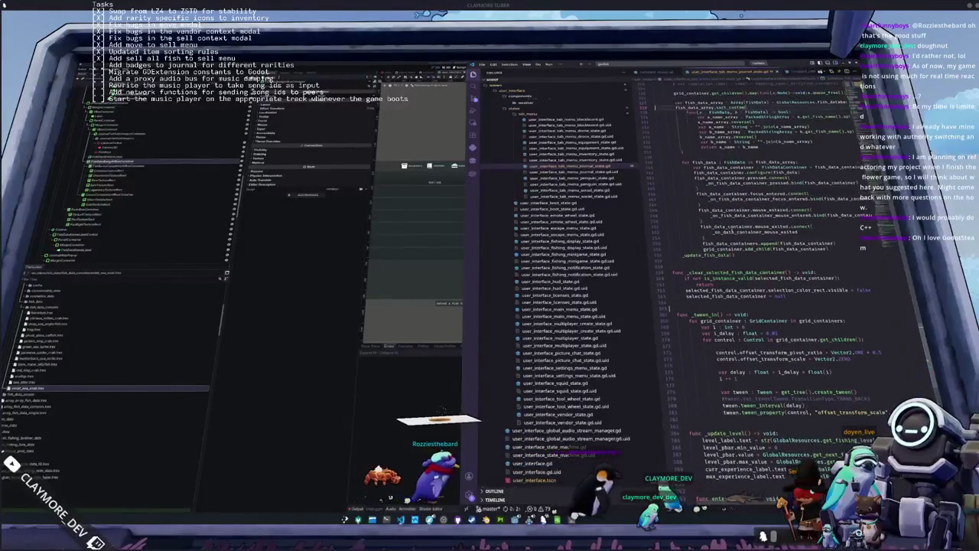
scroll(765, 290, up, 4)
scroll(765, 290, up, 8)
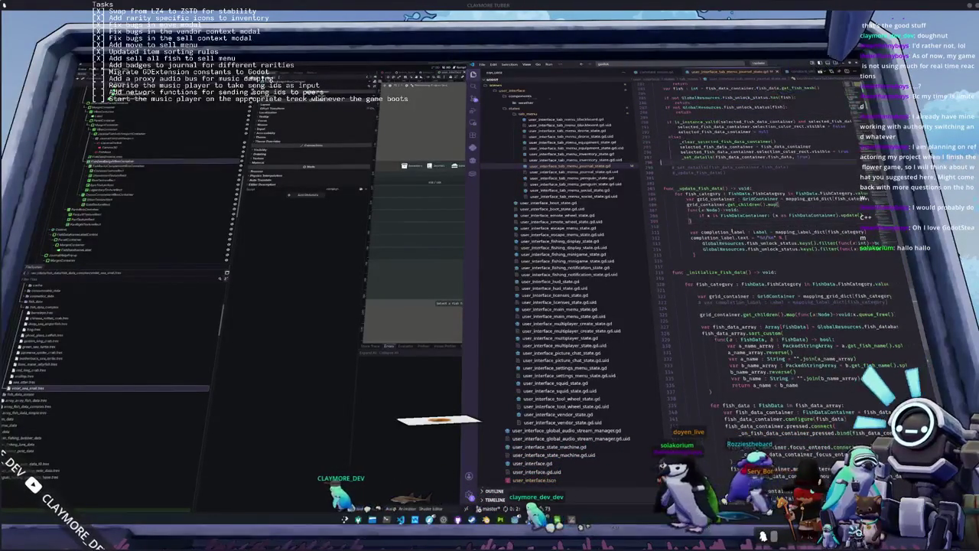
scroll(730, 231, up, 10)
scroll(732, 231, up, 4)
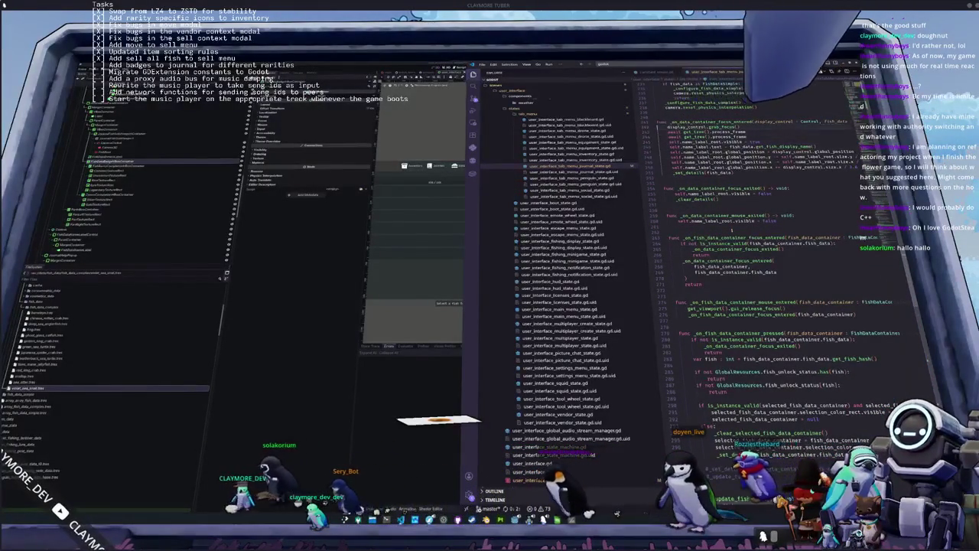
scroll(765, 253, up, 3)
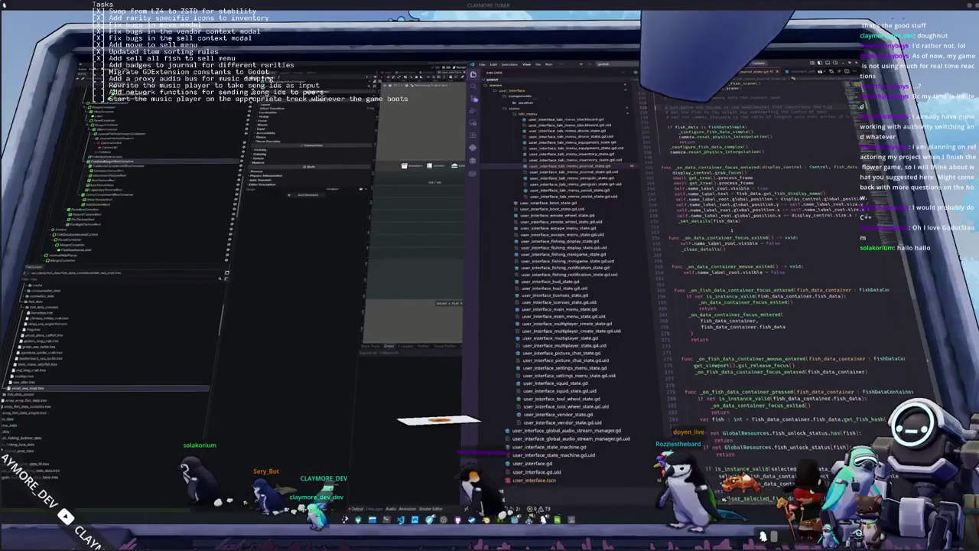
scroll(765, 252, up, 2)
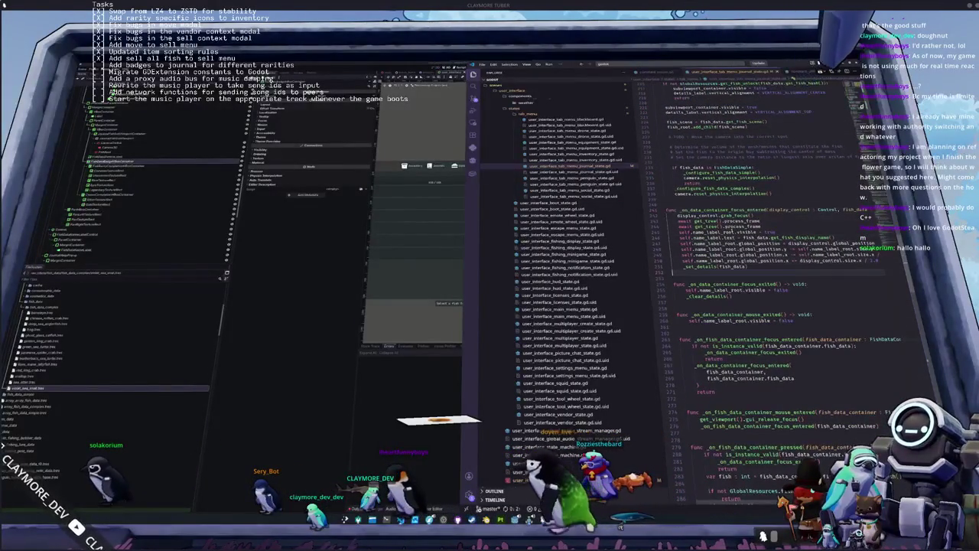
scroll(765, 306, up, 8)
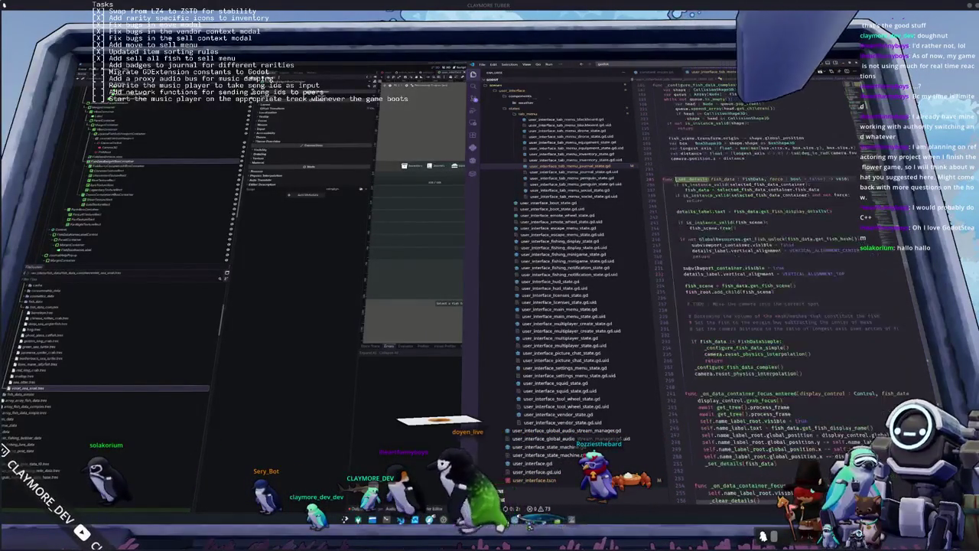
scroll(764, 306, down, 2)
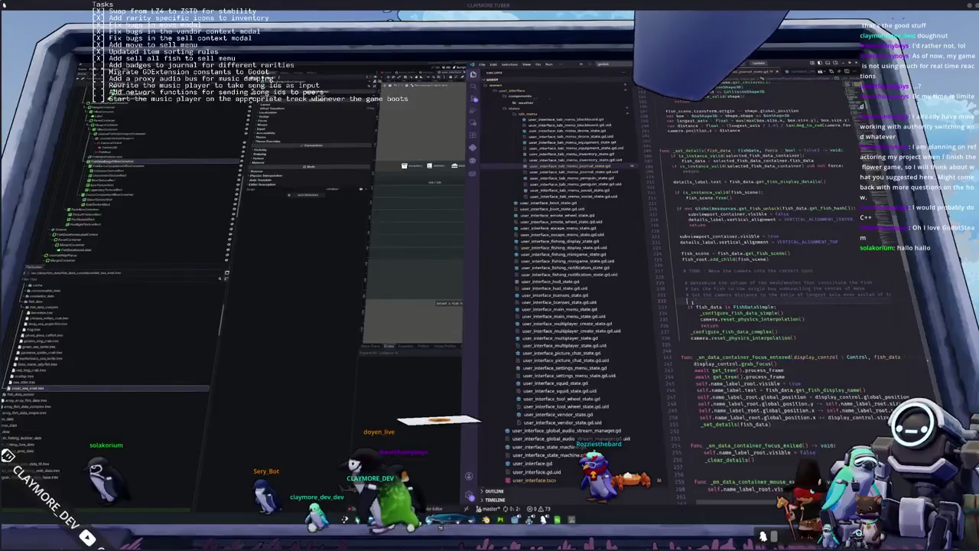
scroll(765, 306, down, 2)
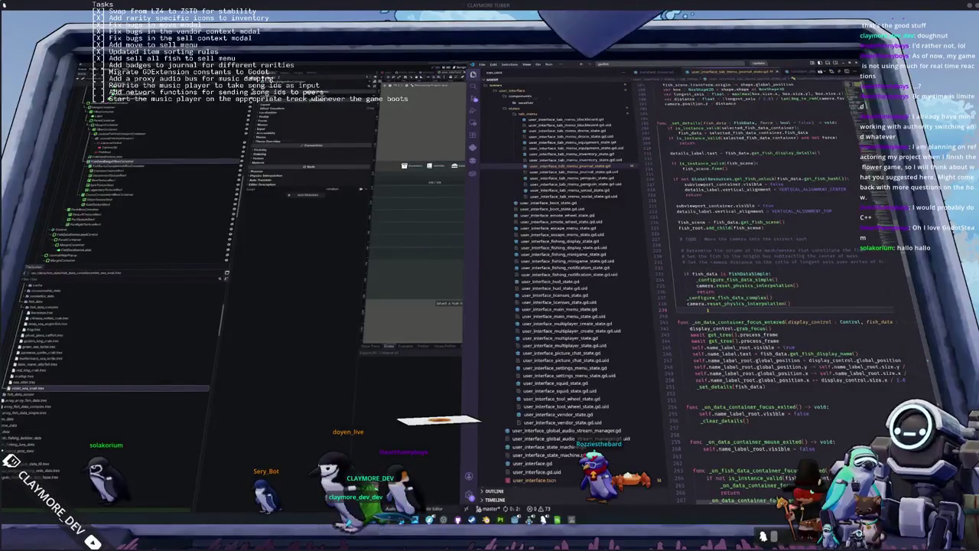
key(Up)
key(Up)
key(Up)
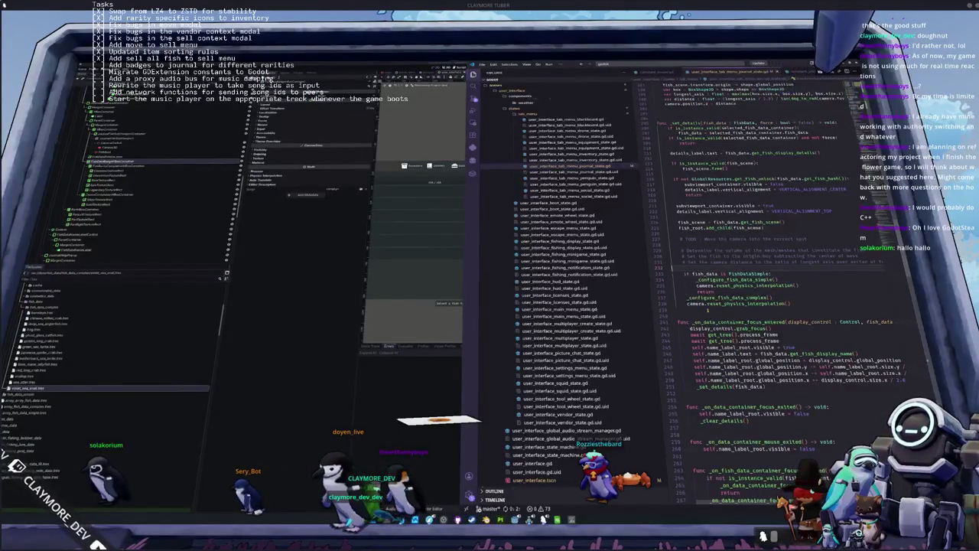
Delete the camera TODO comment block in set_details and write a '# Configure subviewport camera' comment.
click(672, 239)
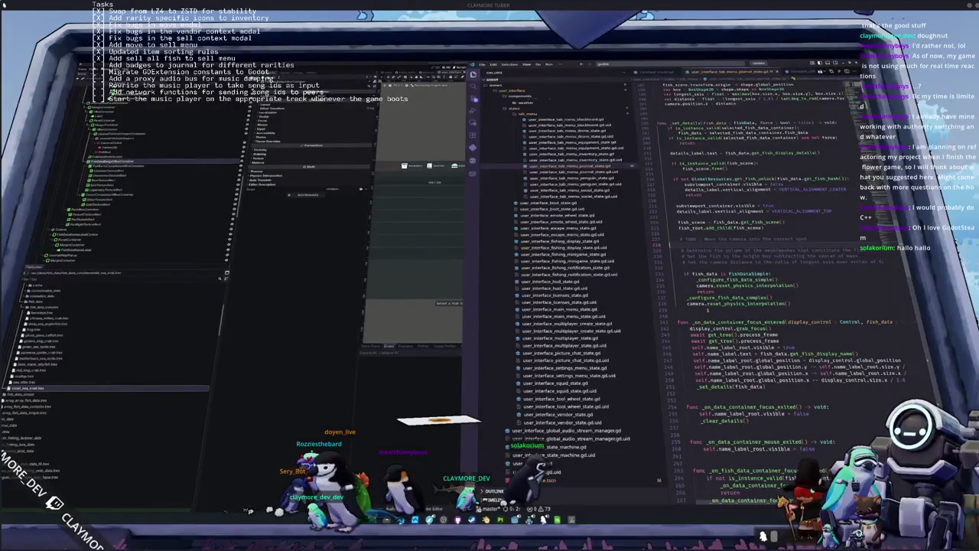
triple_click(737, 239)
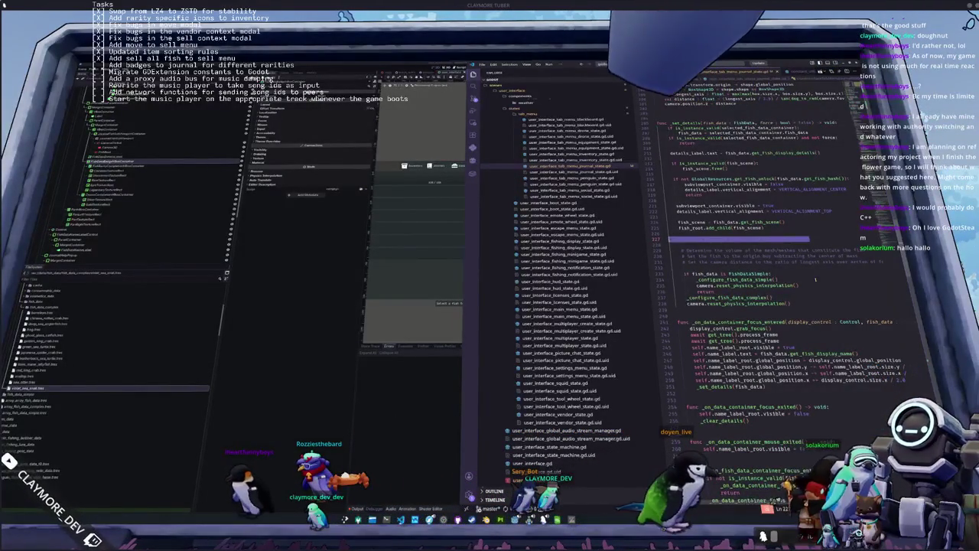
key(BackSpace)
key(shift+Down)
key(shift+Down)
key(shift+Down)
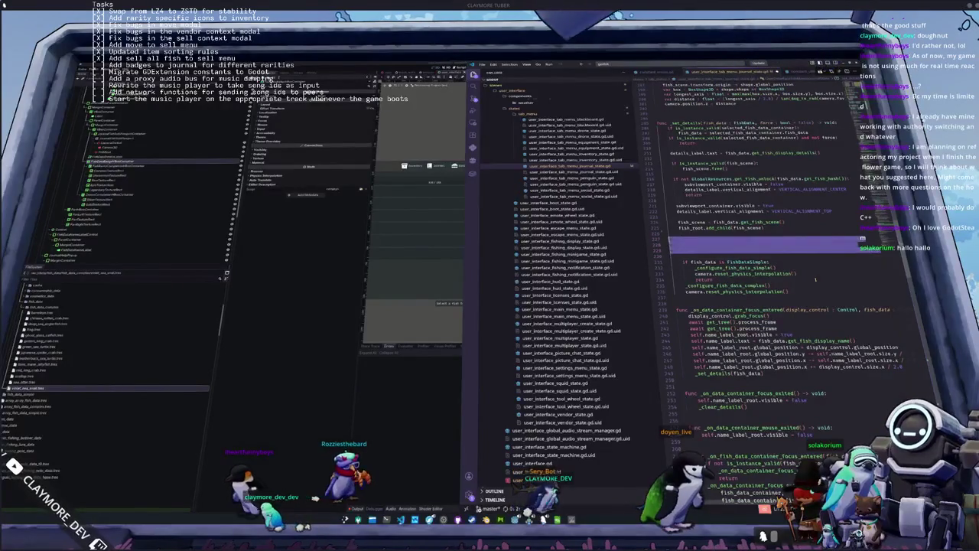
key(BackSpace)
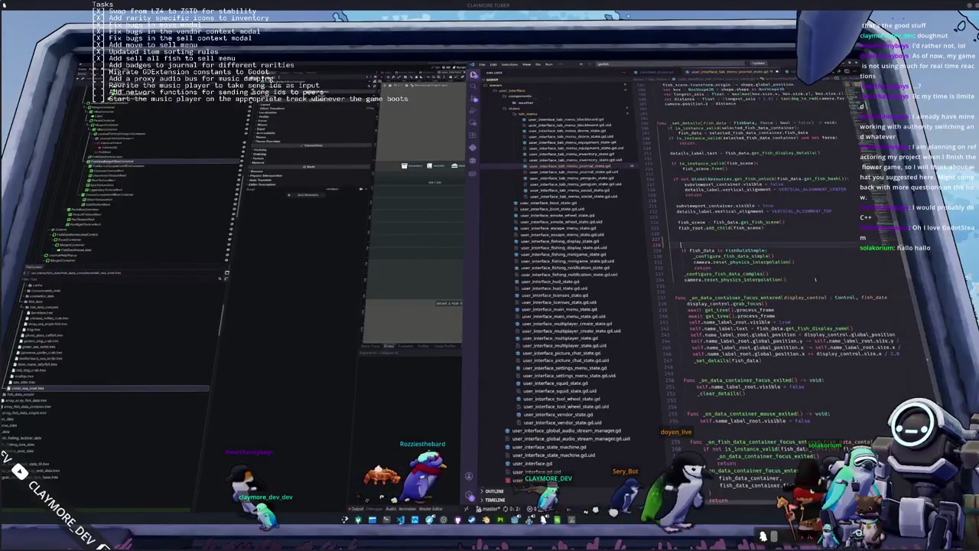
text(# configure)
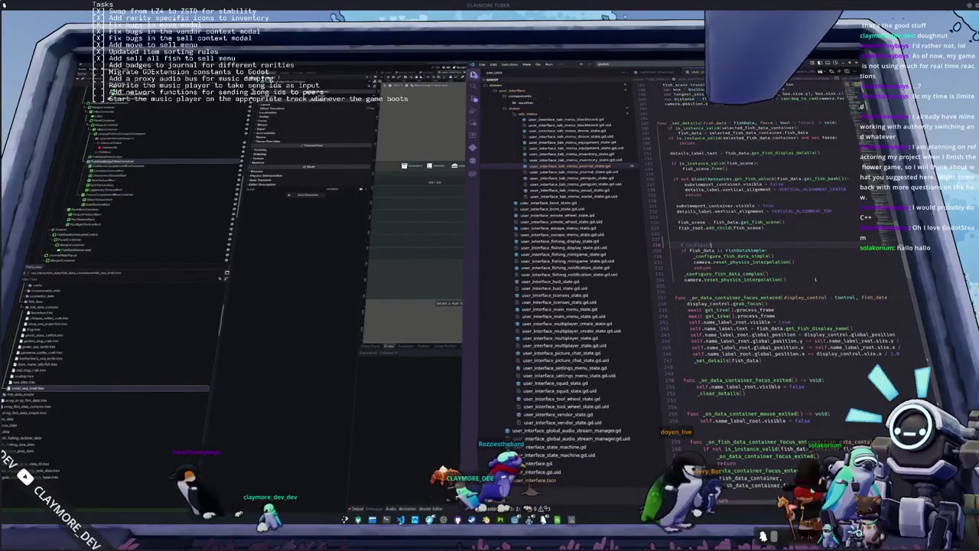
text(_sync camera)
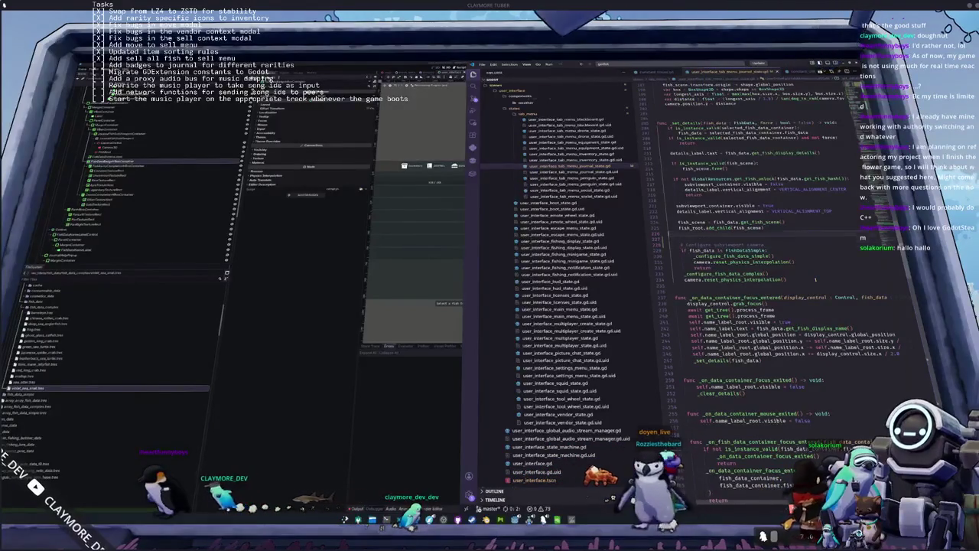
Insert a blank line above the '# Configure subviewport camera' comment.
key(Return)
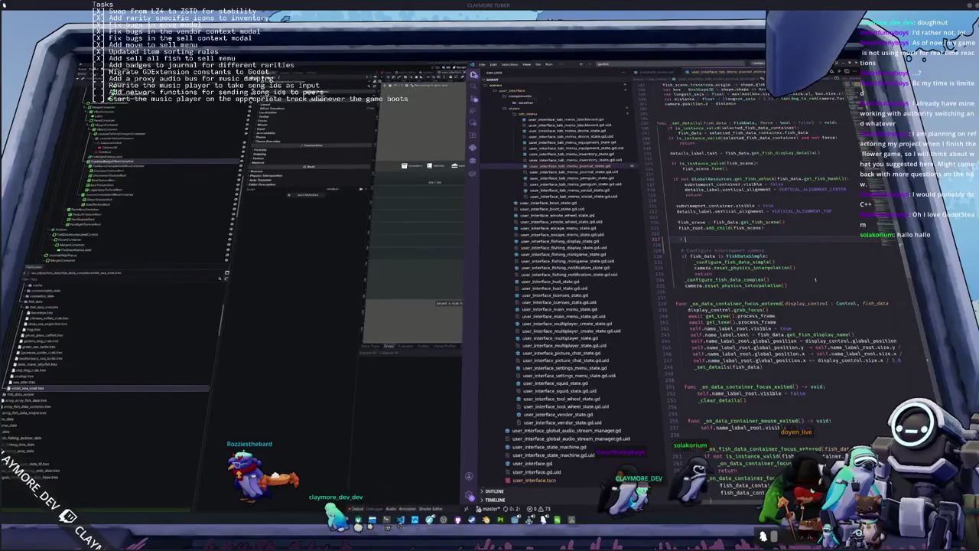
Complete the icon modulates and tooltip strings comment and add a second line about the various unlock states.
text(# Configure all the siz)
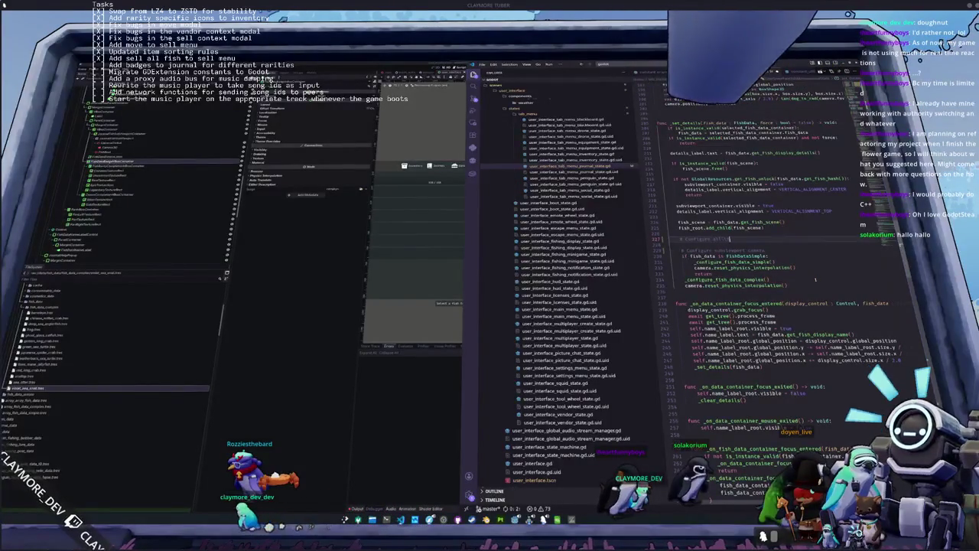
text(e modules )
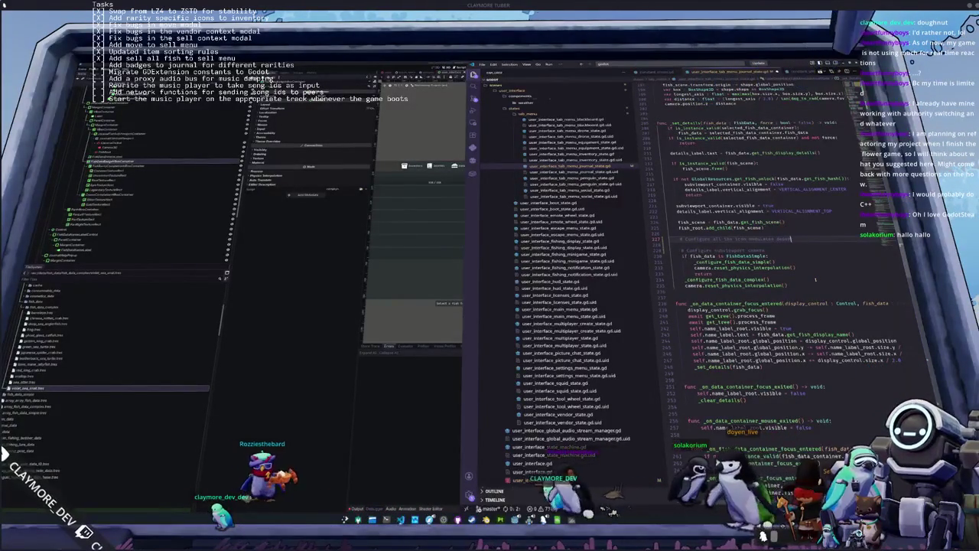
text(and t)
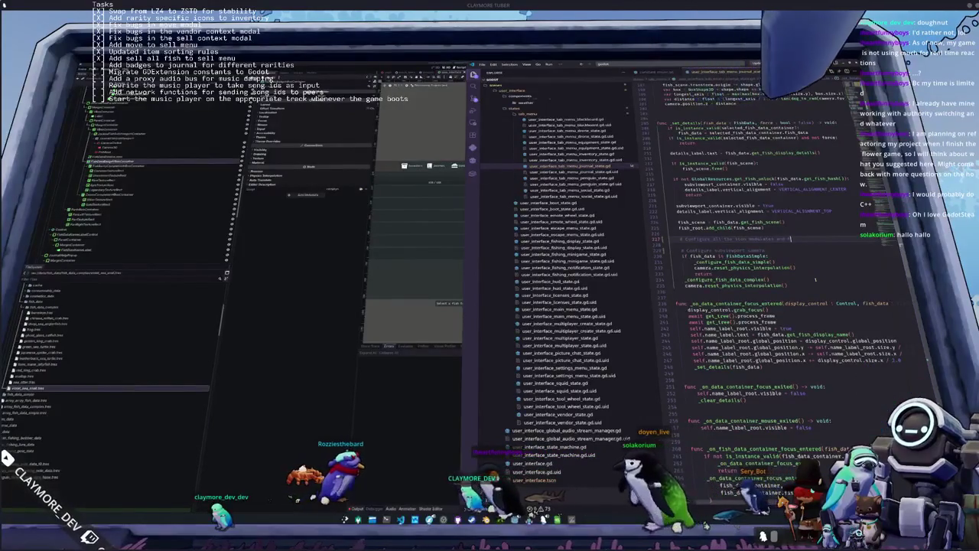
text(ooltip strings onscreen)
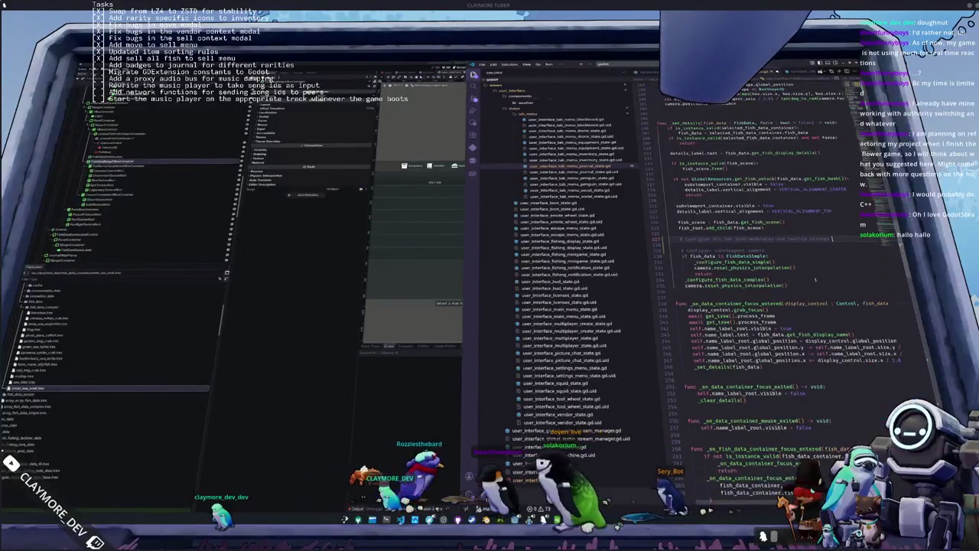
key(Return)
text(# on)
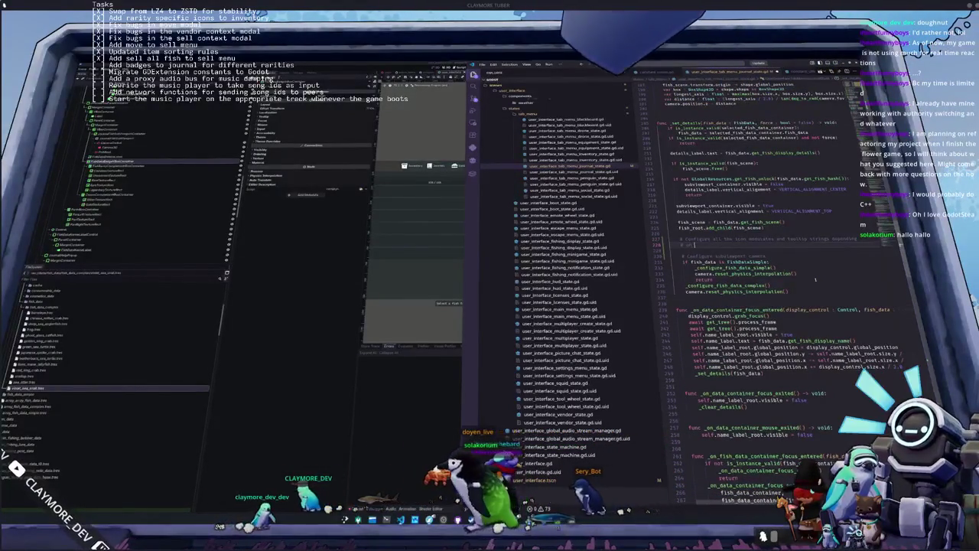
text( the)
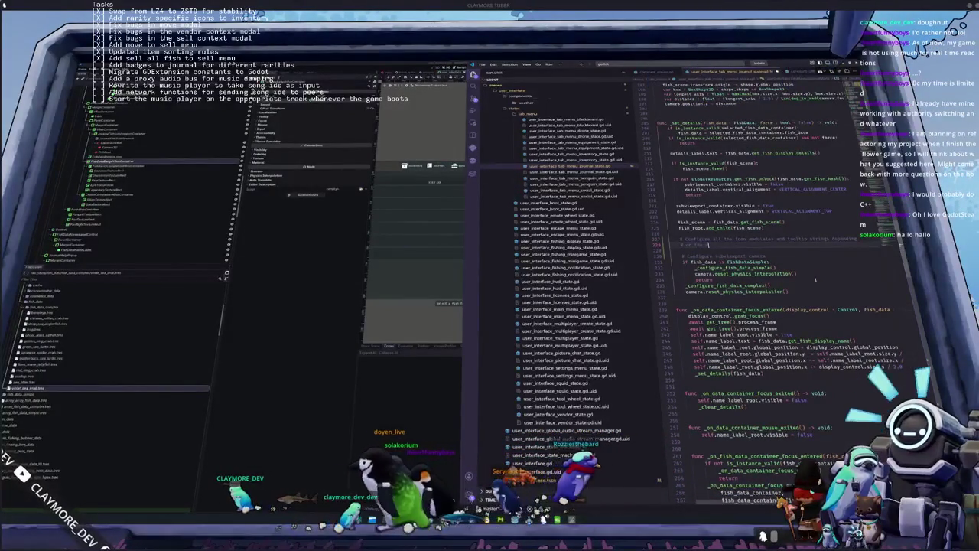
text( screen screen)
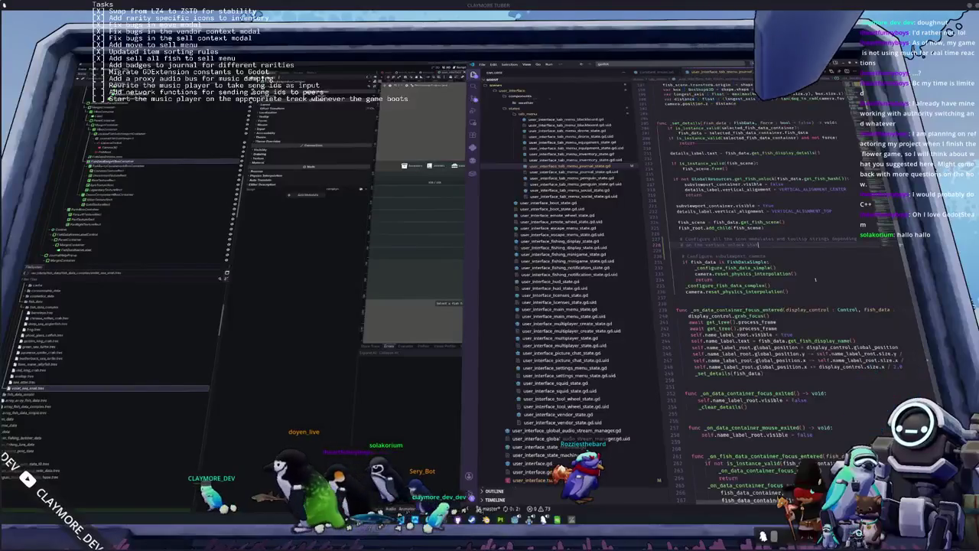
key(Return)
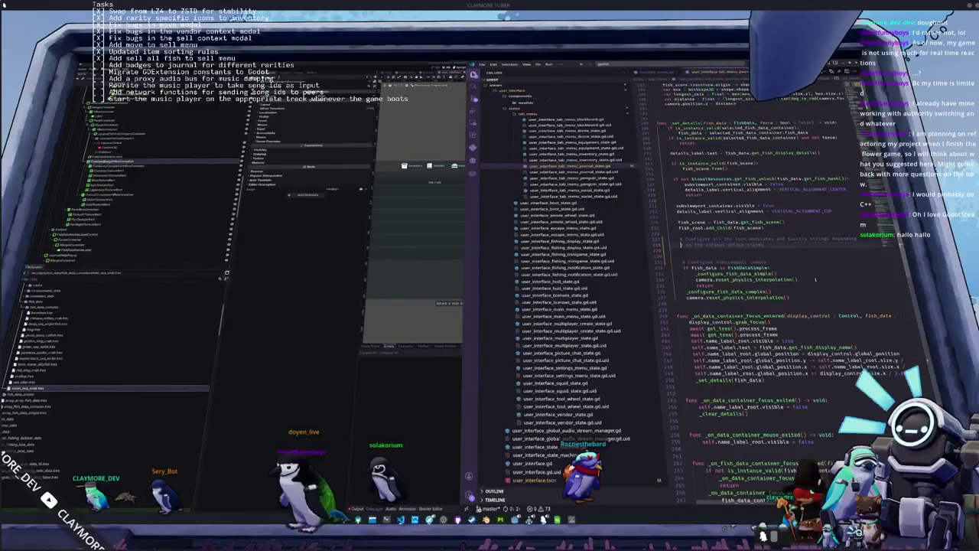
key(Up)
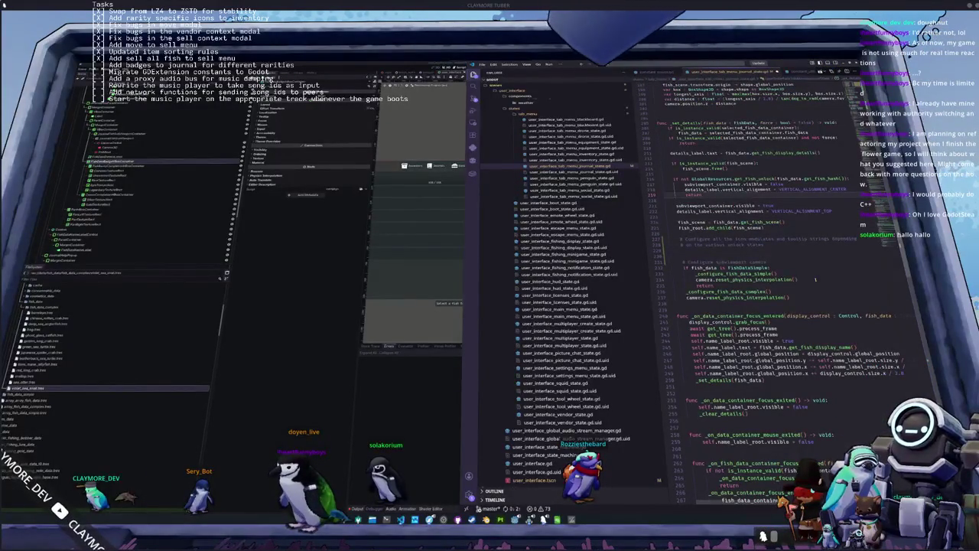
Add fish_data_badge_container.visible = false before the return for locked fish.
key(Return)
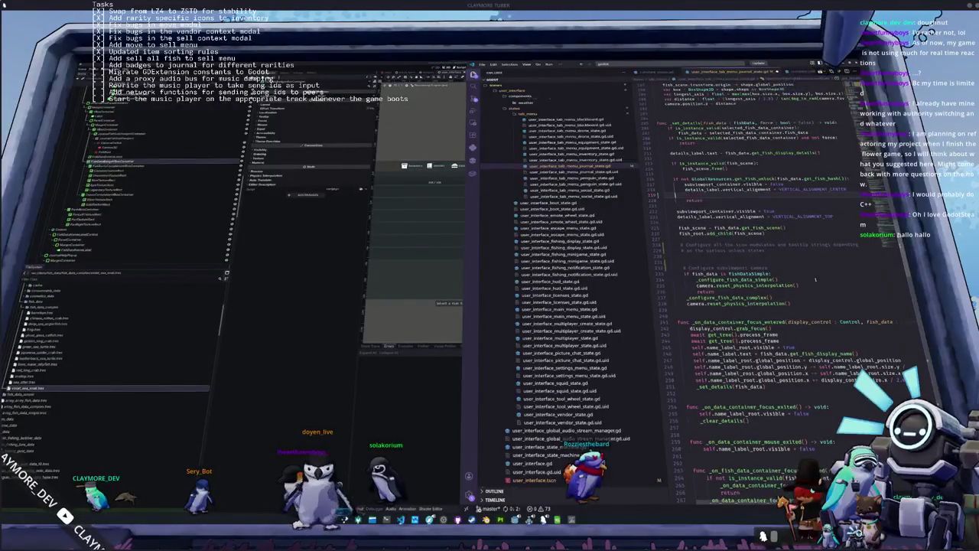
key(Return)
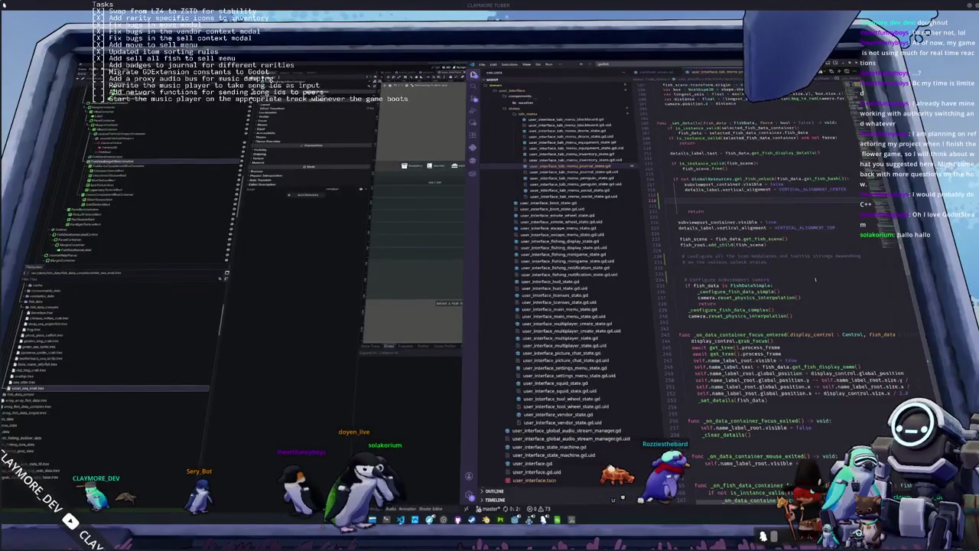
text(fish_data)
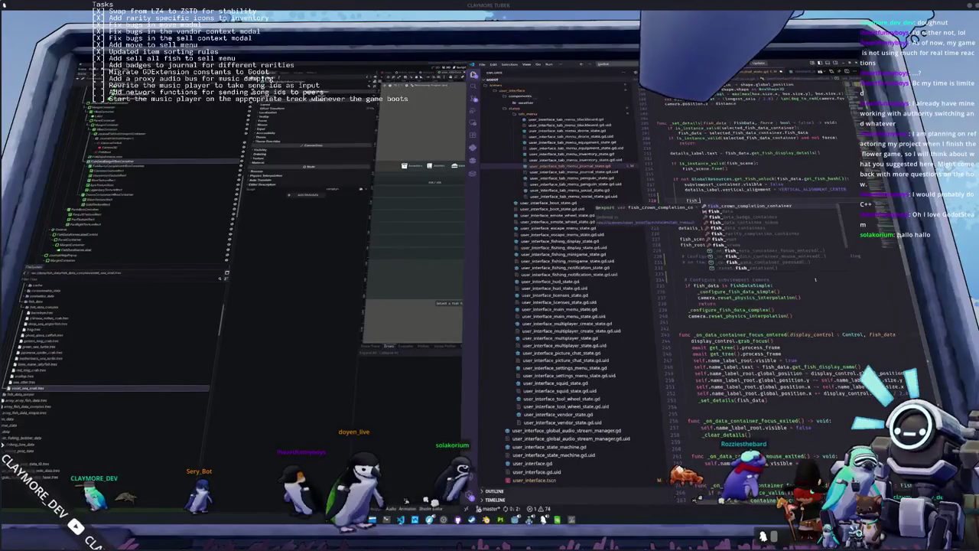
key(Return)
text(.vis)
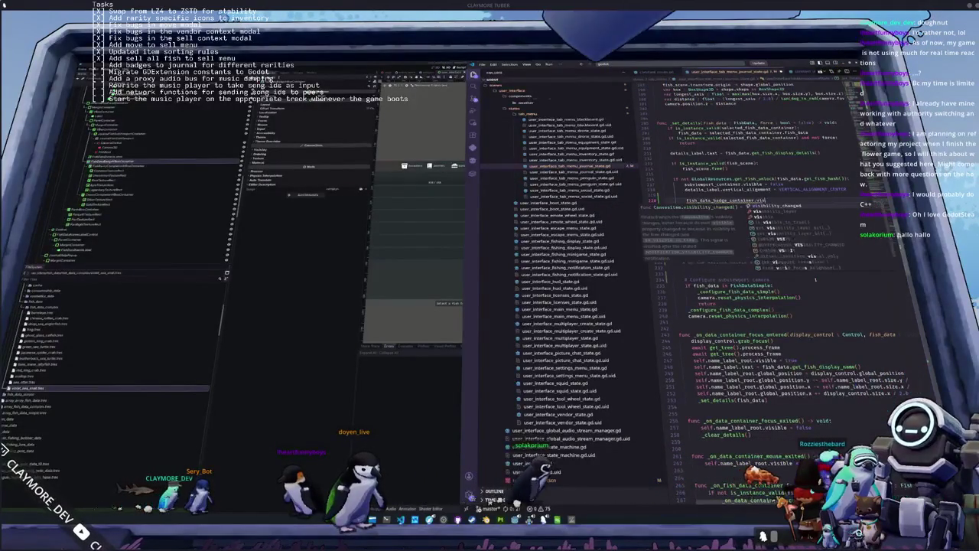
text(ible = false)
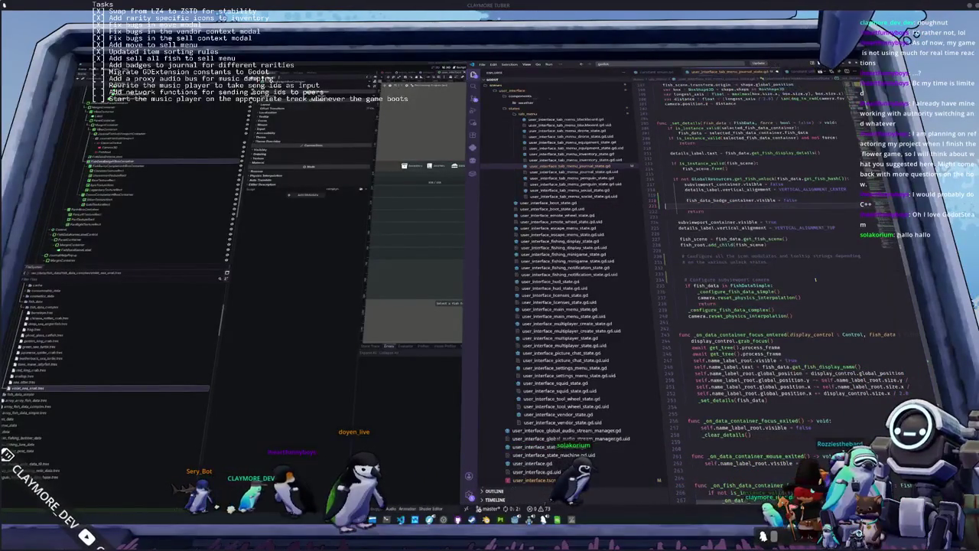
Add fish_data_badge_container.visible = true after the return for unlocked fish.
key(Down)
key(End)
key(Return)
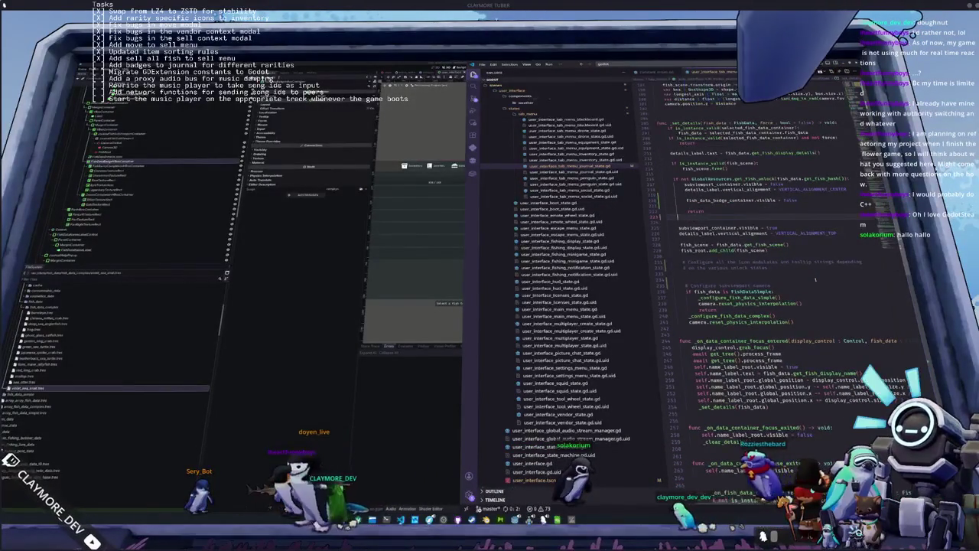
text(fish_)
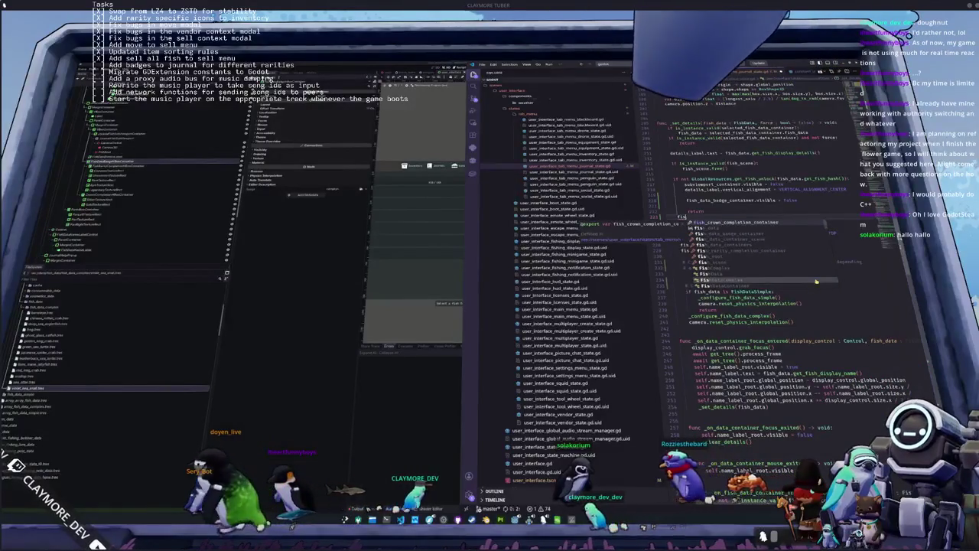
text(data_)
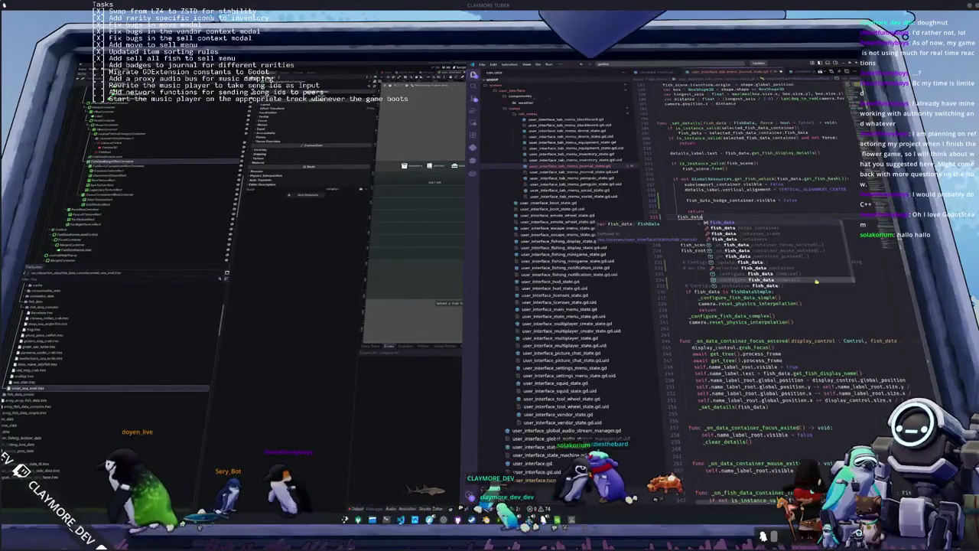
key(Return)
text(.visibl)
key(Return)
text(= true)
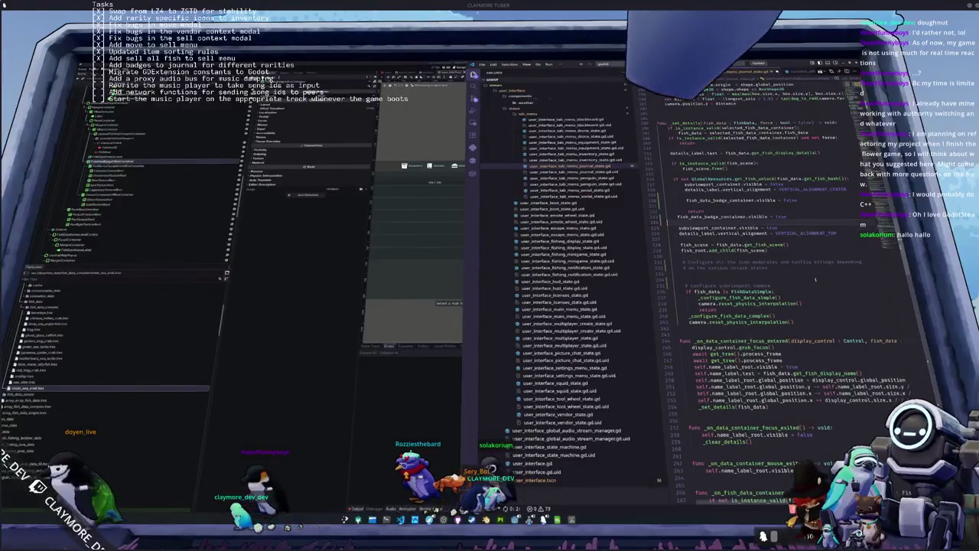
Remove the extra blank lines around the badge visibility lines and open a line below the icon modulates comment.
key(BackSpace)
key(BackSpace)
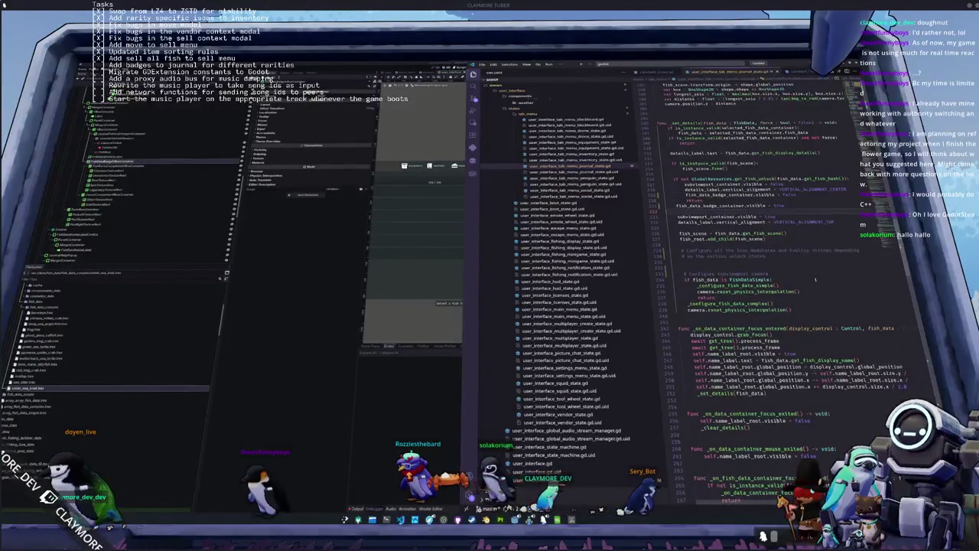
key(shift+Home)
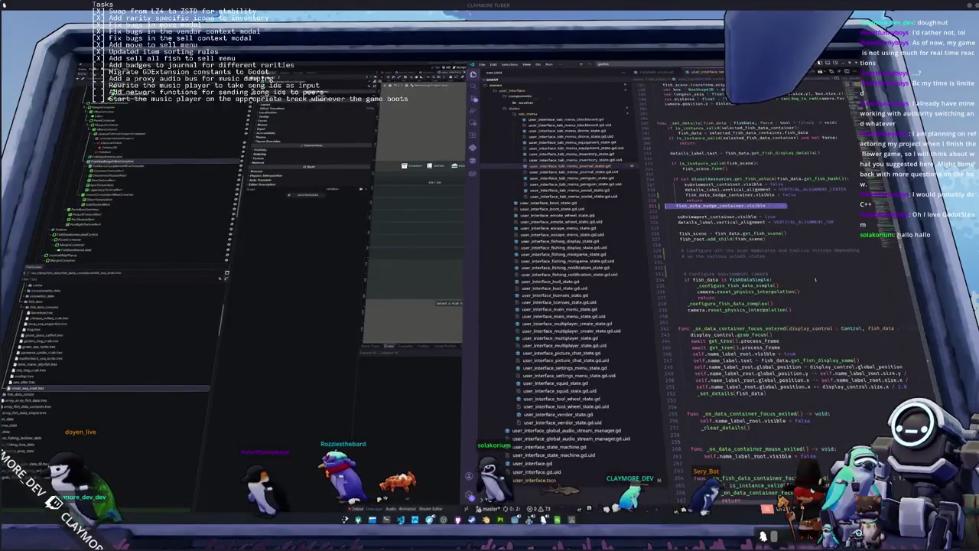
key(Escape)
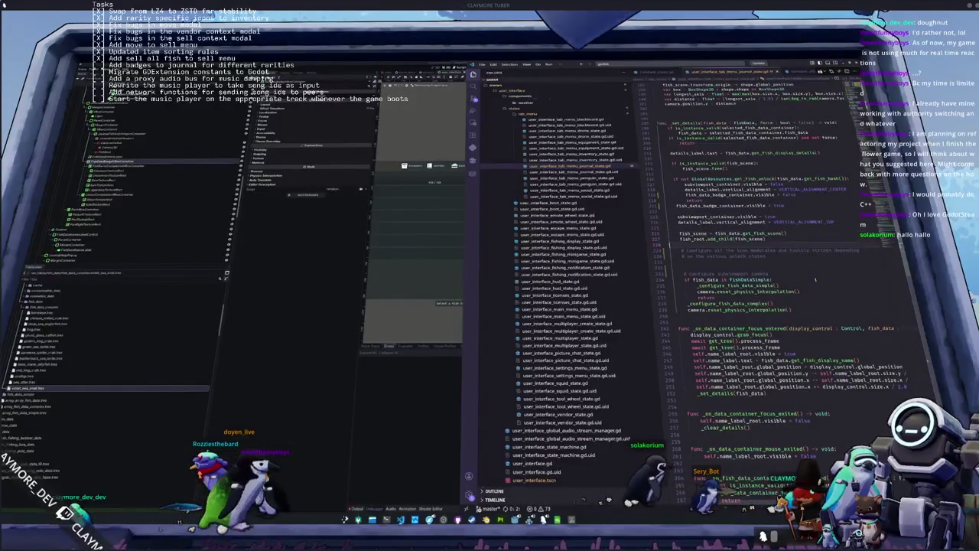
key(Down)
key(Down)
key(Down)
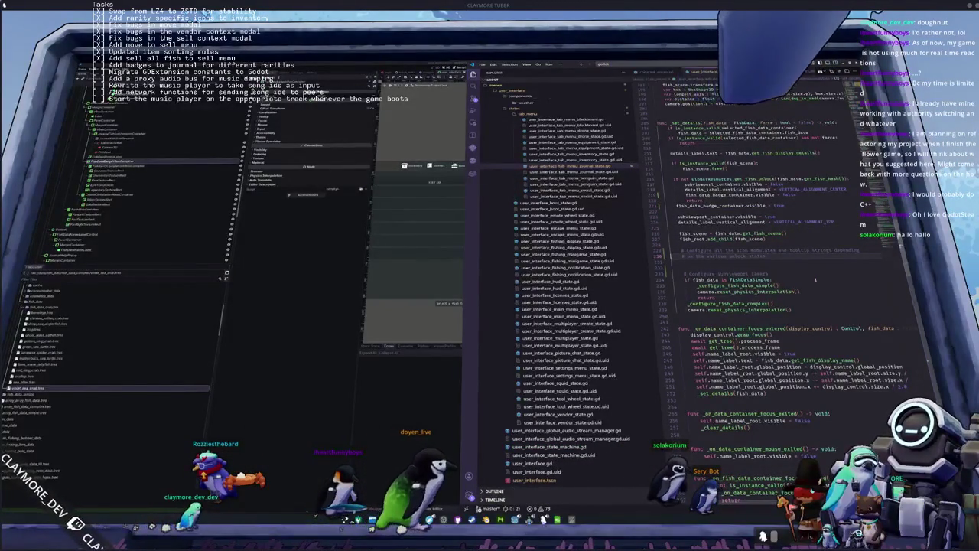
key(Return)
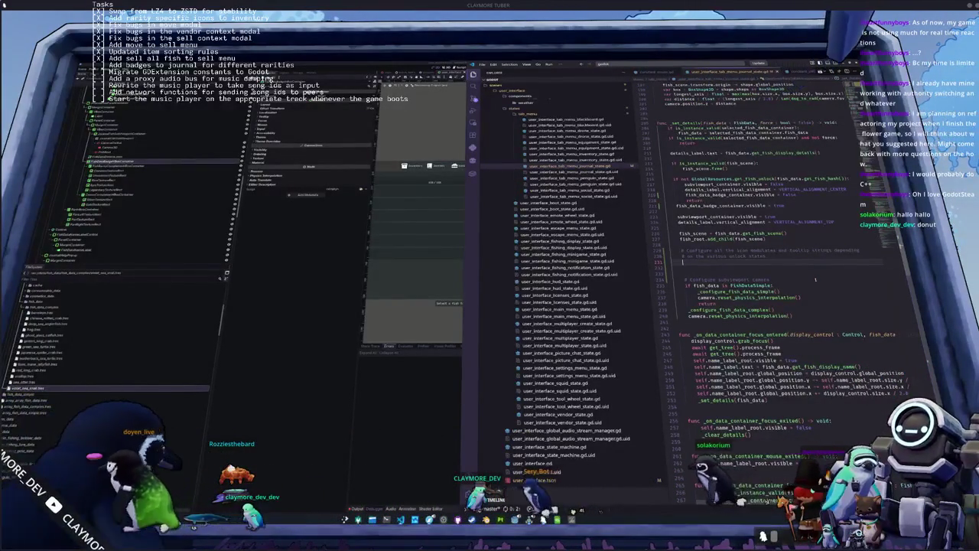
Begin a common_texture property statement on a new line below the unlock-states comment.
key(Return)
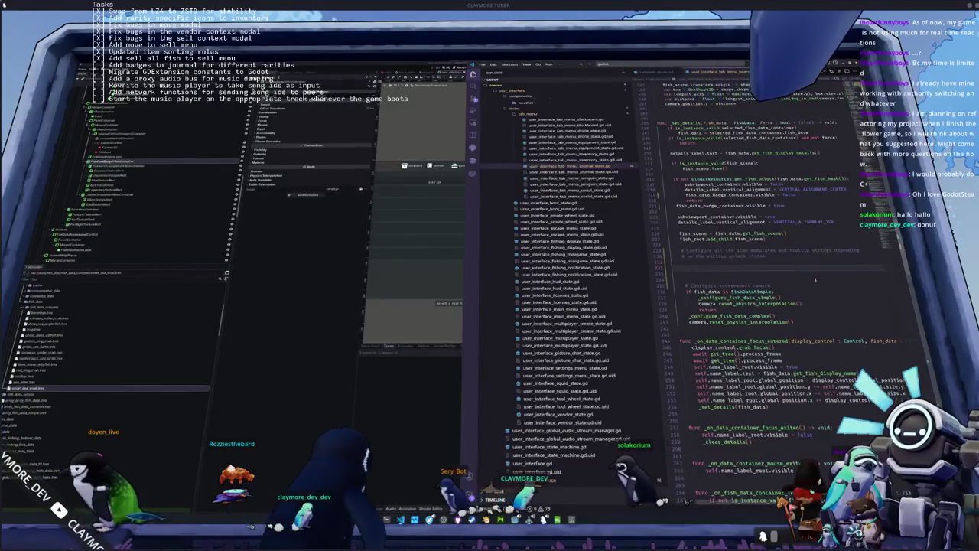
key(BackSpace)
key(BackSpace)
key(Return)
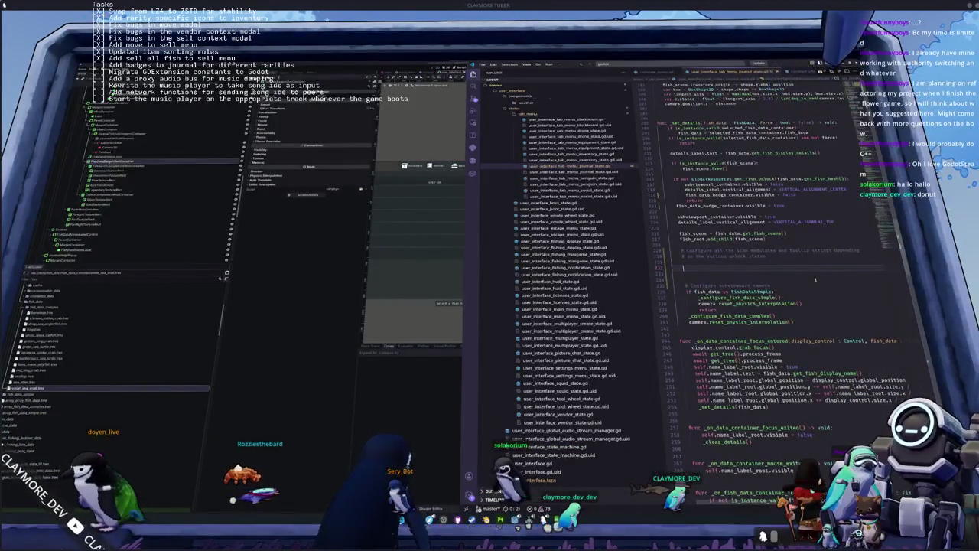
text(common_texture)
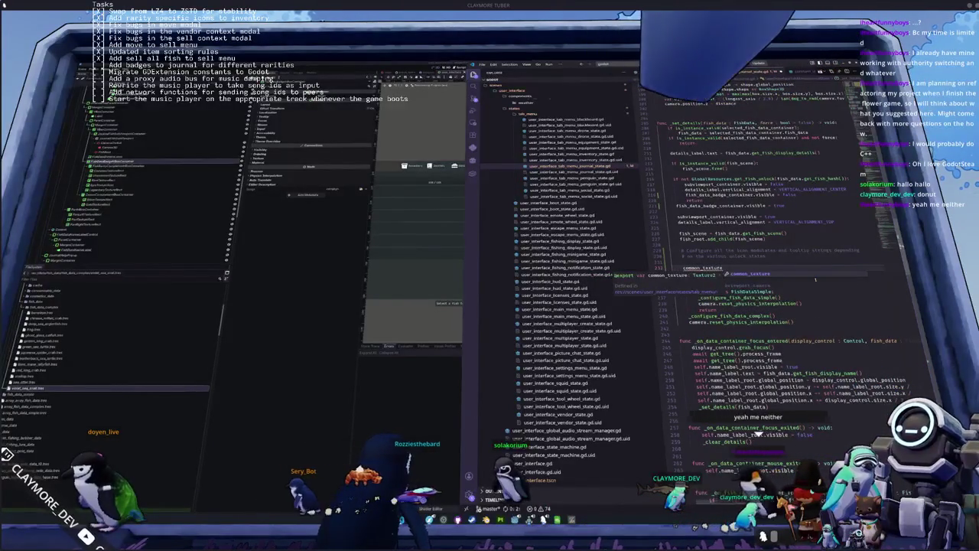
key(Return)
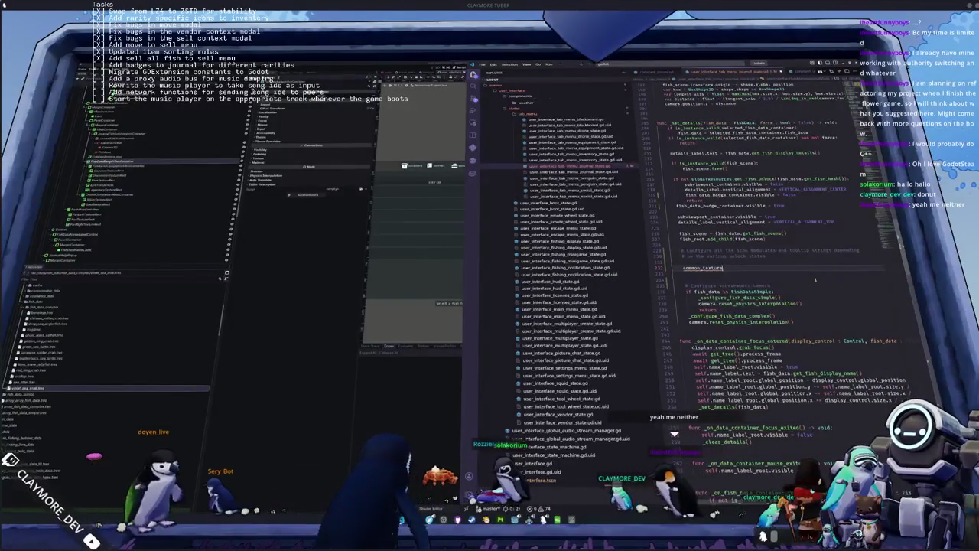
text(.tex)
key(BackSpace)
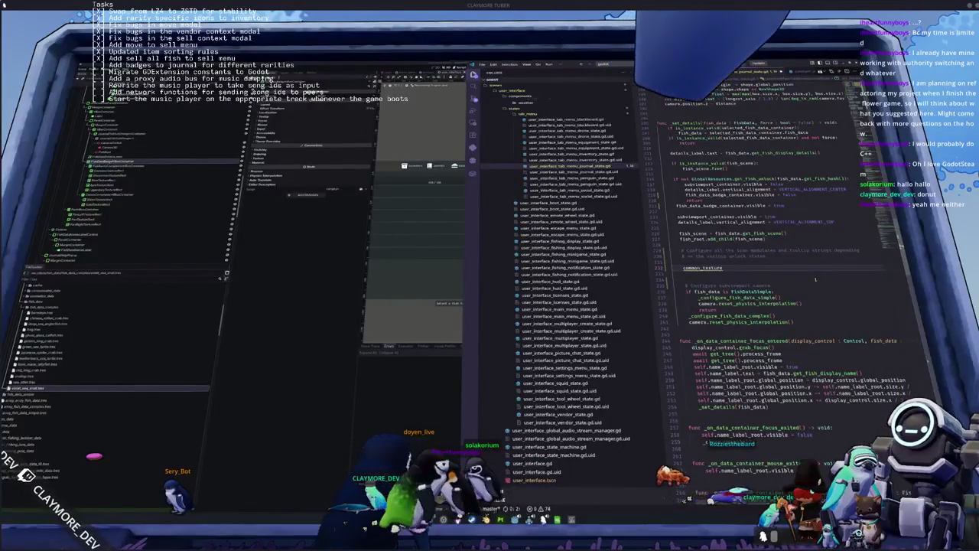
text(.)
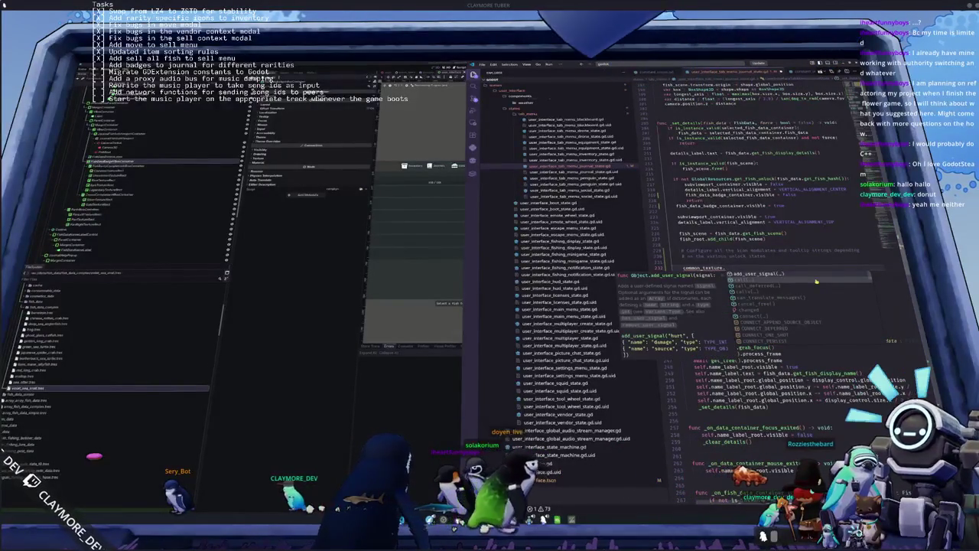
text(vis)
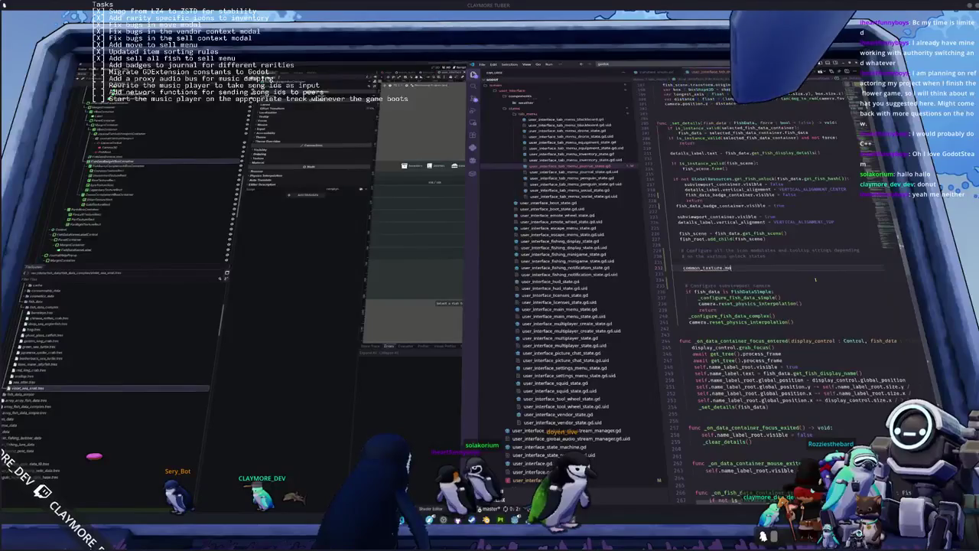
text(d)
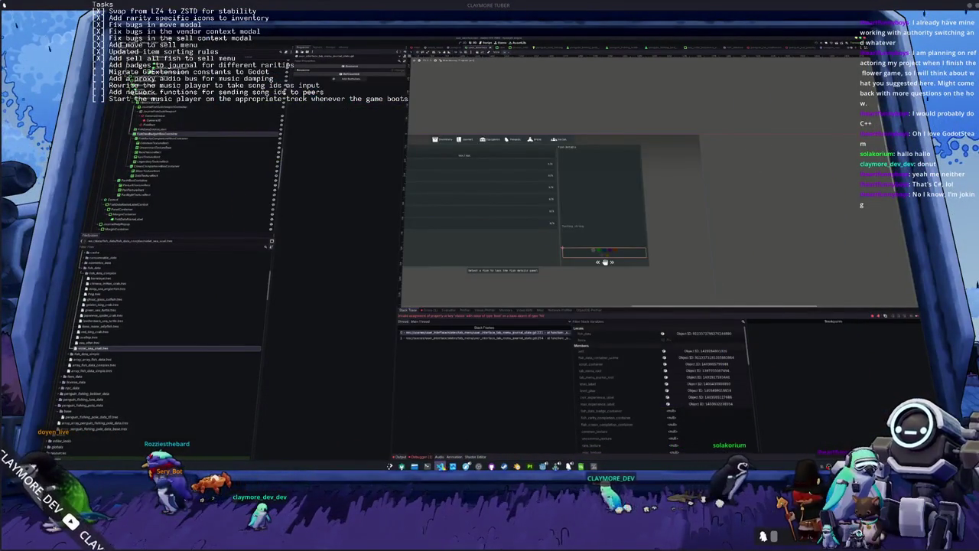
Change the new line to common_texture.visible = false and zoom the editor out.
click(440, 466)
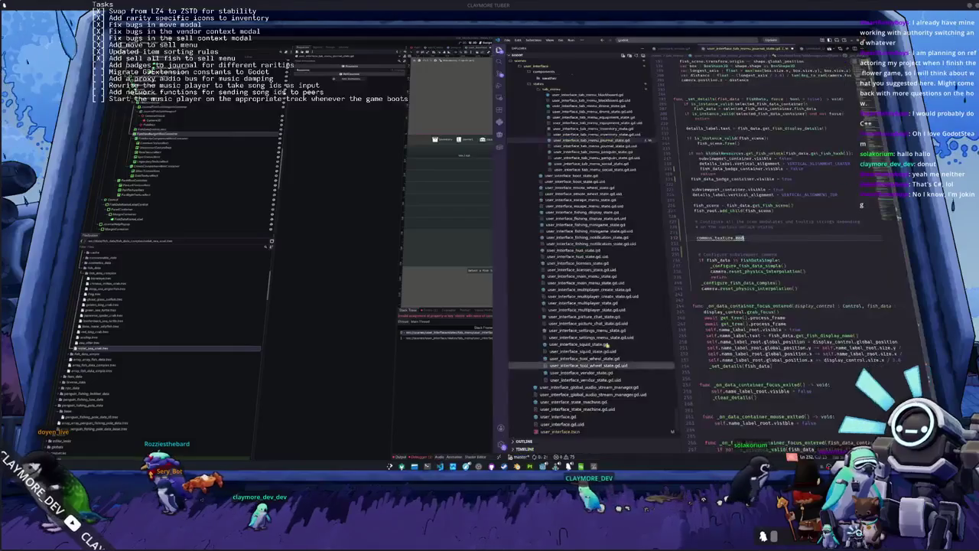
double_click(738, 237)
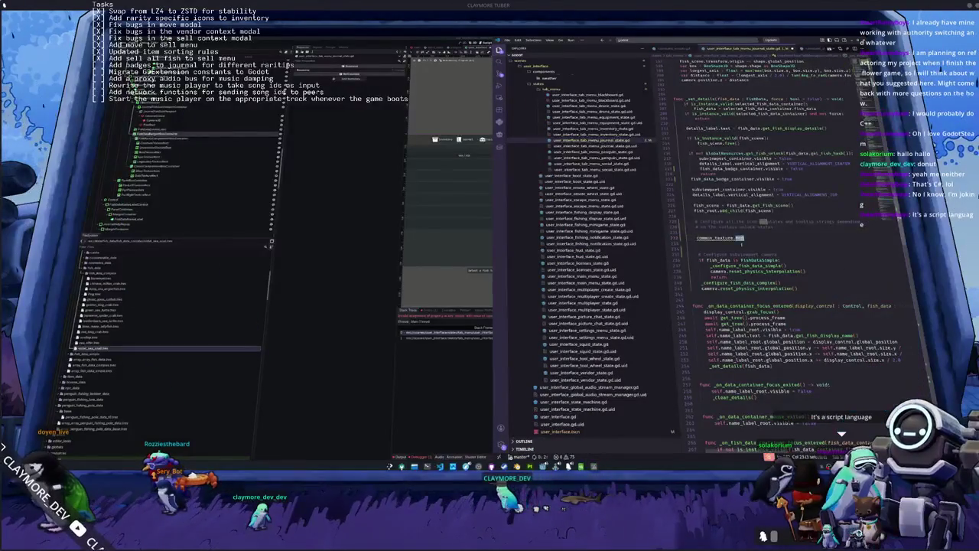
key(BackSpace)
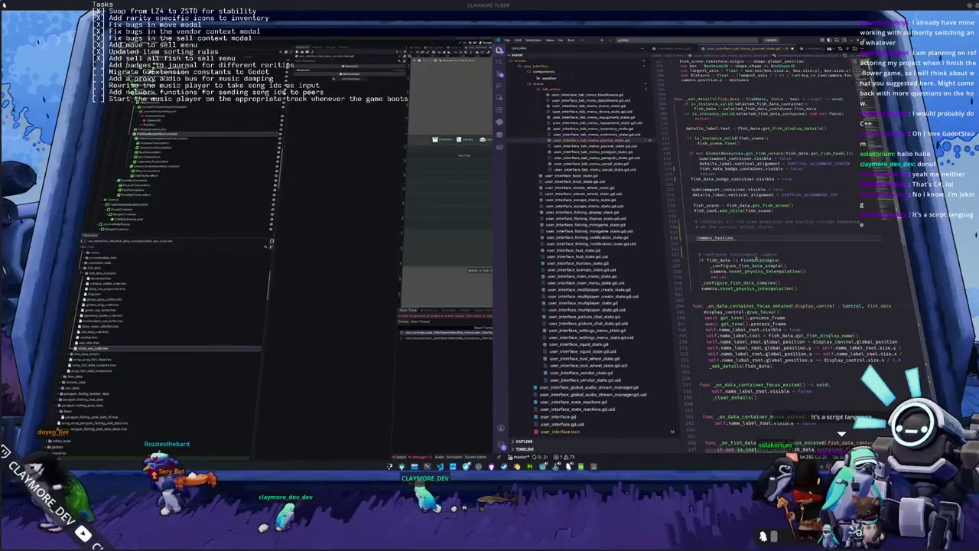
text(cle)
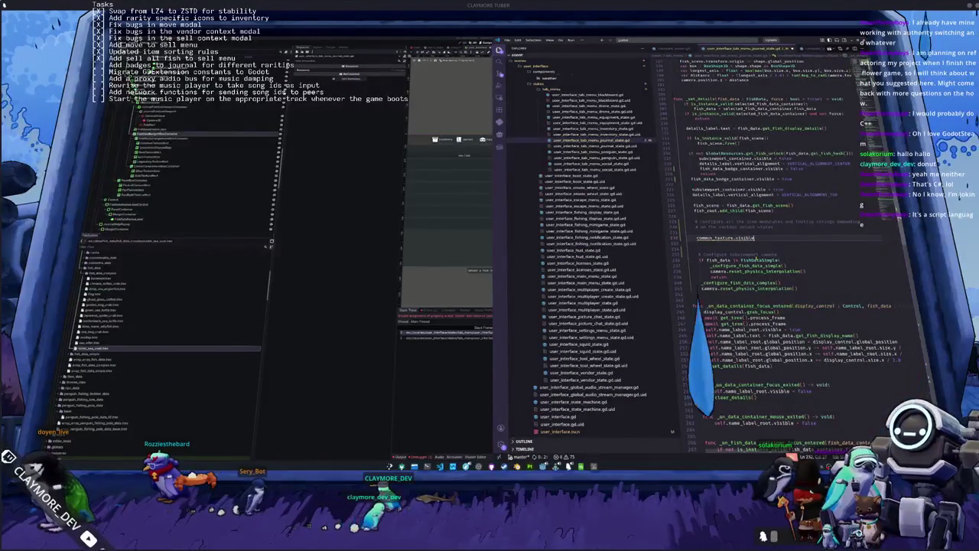
text(false)
key(ctrl+shift+Left)
key(ctrl+shift+Left)
key(ctrl+shift+Left)
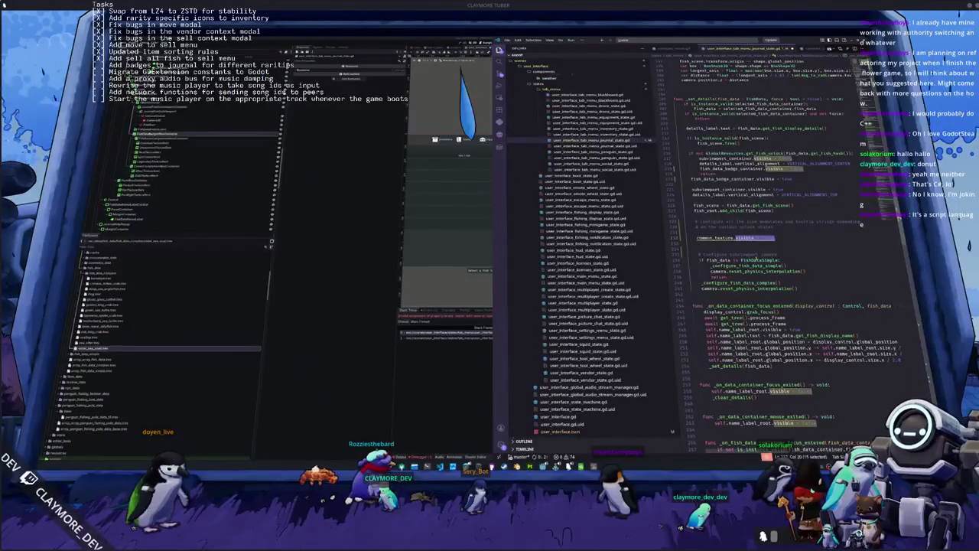
key(ctrl+minus)
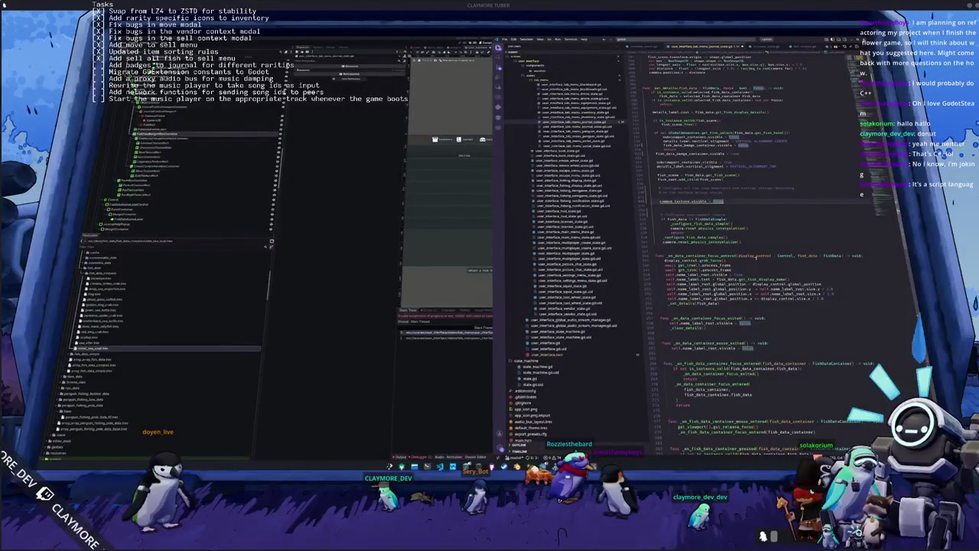
scroll(757, 257, up, 3)
Delete the stray blank line among the exported grid and label declarations.
scroll(765, 252, up, 15)
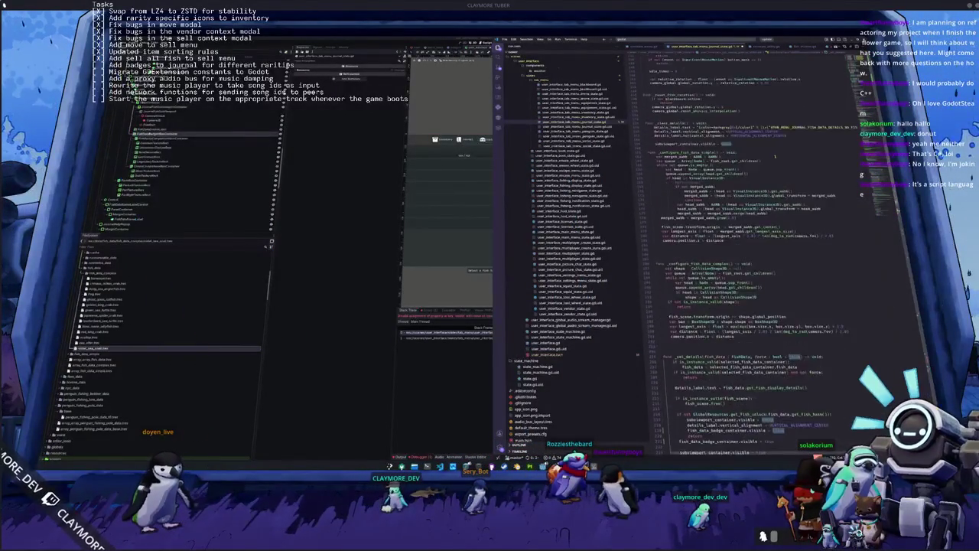
scroll(750, 252, up, 12)
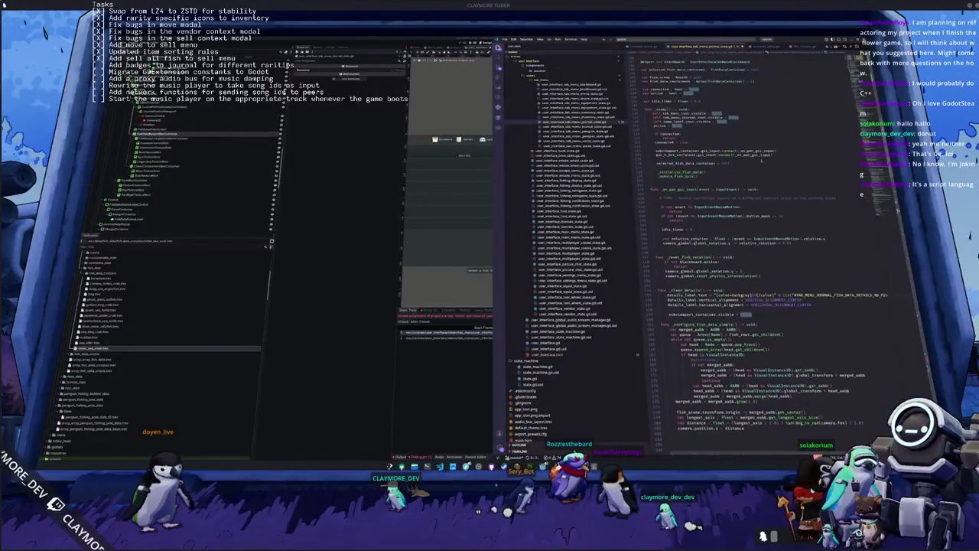
scroll(734, 252, up, 8)
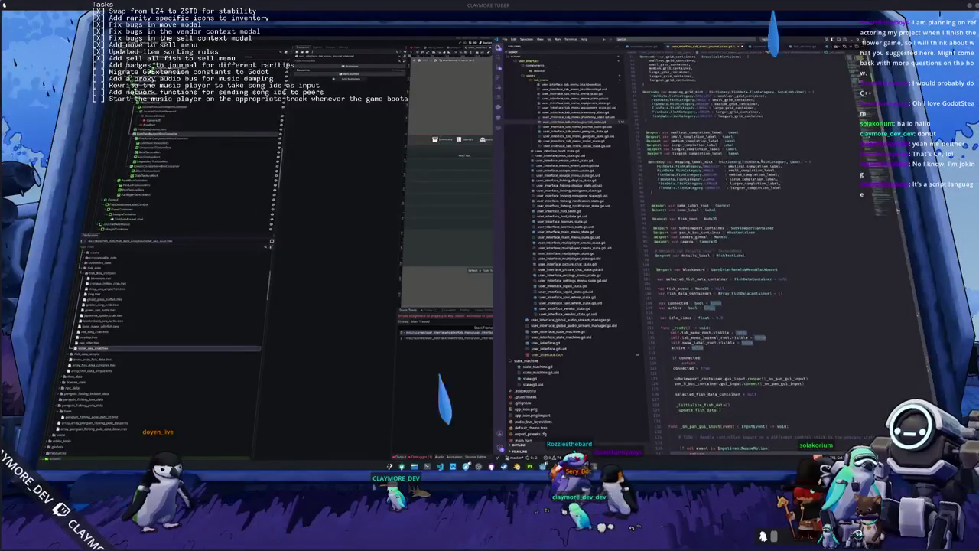
scroll(718, 192, down, 1)
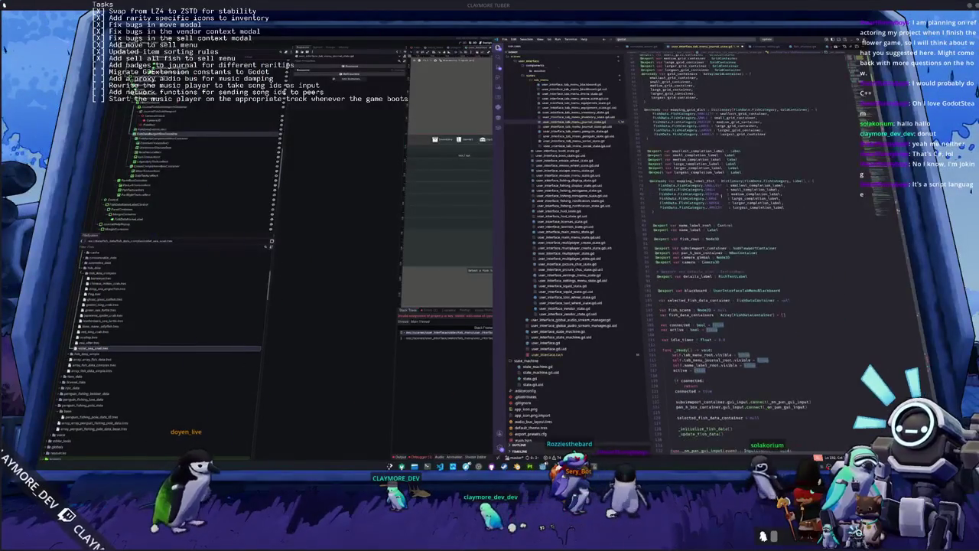
click(696, 214)
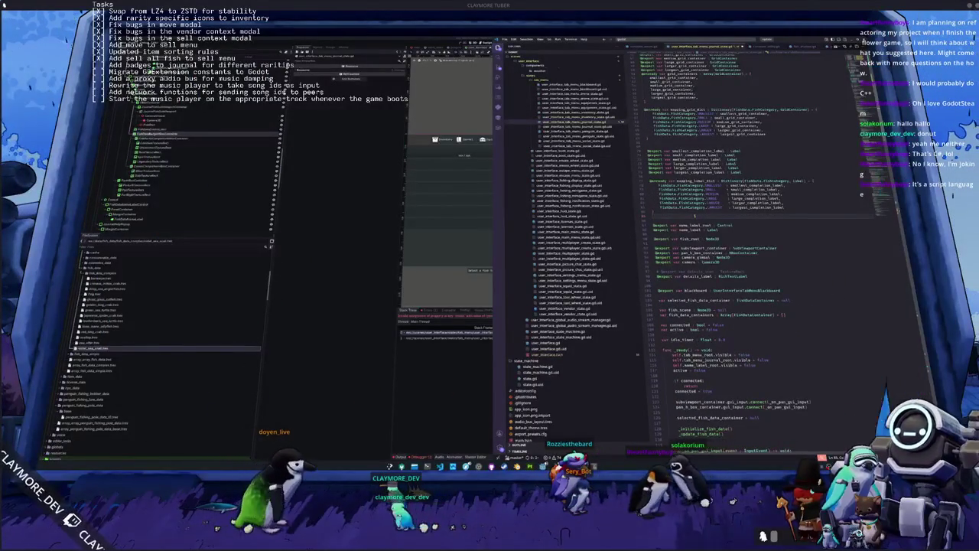
key(BackSpace)
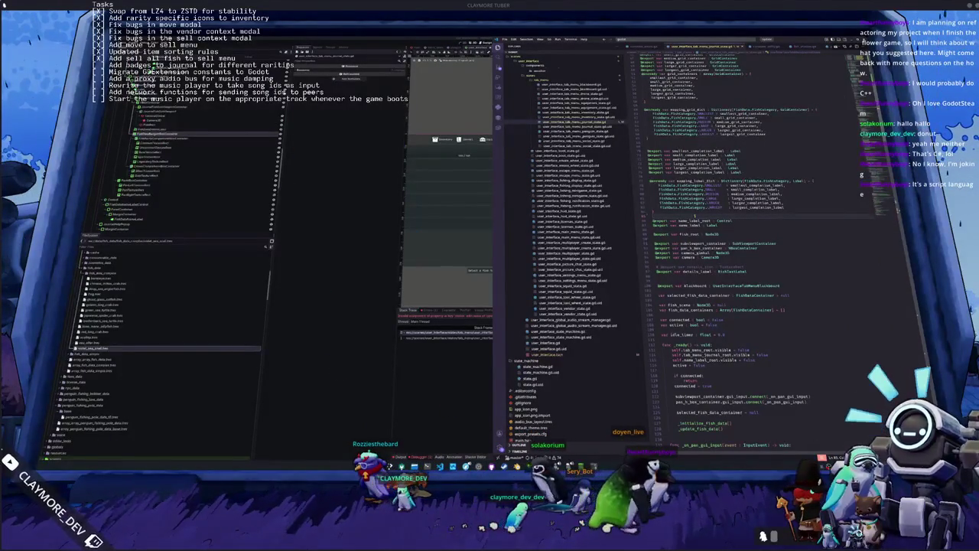
Check the uses of SMALLEST and smallest_completion_label, then return below the common_texture.visible line.
scroll(727, 230, up, 1)
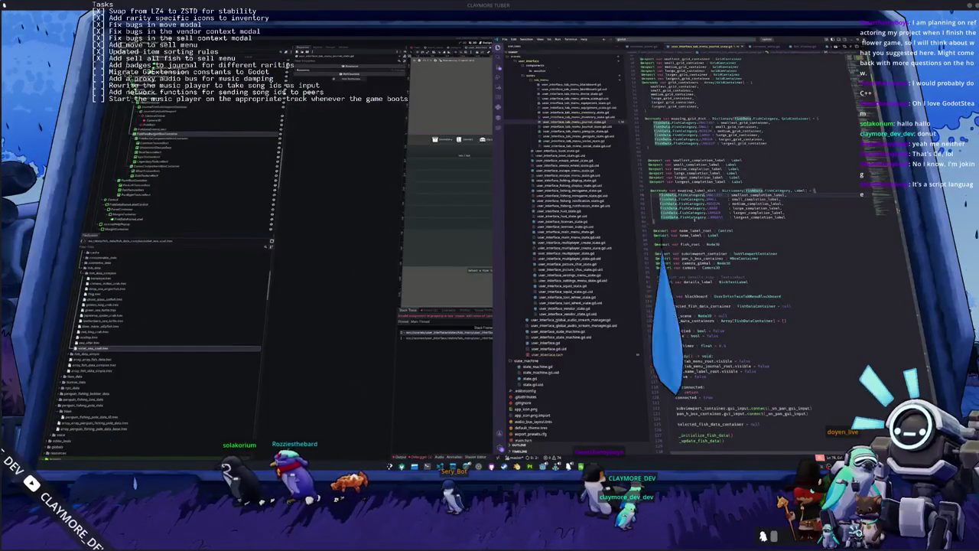
double_click(715, 195)
click(805, 190)
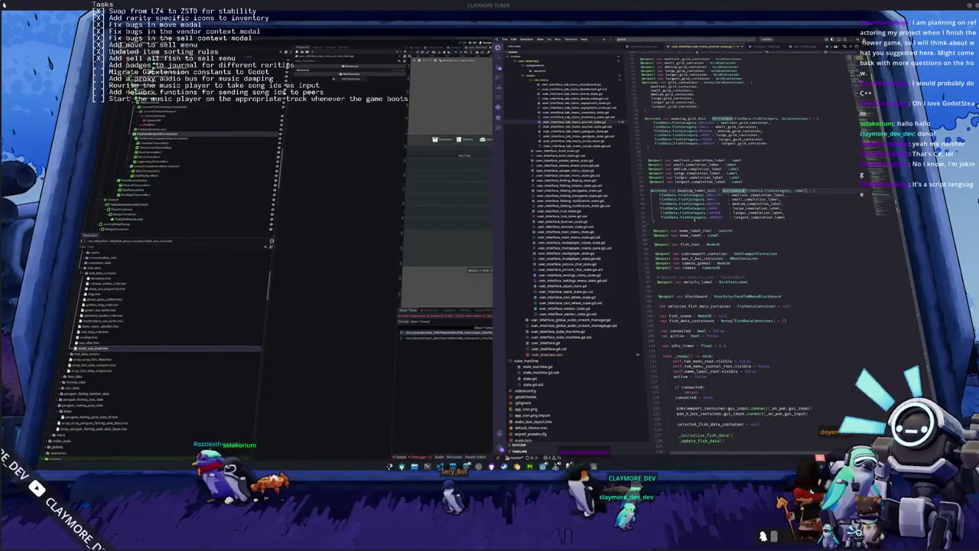
key(Down)
key(Down)
key(Down)
key(Down)
key(Down)
key(Down)
key(Down)
key(Down)
key(Down)
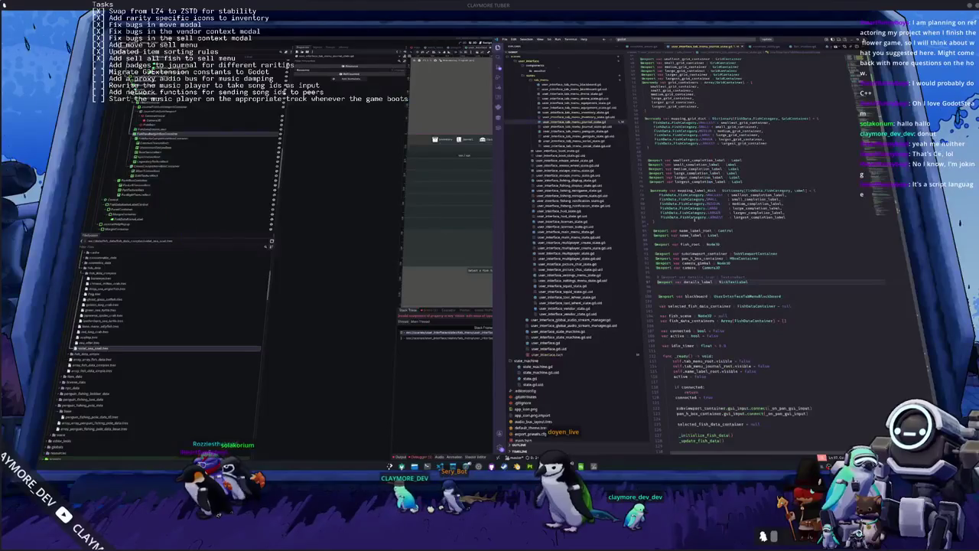
scroll(765, 253, up, 3)
double_click(710, 208)
scroll(726, 268, up, 8)
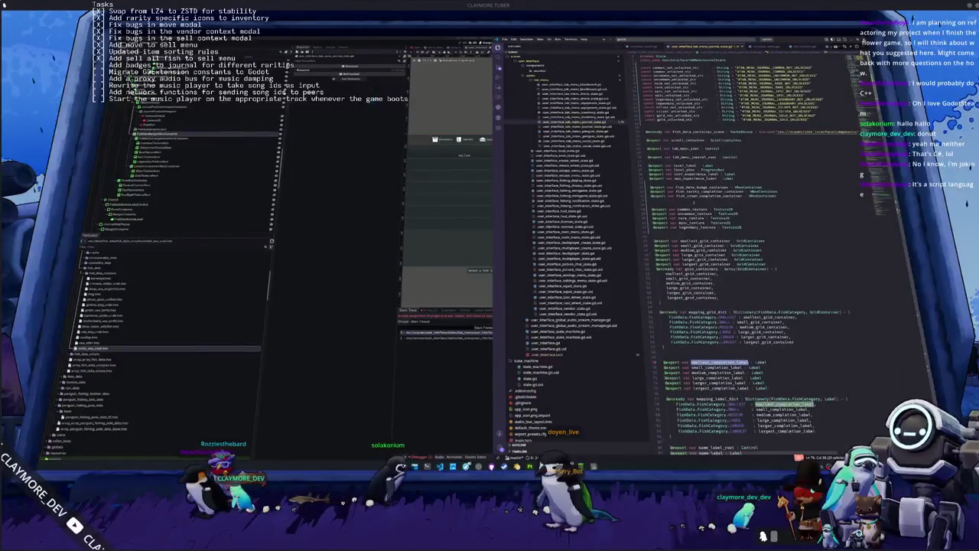
scroll(726, 252, down, 10)
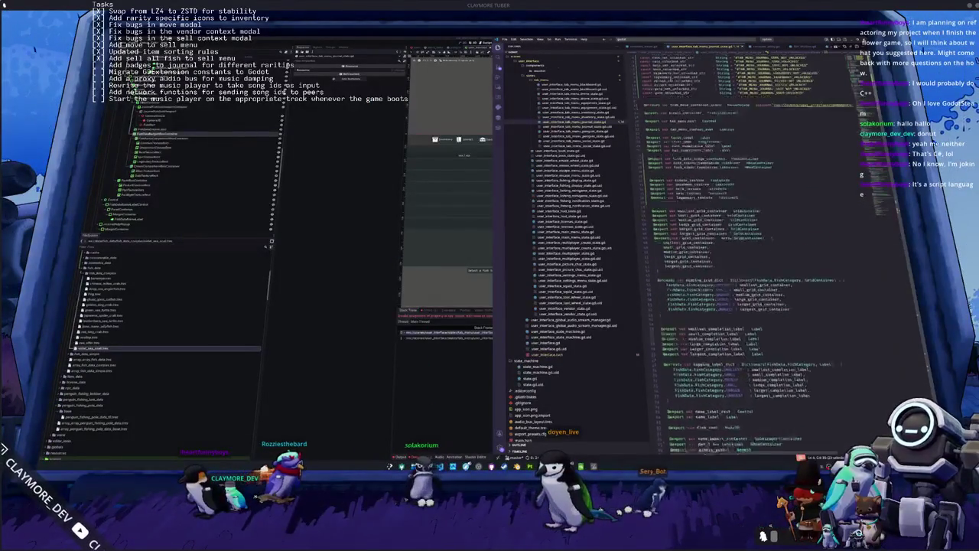
scroll(727, 253, down, 15)
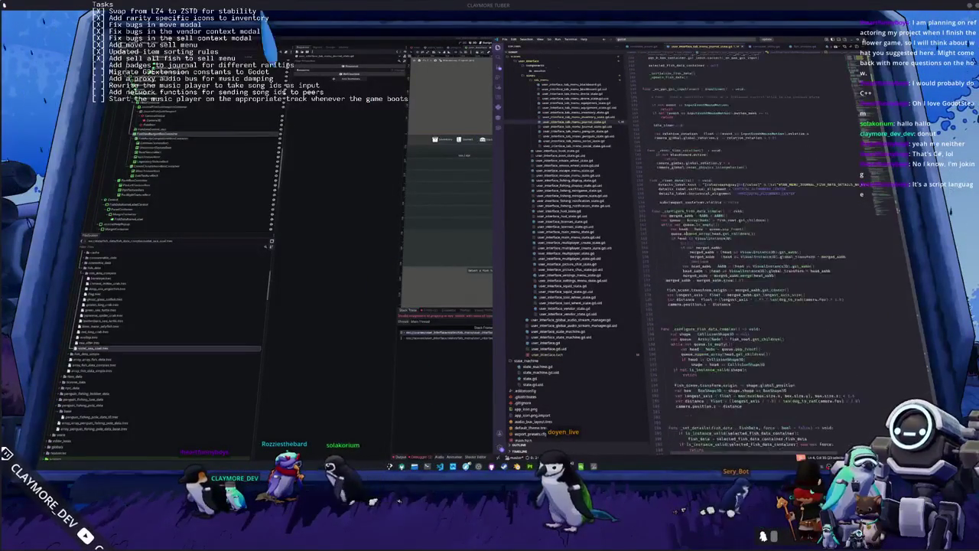
click(702, 299)
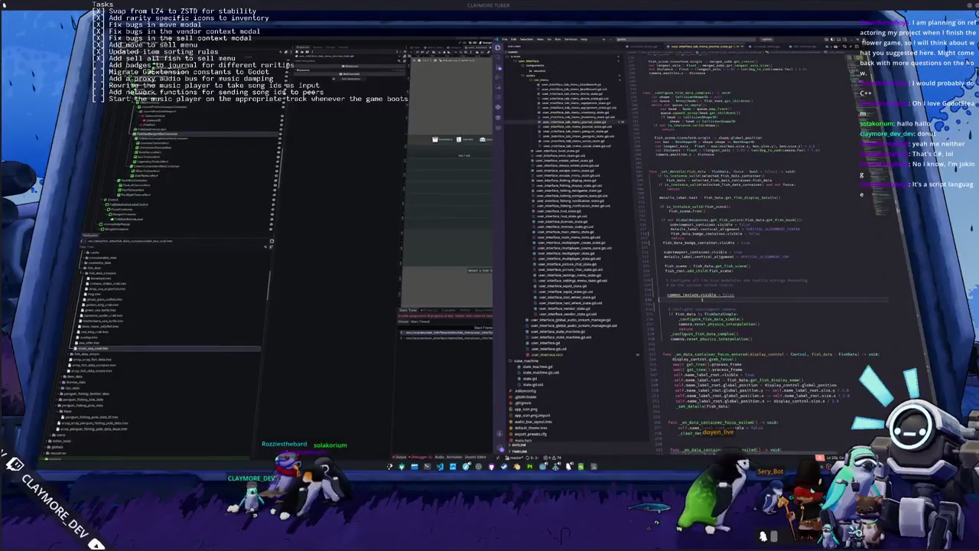
Delete the common_texture.visible = false line, leaving a blank line below the unlock-state comment.
key(shift+Up)
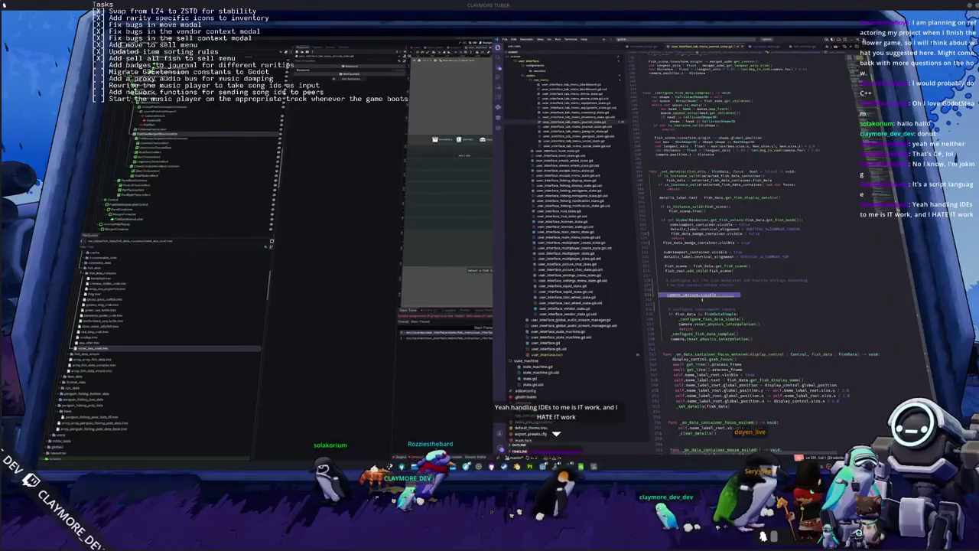
key(BackSpace)
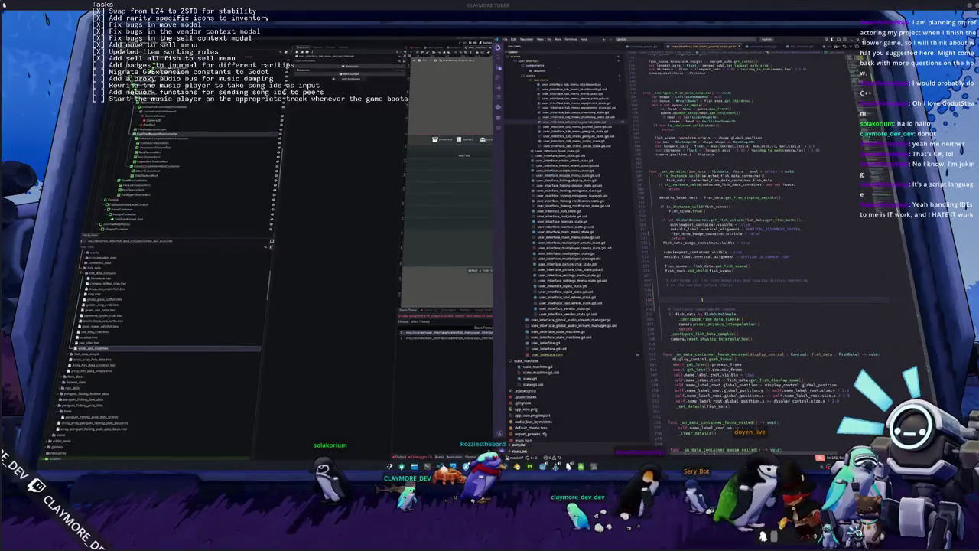
key(Return)
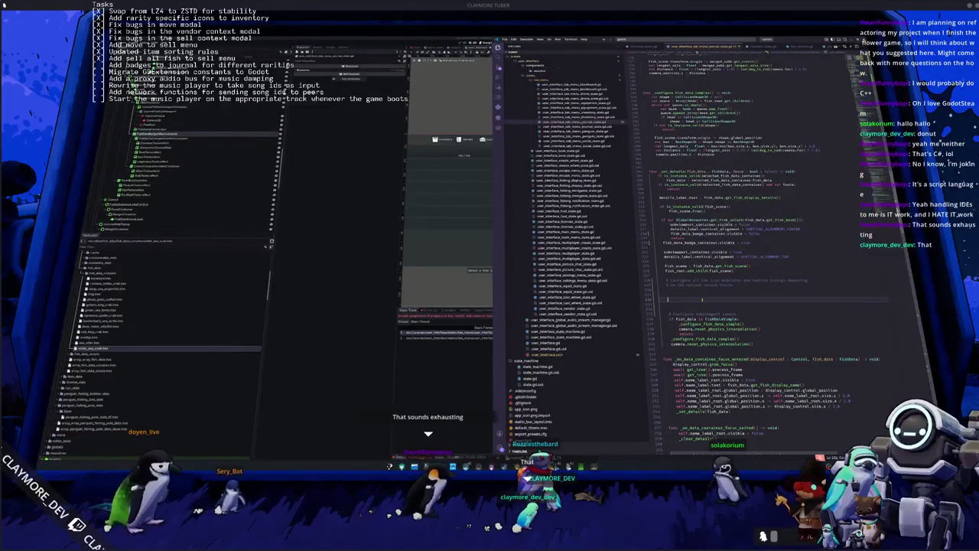
Type common_texture on the empty line, discarding mistyped text and unwanted autocomplete suggestions.
text(ld)
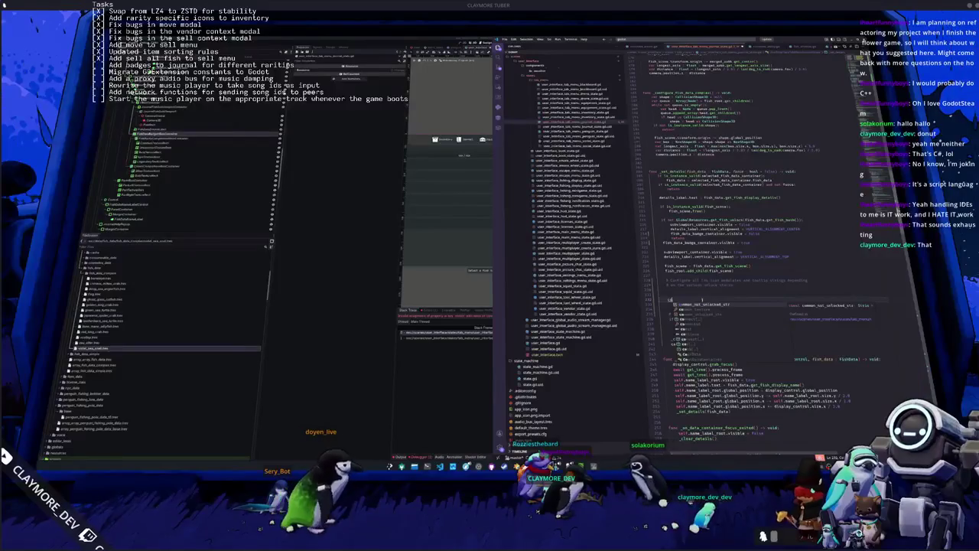
key(BackSpace)
key(BackSpace)
text(com)
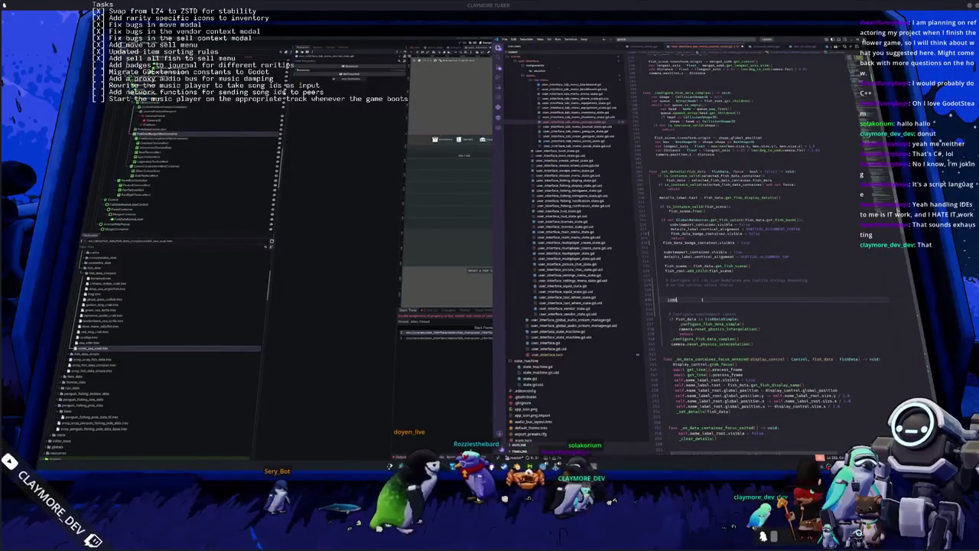
text(re.)
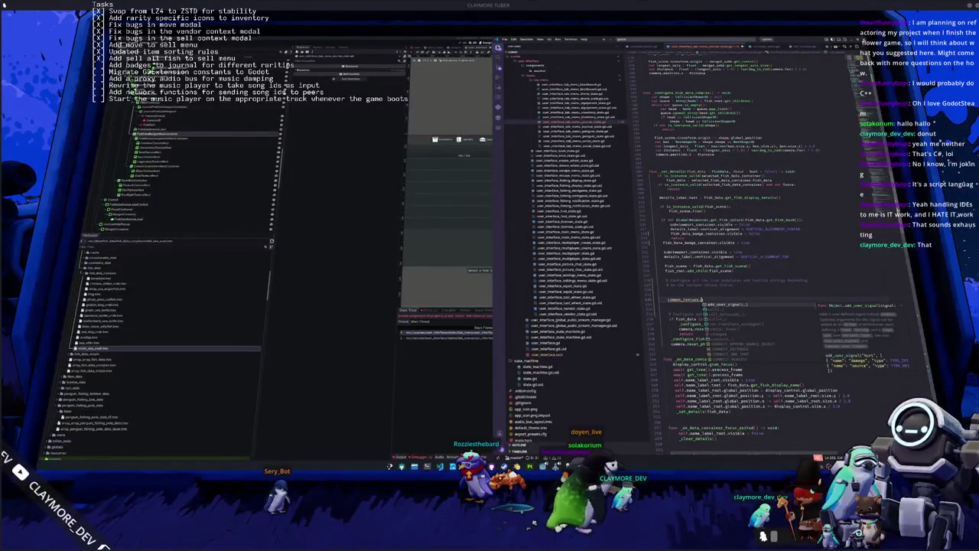
key(Escape)
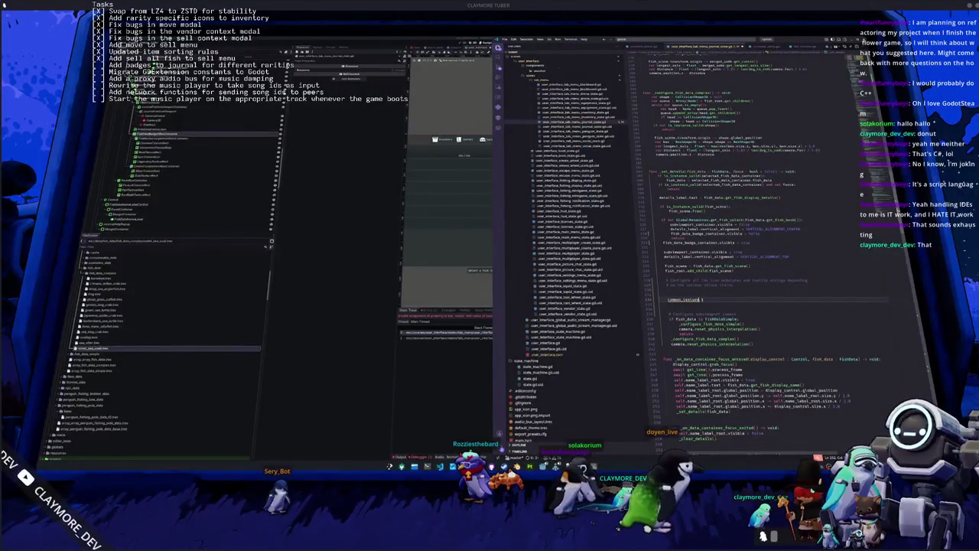
key(BackSpace)
key(BackSpace)
key(BackSpace)
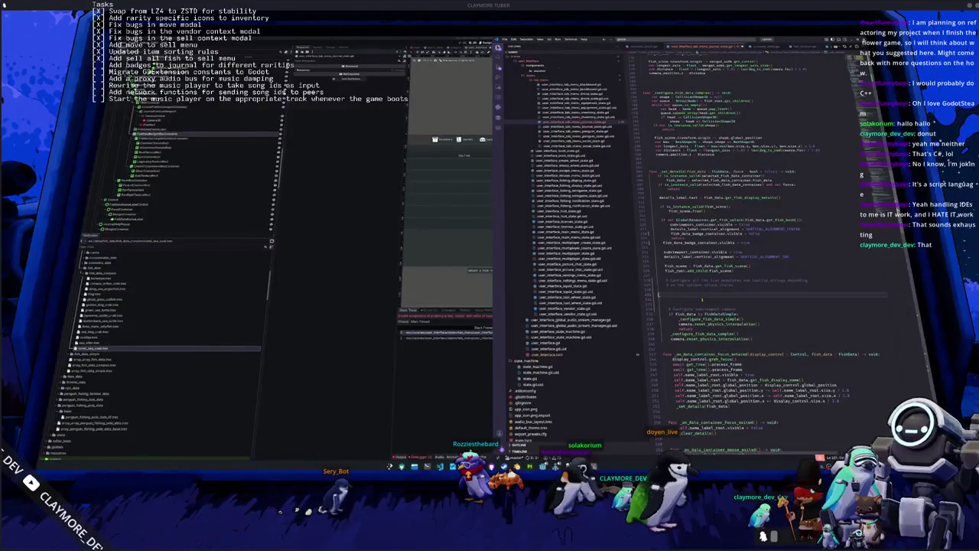
text(common_texture)
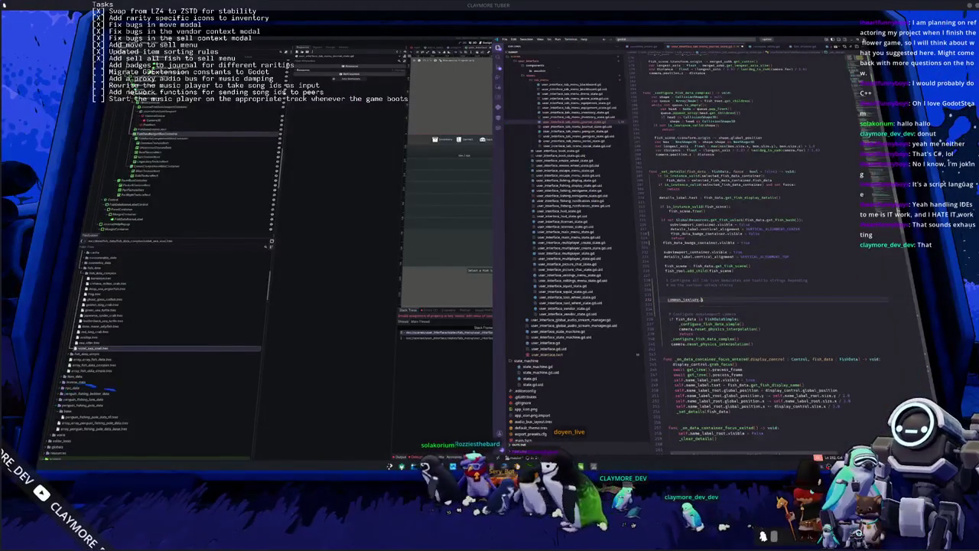
text(.ad)
key(BackSpace)
key(BackSpace)
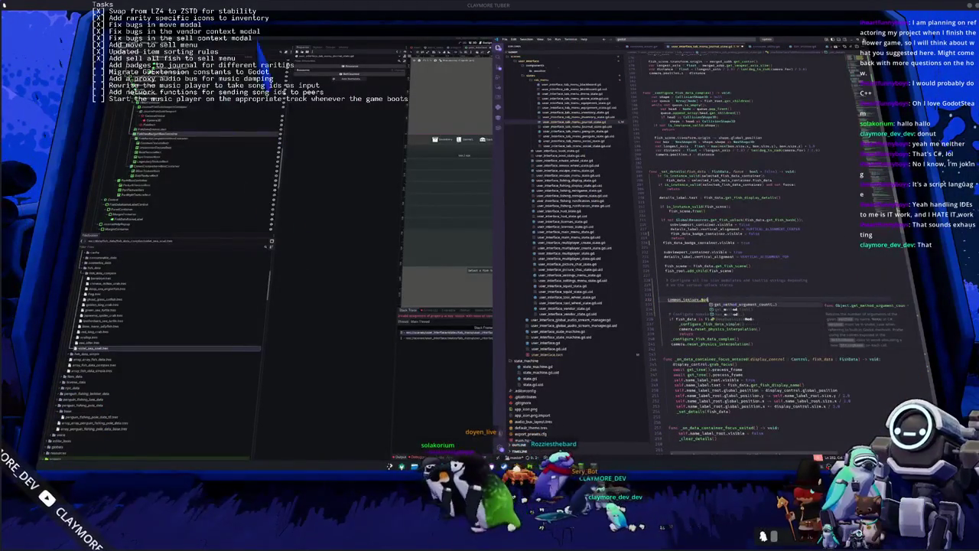
key(BackSpace)
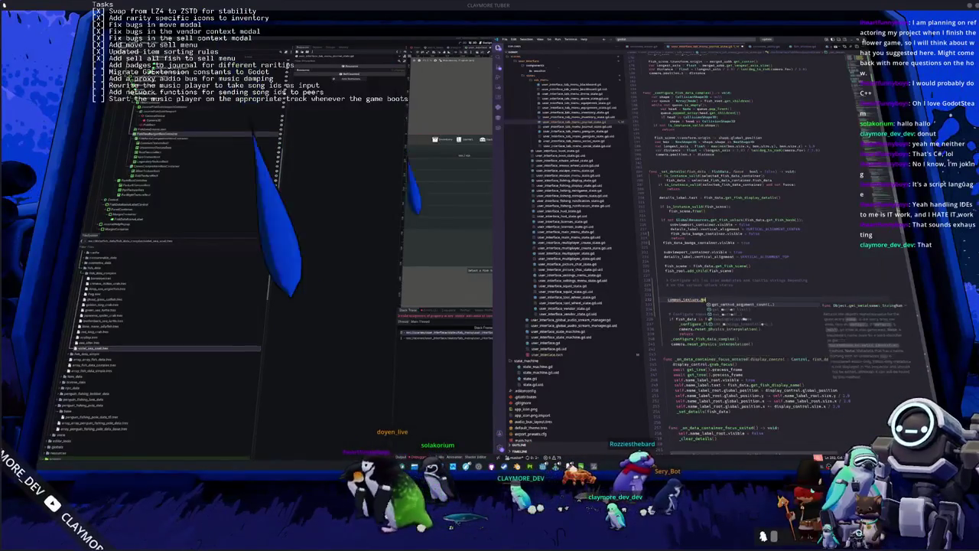
scroll(734, 252, up, 10)
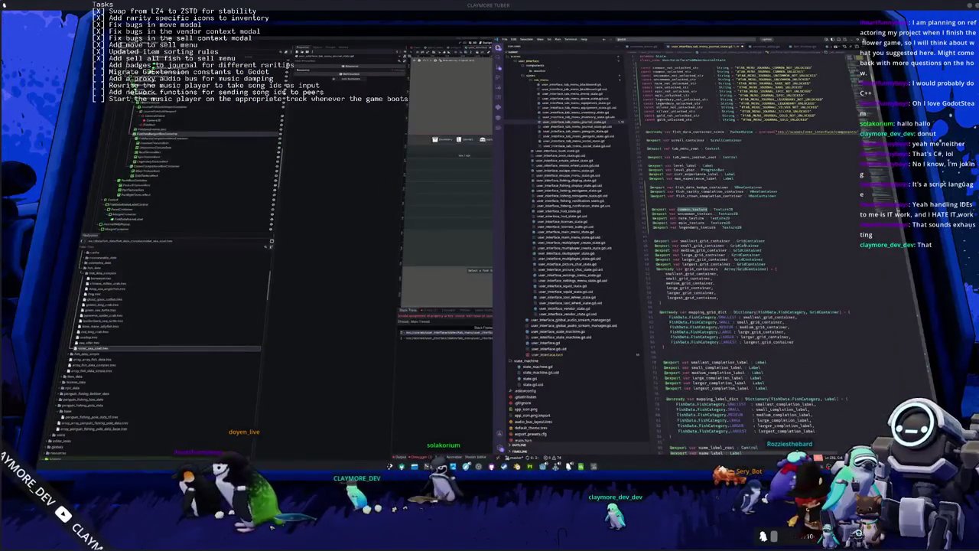
Change the badge texture exports' type from Texture2D to TextureRect.
double_click(722, 209)
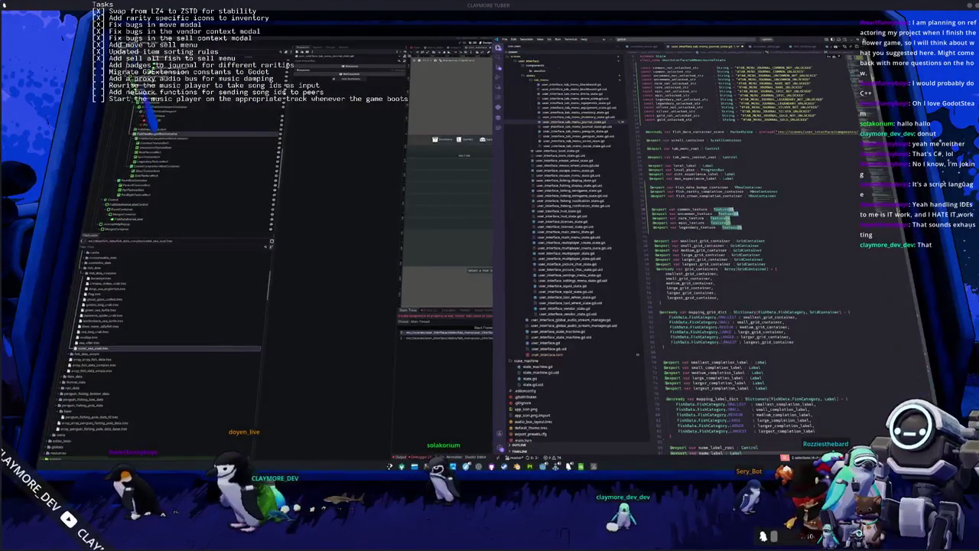
text(TextureRect)
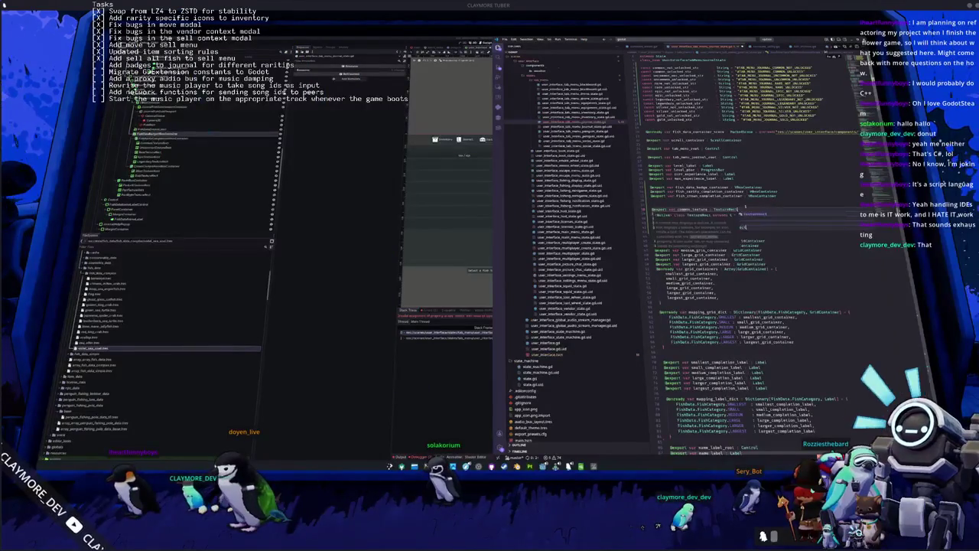
scroll(744, 207, down, 15)
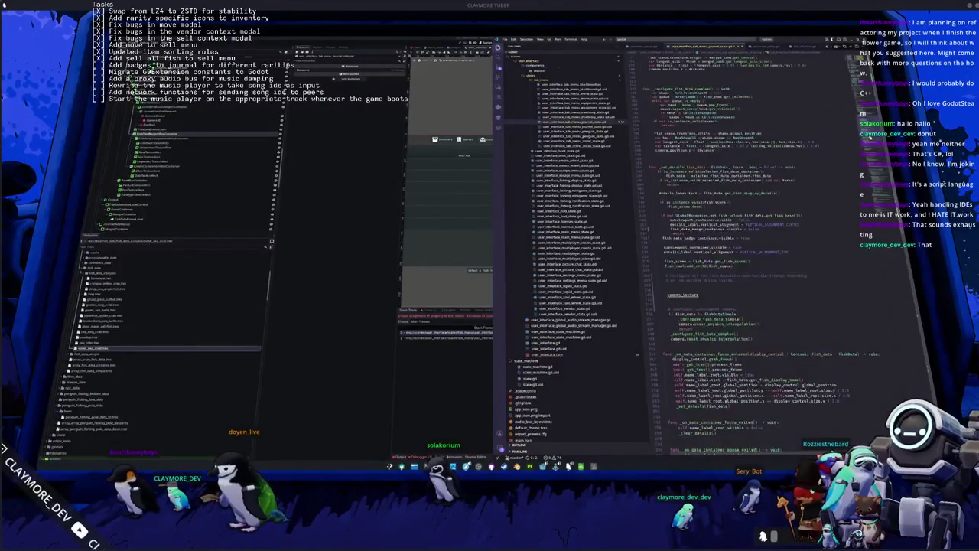
scroll(734, 230, up, 4)
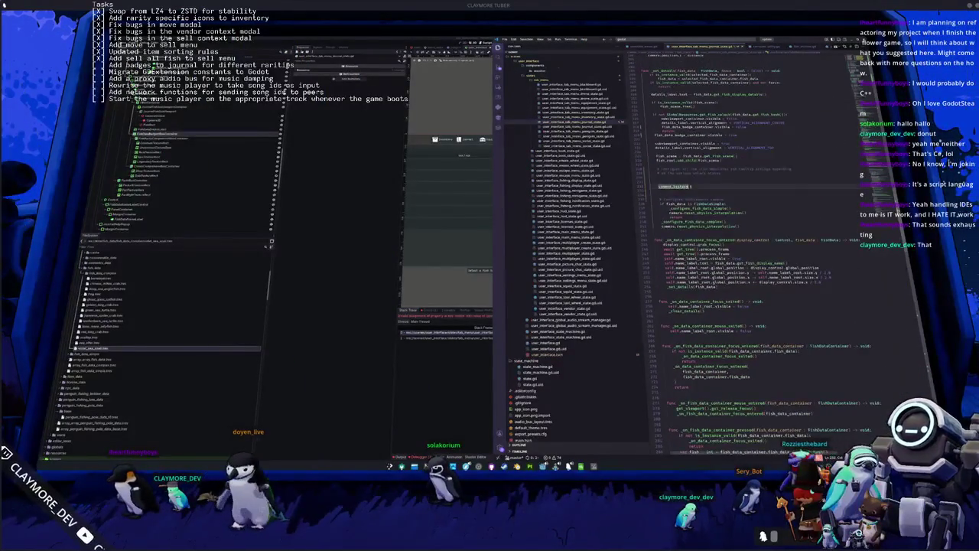
Set common_texture.modulate to Color.WHITE and begin a second common_texture line.
text(.texture)
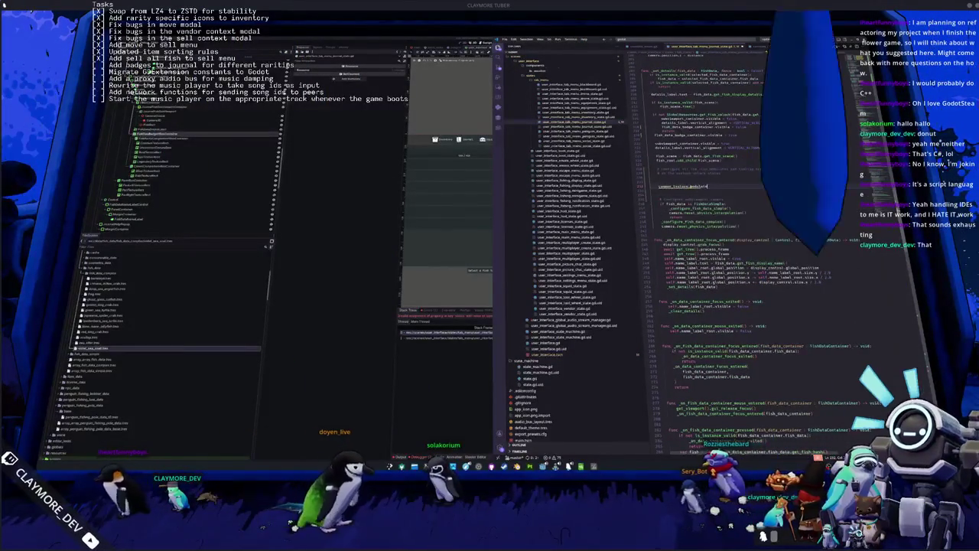
text(Color()
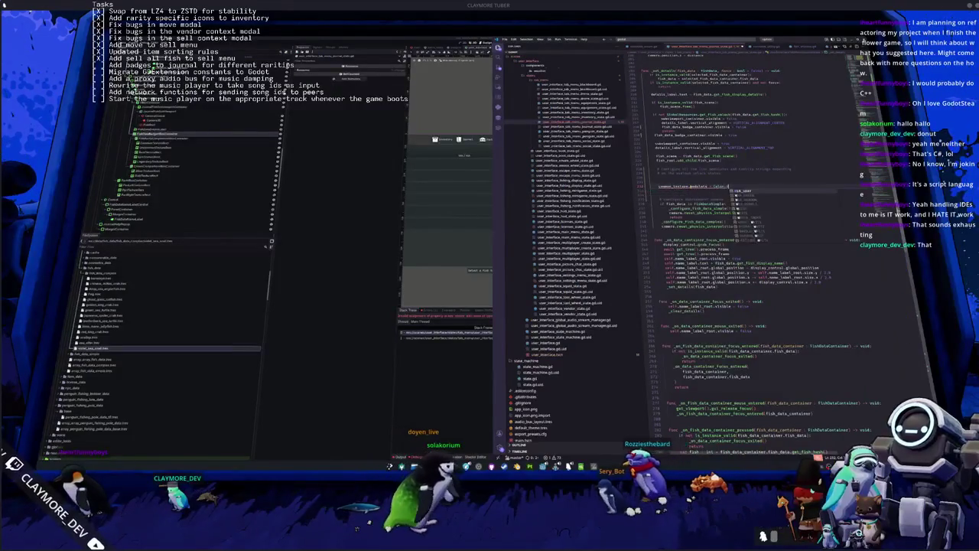
key(Return)
key(Return)
text(common_)
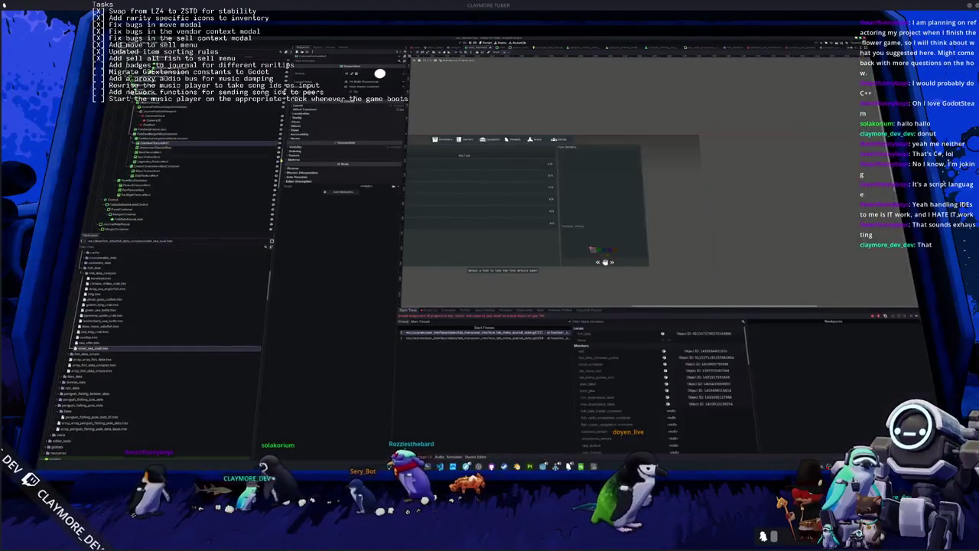
click(312, 147)
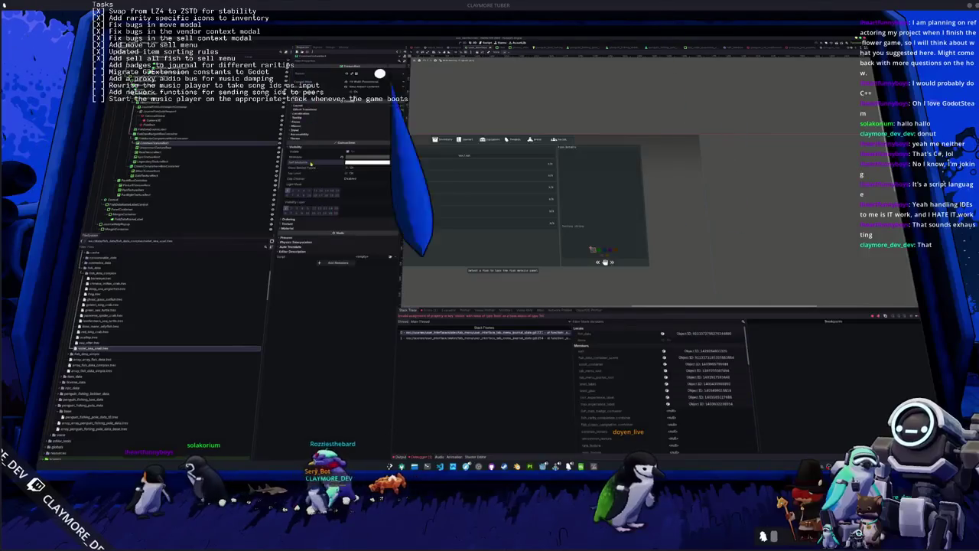
key(alt+Tab)
Add common_texture.self_modulate from IntelliSense and browse suggestions for its value.
text(self_)
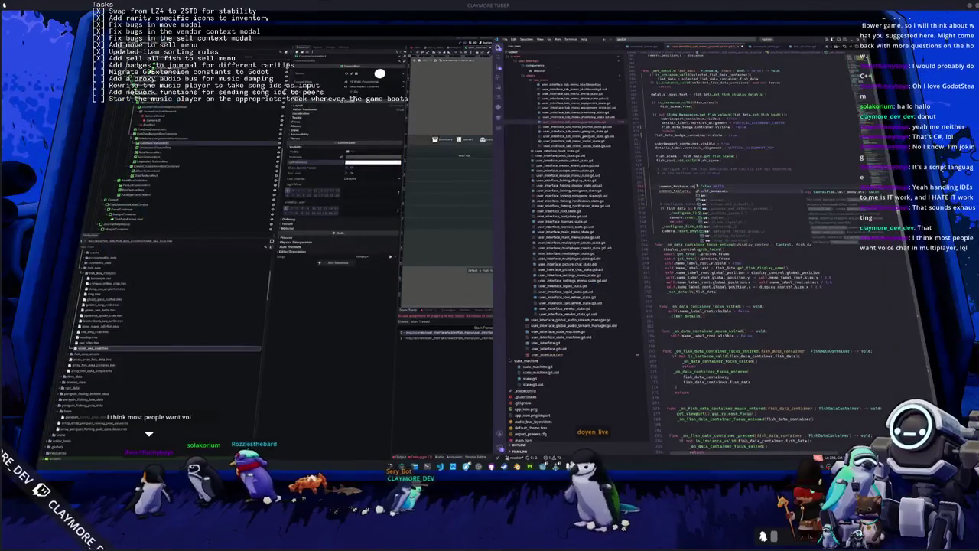
key(Return)
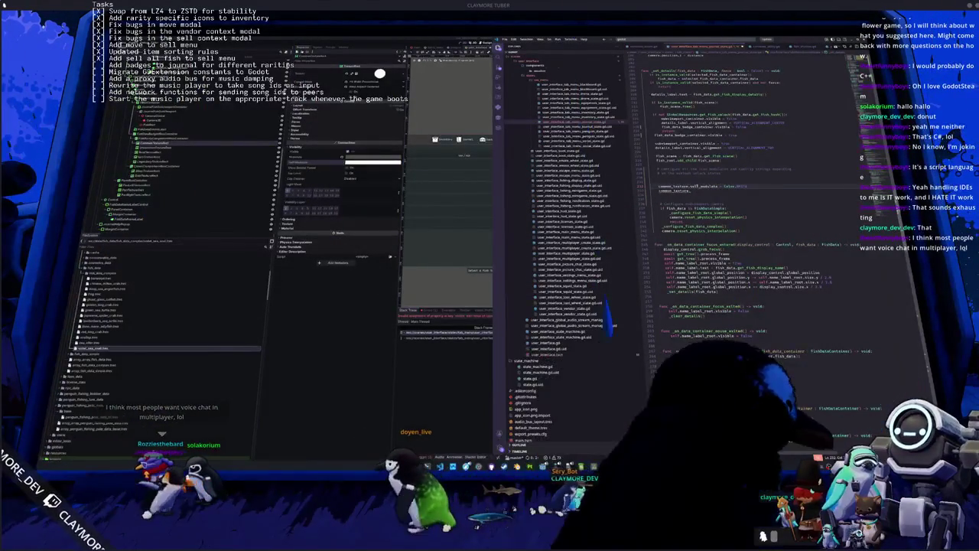
key(ctrl+space)
key(Down)
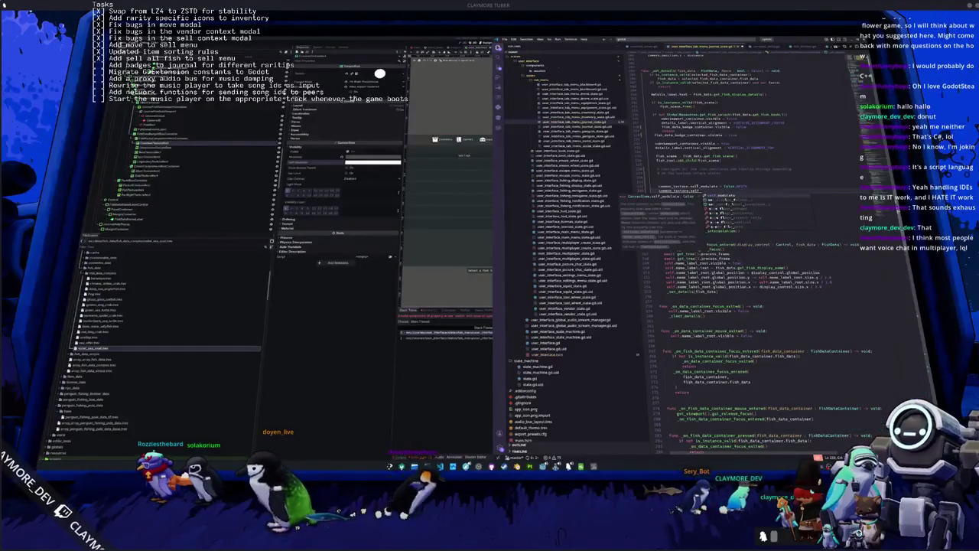
key(Escape)
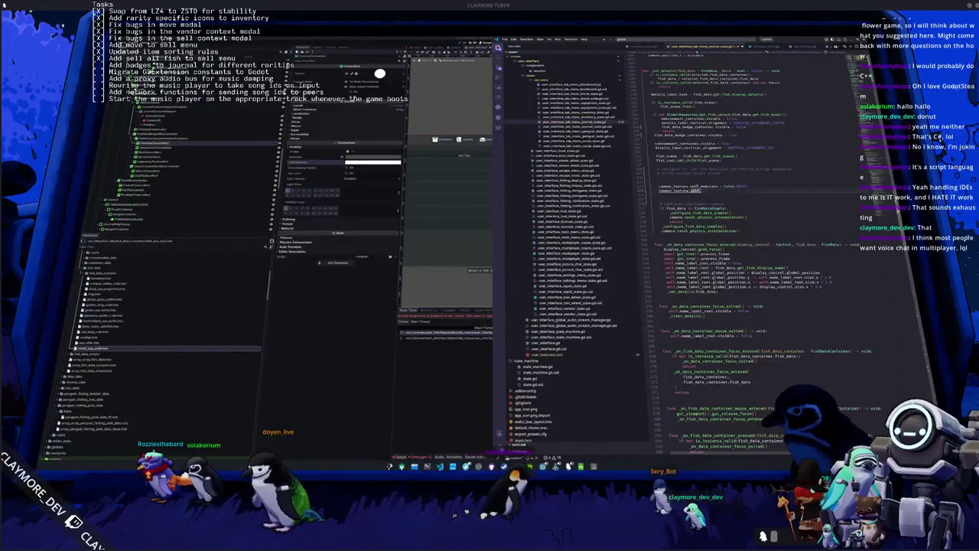
Rewrite the line as common_texture.tooltip_text = common_unlocked_str.
key(shift+Home)
text(se)
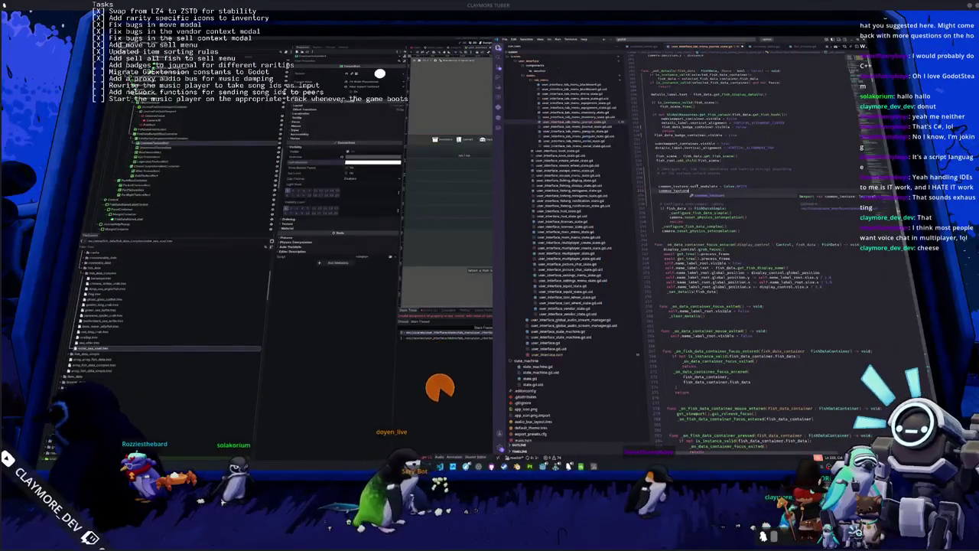
text(.)
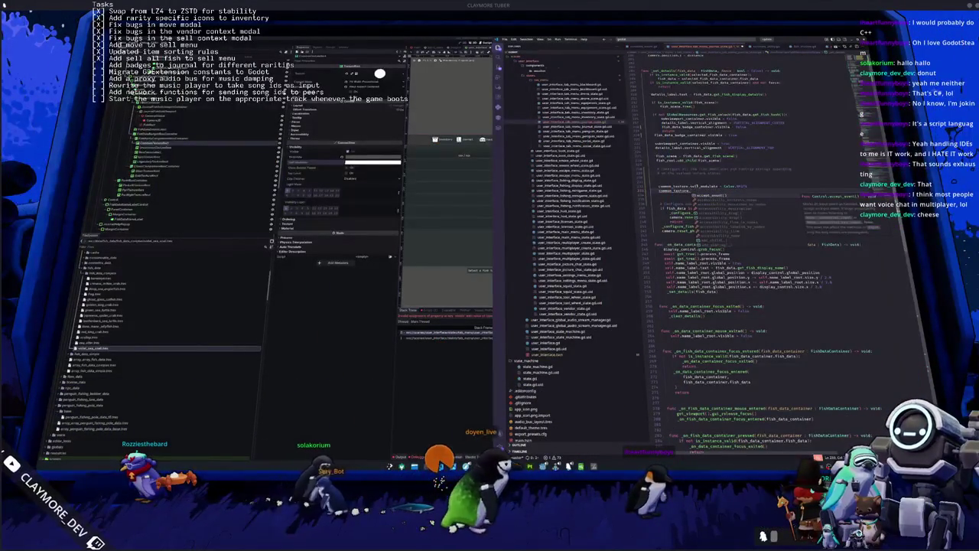
text(tooltip_text)
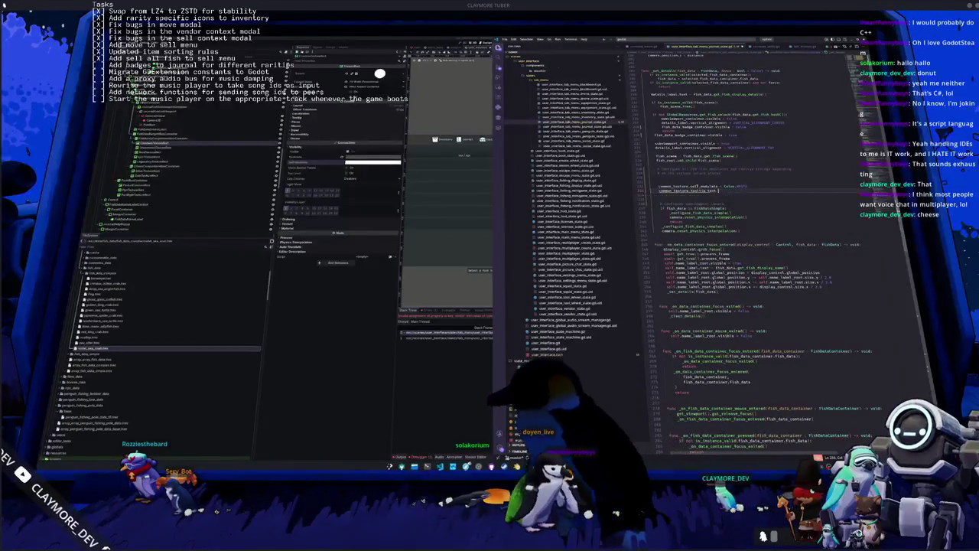
text( = common_)
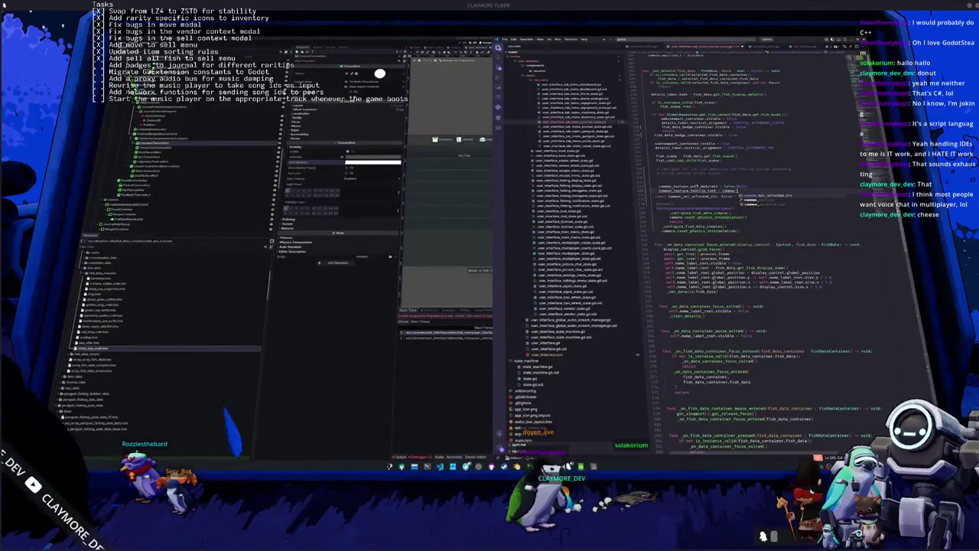
key(Return)
Duplicate the two common_texture property lines repeatedly and put a cursor on every copied common_texture name.
key(shift+Up)
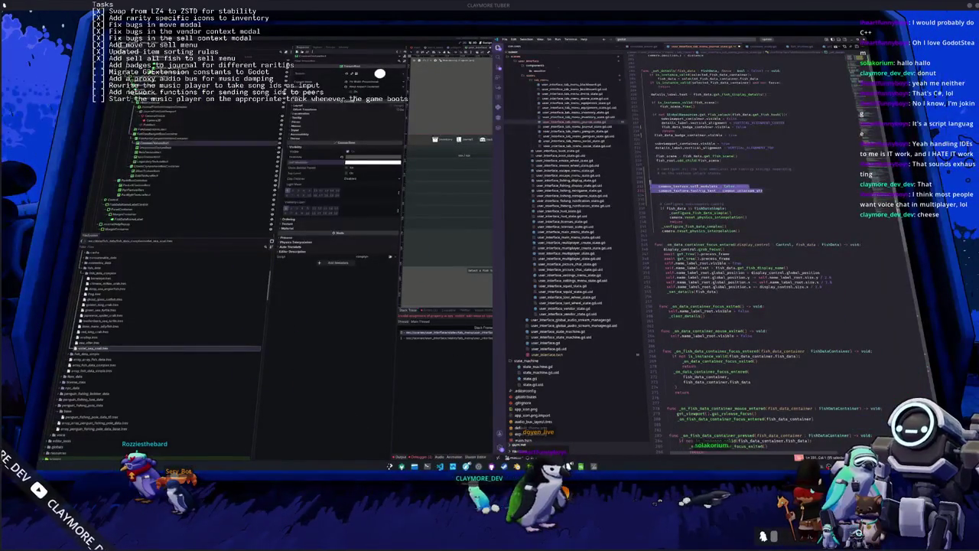
key(ctrl+d)
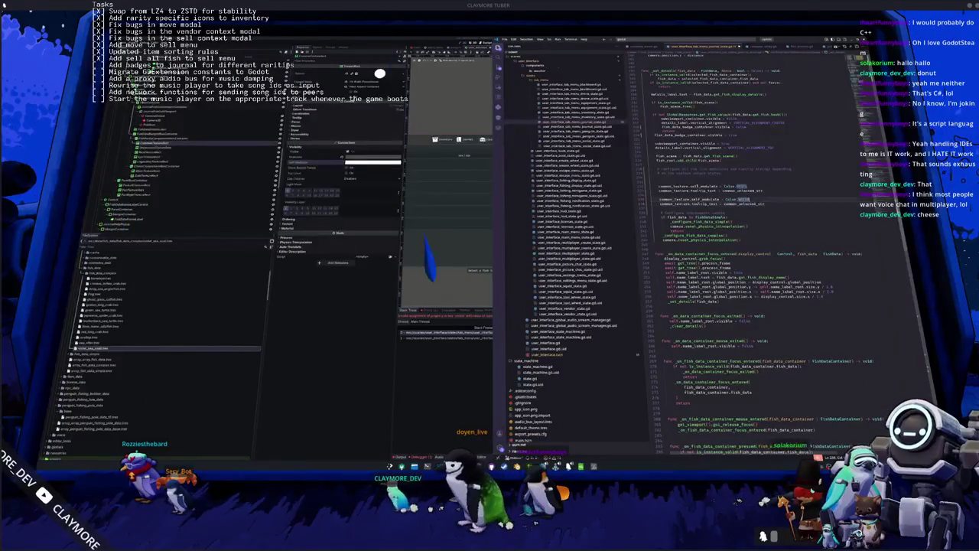
key(ctrl+d)
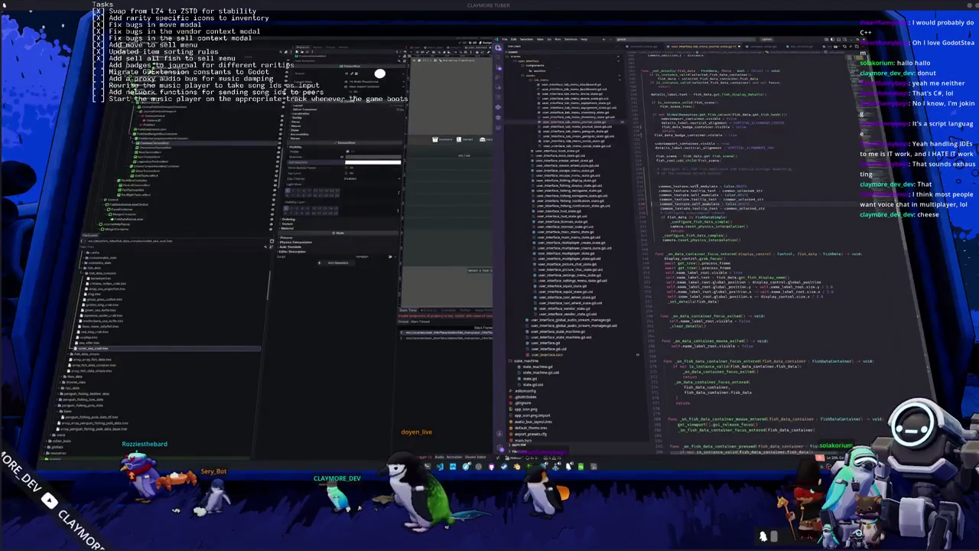
key(ctrl+d)
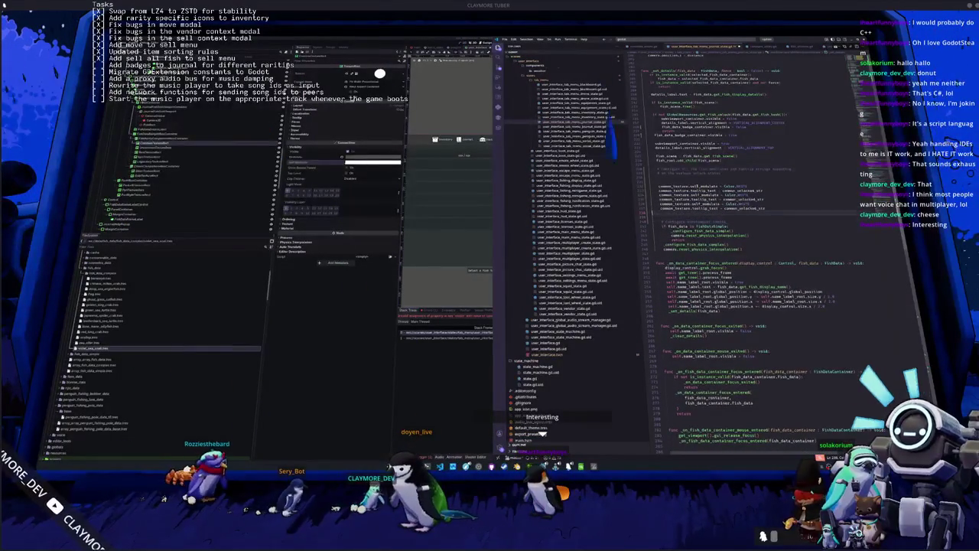
key(ctrl+d)
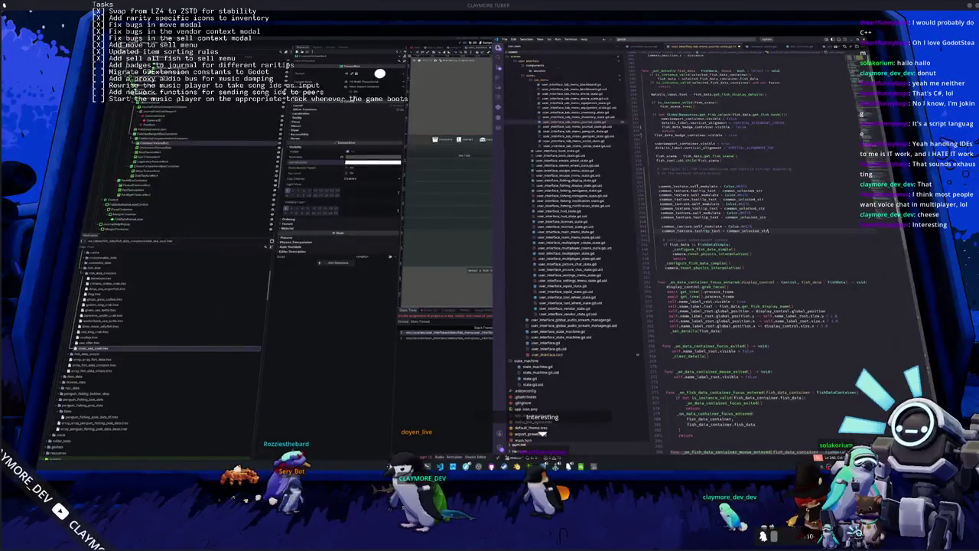
key(ctrl+d)
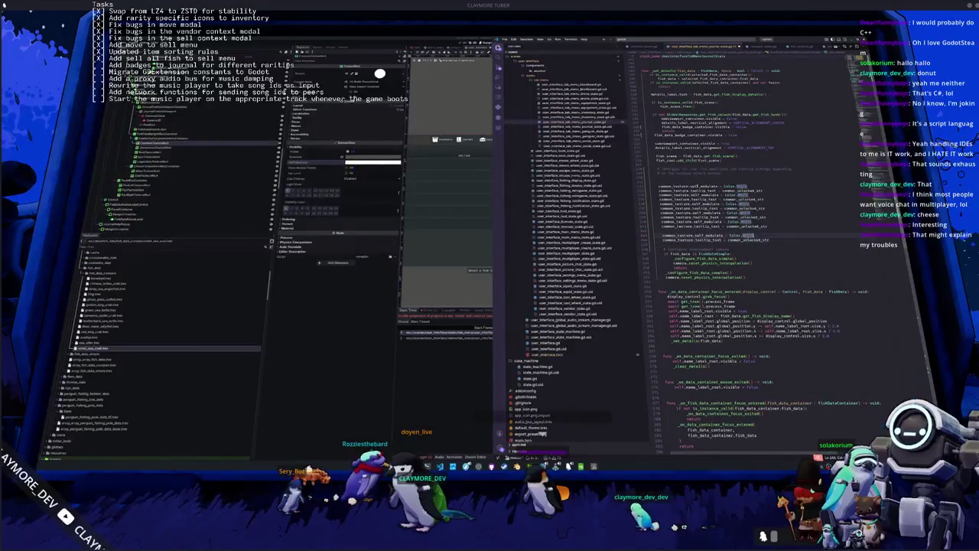
key(ctrl+d)
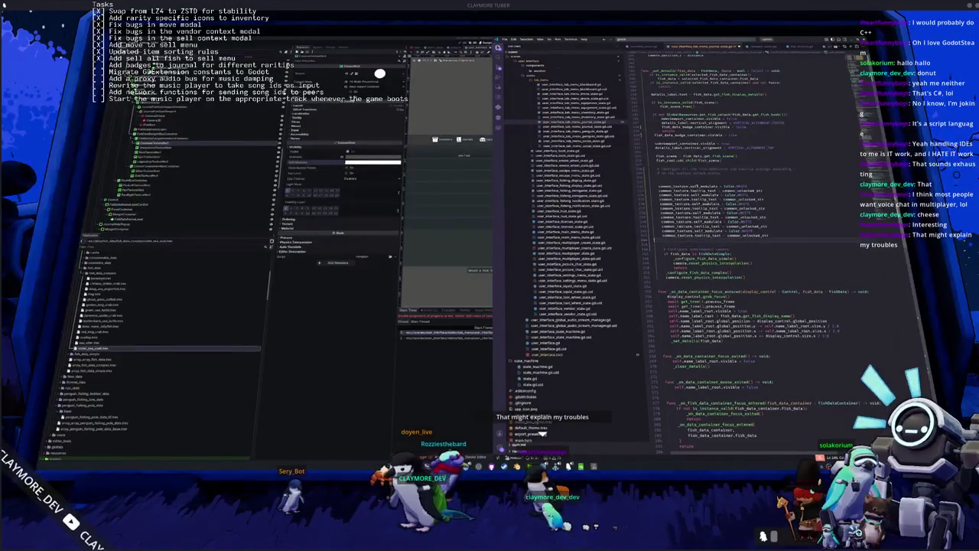
key(ctrl+d)
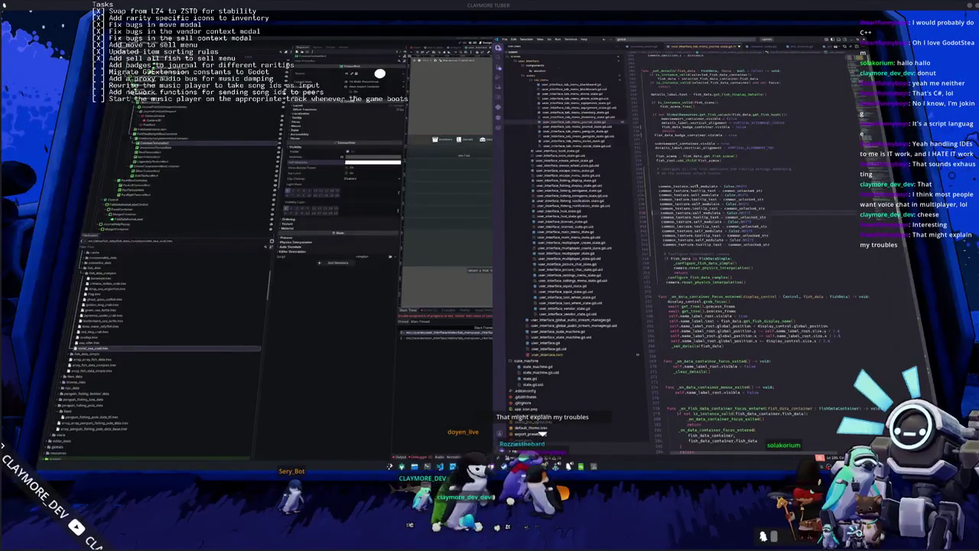
key(ctrl+alt+shift+j)
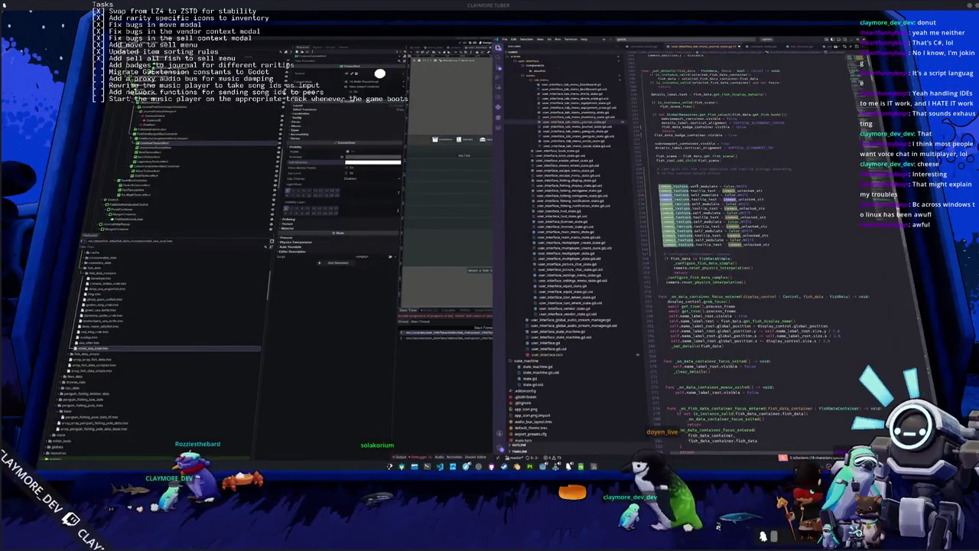
Rename the duplicated common_texture lines to uncommon_texture, epic and the other rarities using multi-cursor edits.
text(uncommon)
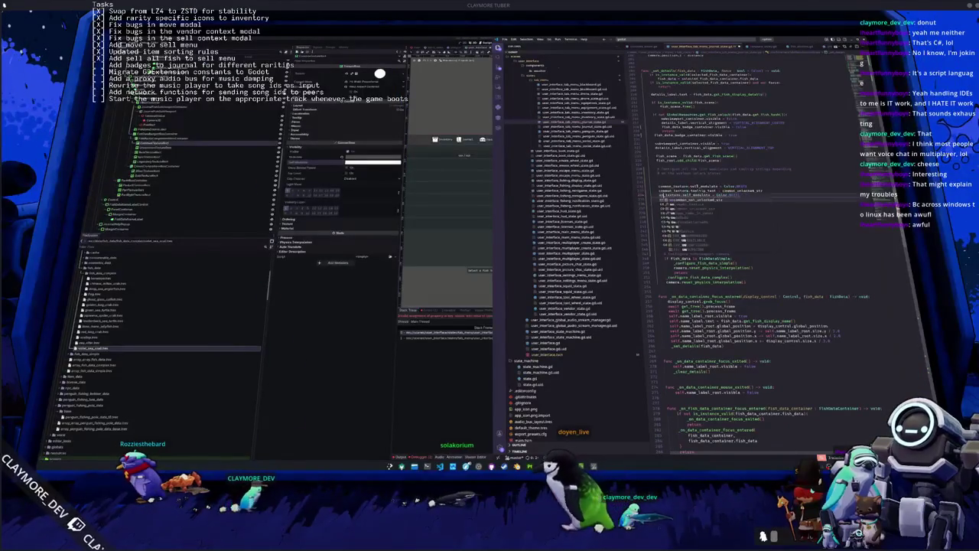
text(_texture)
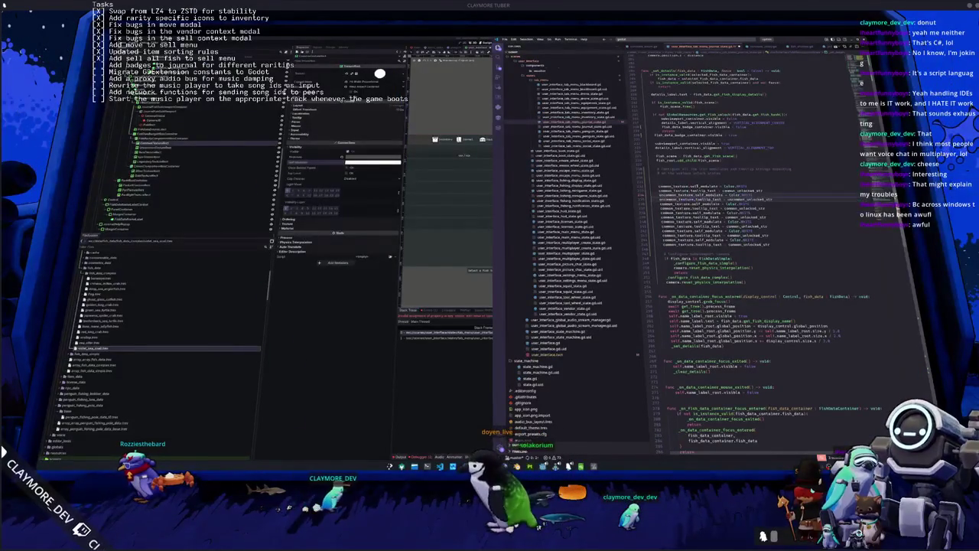
key(Home)
key(ctrl+shift+Right)
key(ctrl+shift+Right)
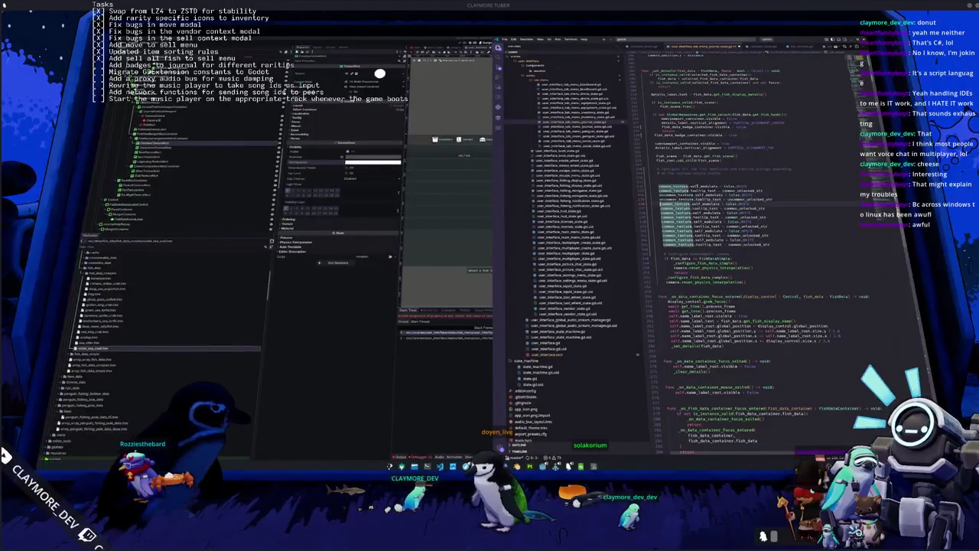
key(shift+Left)
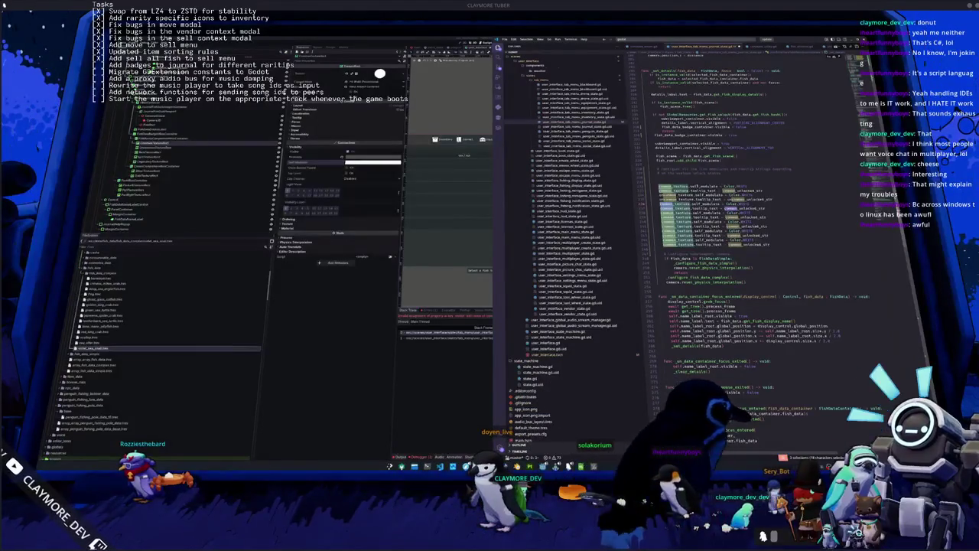
click(688, 204)
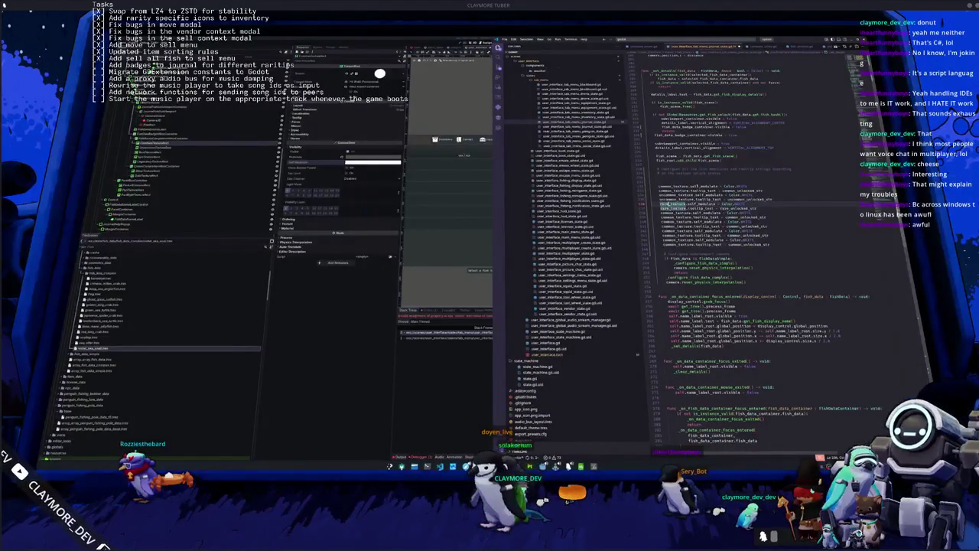
key(ctrl+d)
key(ctrl+d)
key(ctrl+d)
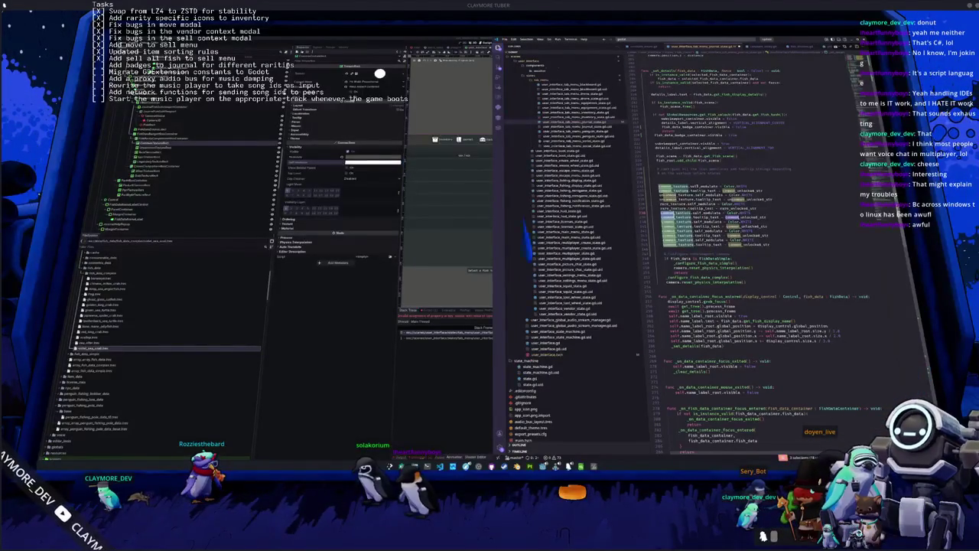
text(epic)
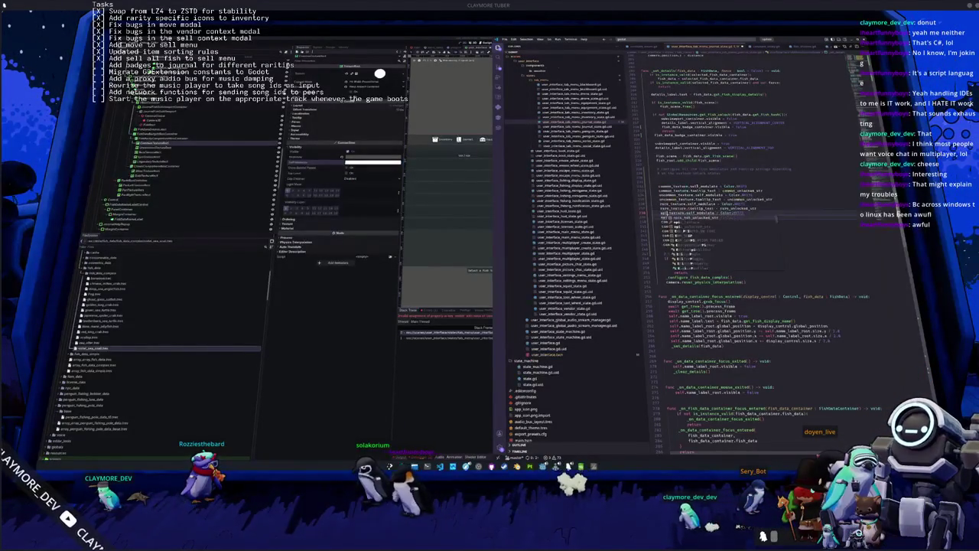
key(ctrl+d)
key(ctrl+d)
key(ctrl+d)
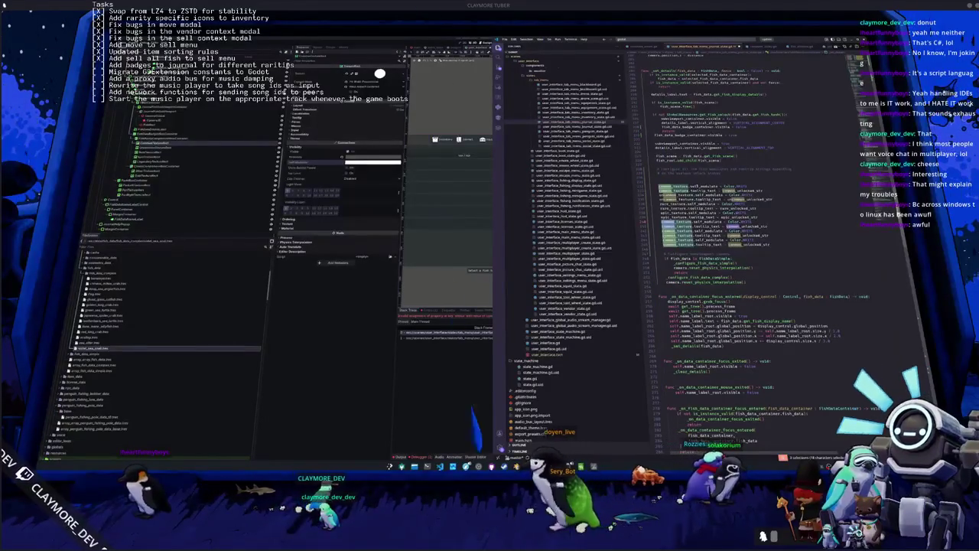
Complete the legendary texture lines and remove leftover duplicated texture lines.
text(legendary)
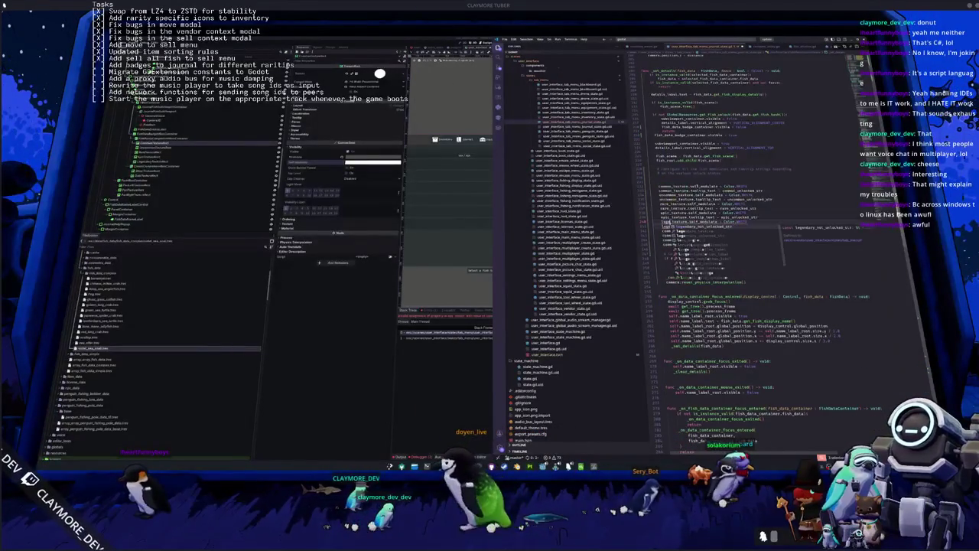
key(Tab)
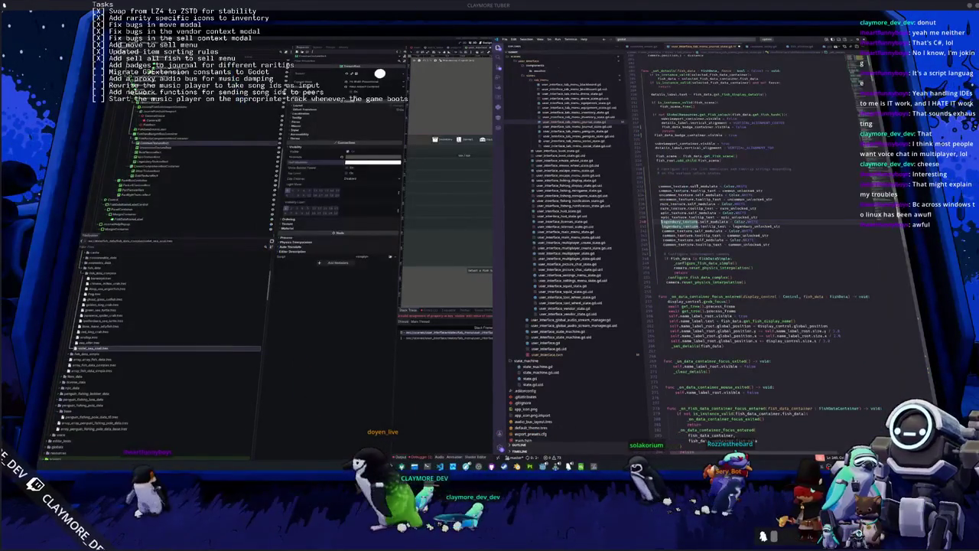
key(shift+Down)
key(shift+Down)
key(shift+Down)
key(Delete)
key(ctrl+z)
Review each rarity's Color.WHITE modulate and matching *_unlocked_str tooltip values.
key(Up)
key(Up)
key(Up)
key(Up)
key(Up)
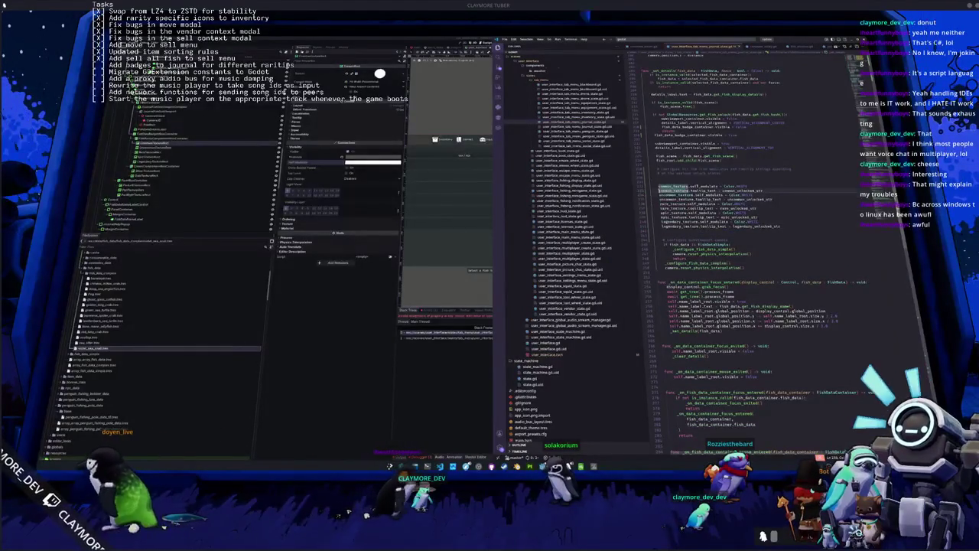
key(ctrl+shift+Left)
key(Down)
key(End)
key(ctrl+shift+Left)
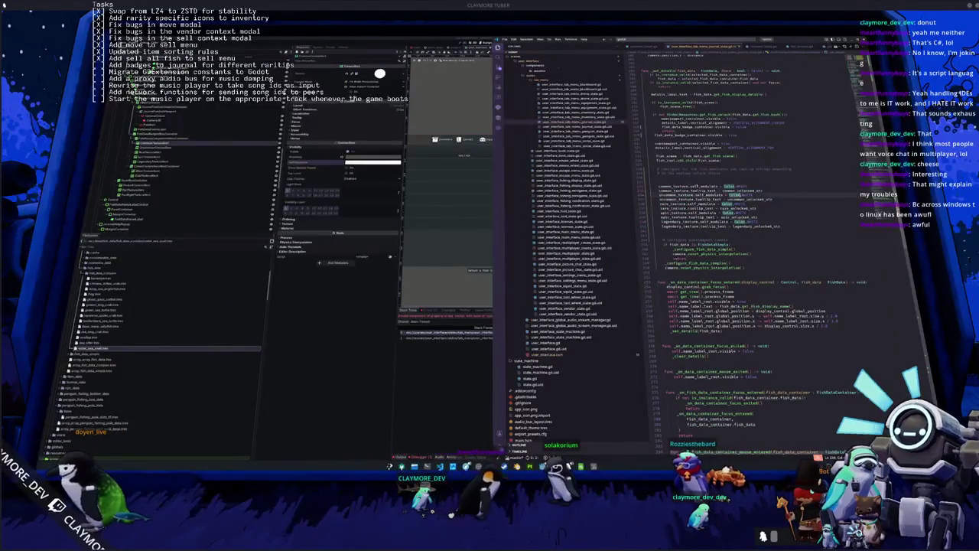
key(Down)
key(Down)
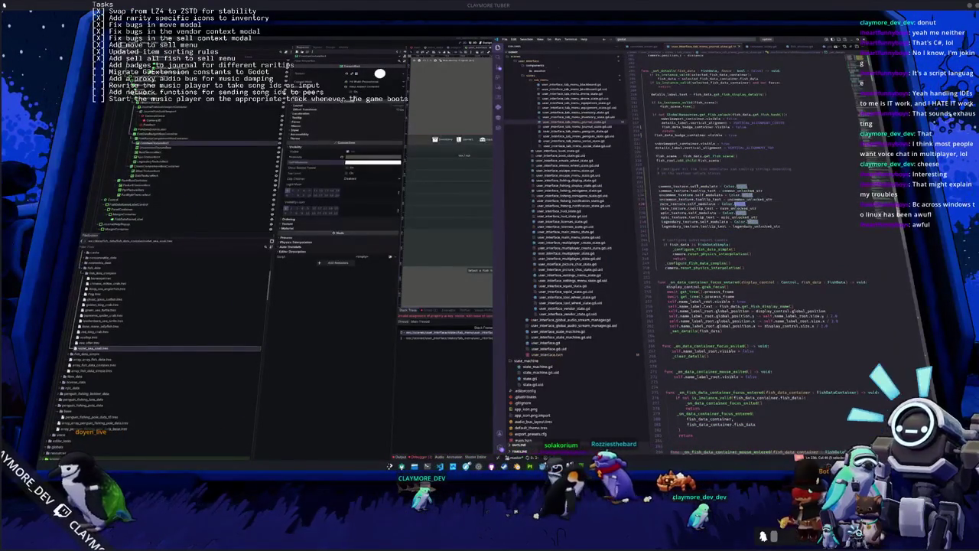
key(Down)
key(ctrl+shift+Left)
key(Up)
key(Up)
key(Up)
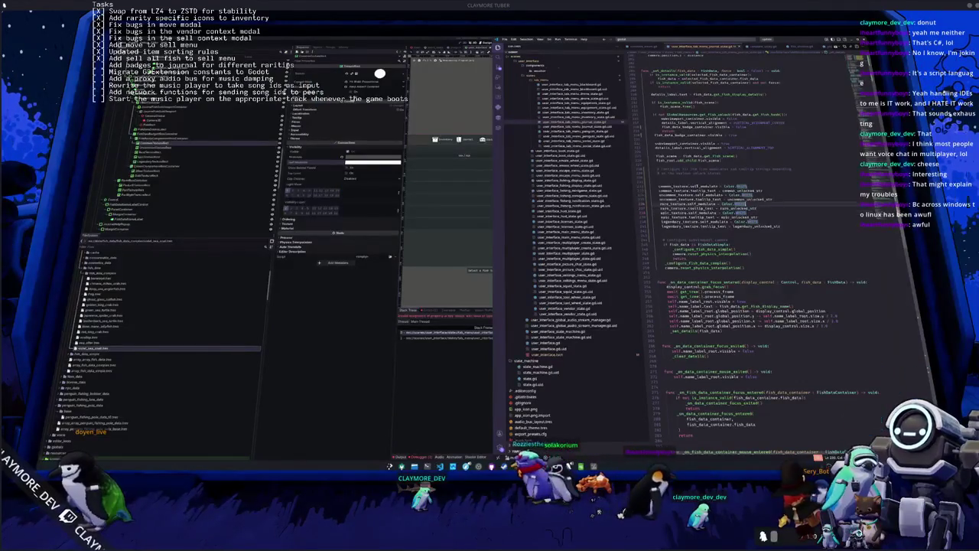
key(Up)
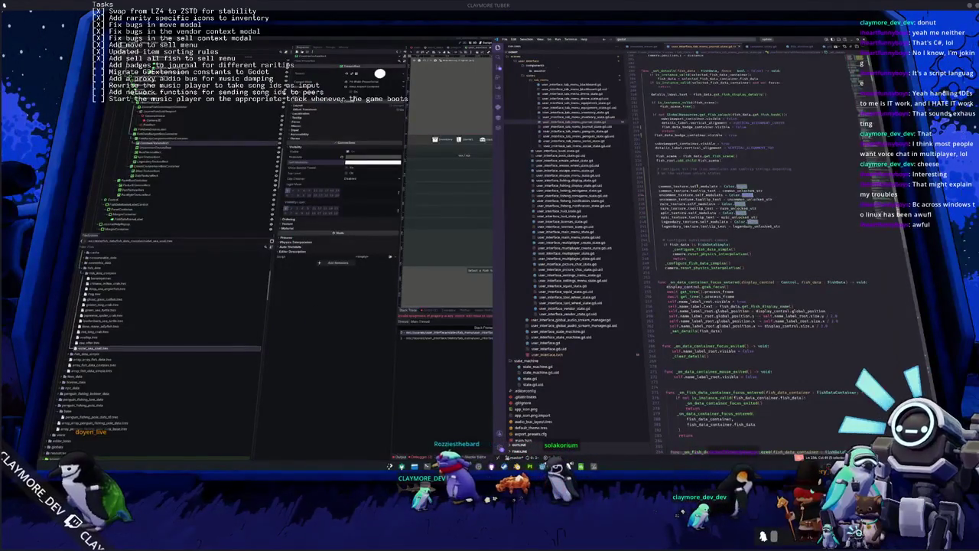
key(Down)
key(ctrl+shift+Left)
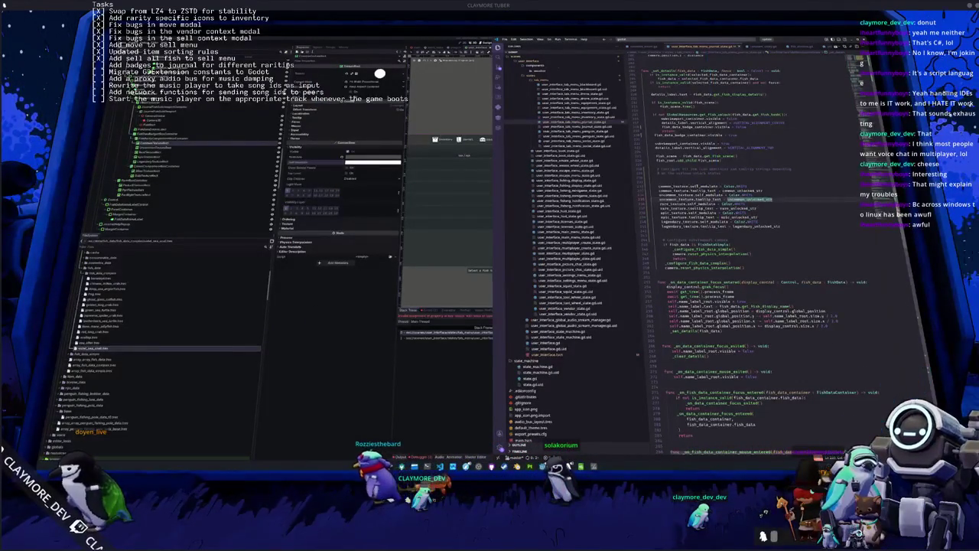
key(Down)
key(Down)
key(Down)
key(ctrl+shift+Left)
key(Down)
key(ctrl+shift+Left)
Add a blank line after the legendary tooltip and duplicate the nine-line rarity block below.
key(End)
key(Return)
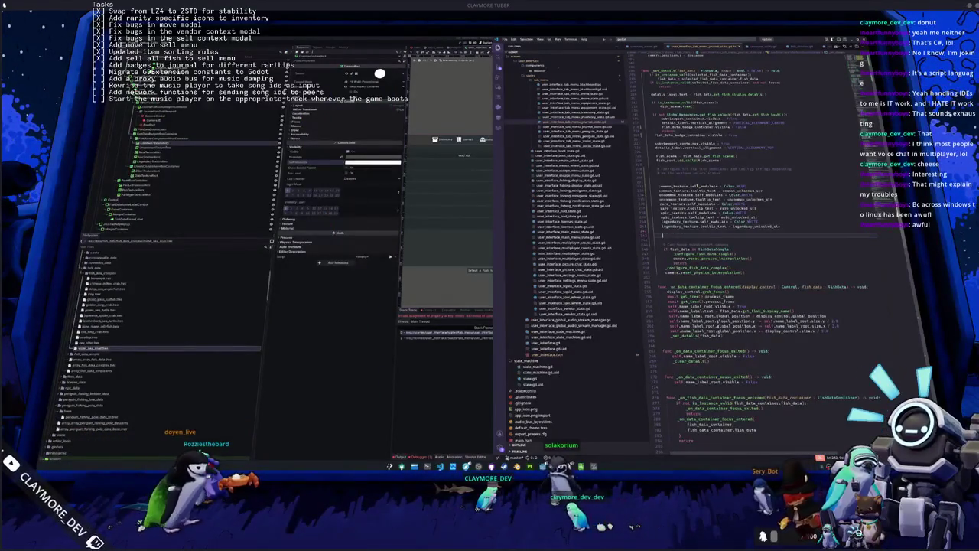
key(shift+Up)
key(shift+Up)
key(shift+Up)
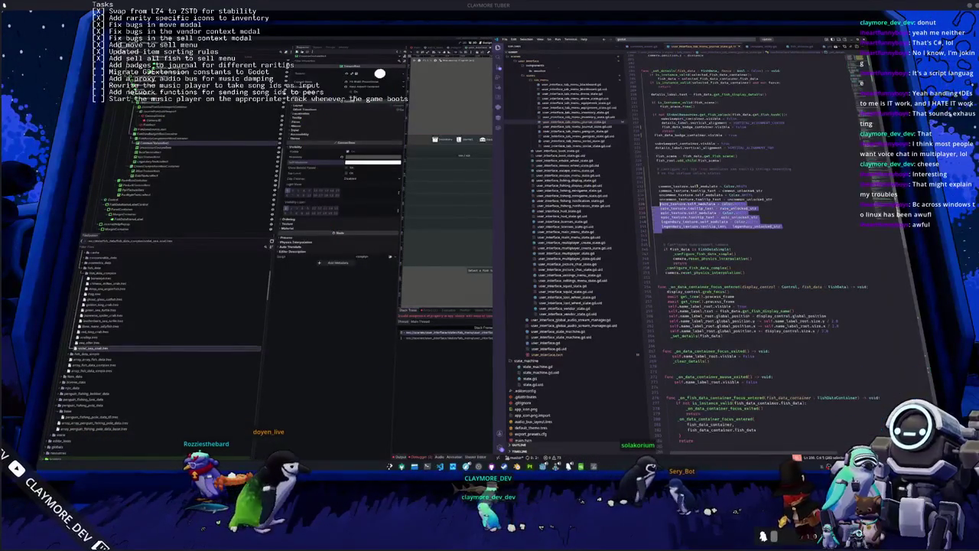
key(Right)
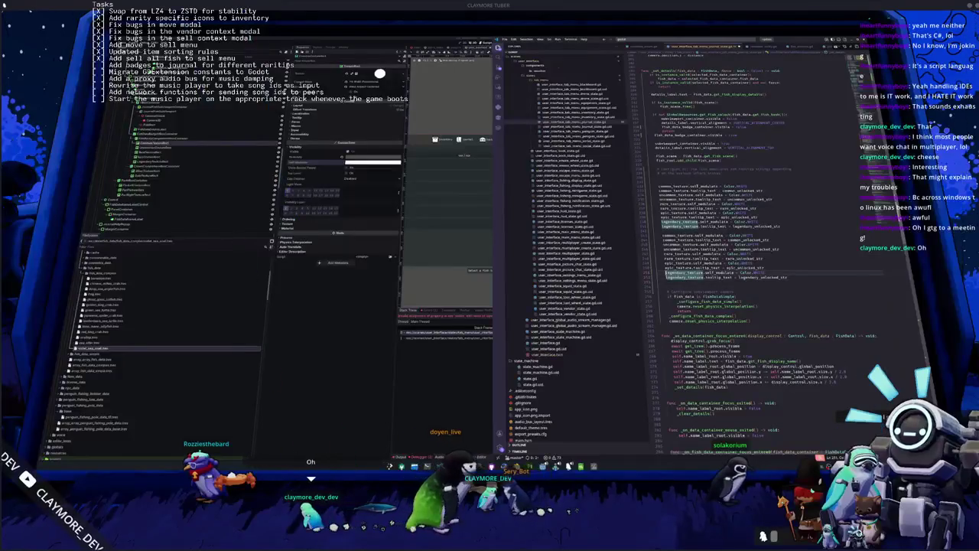
Insert a blank line above the second texture block and indent the block one level.
double_click(673, 186)
key(Return)
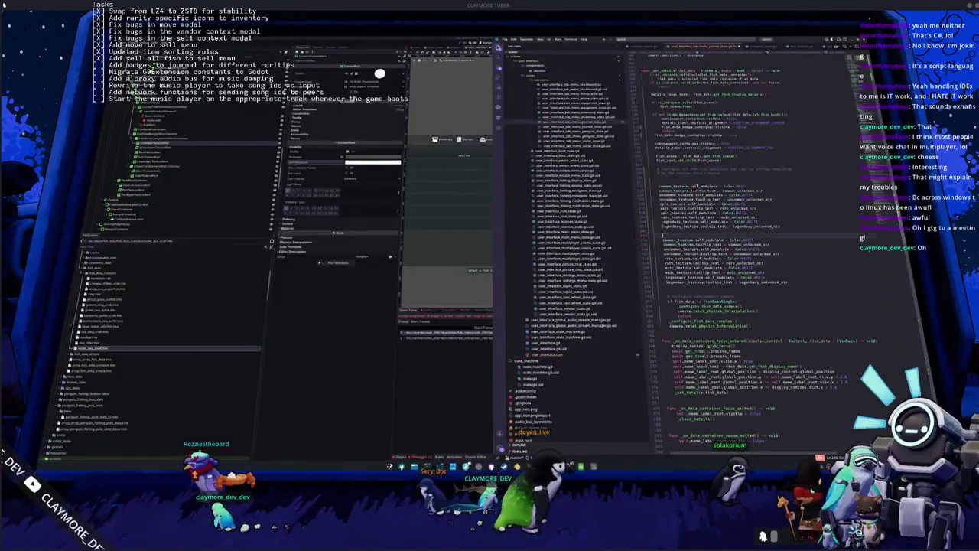
key(shift+Down)
key(shift+Down)
key(shift+Down)
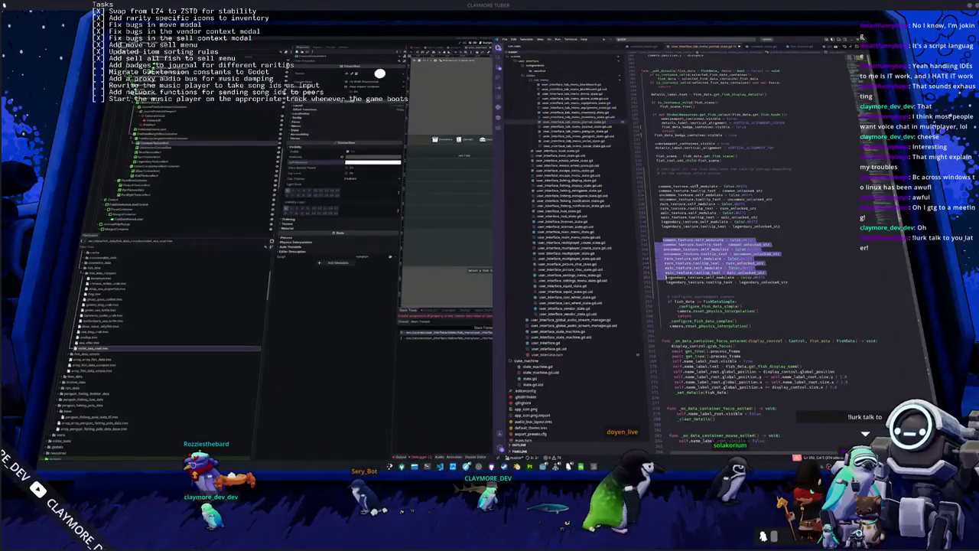
key(Tab)
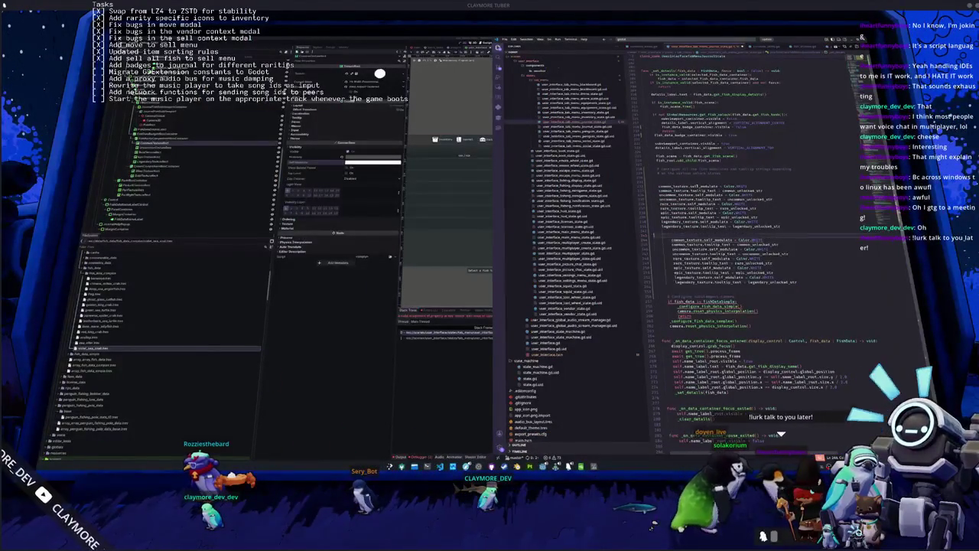
Start the condition line 'if GlobalResources.get_' with common using autocomplete.
text(if GlobalResources)
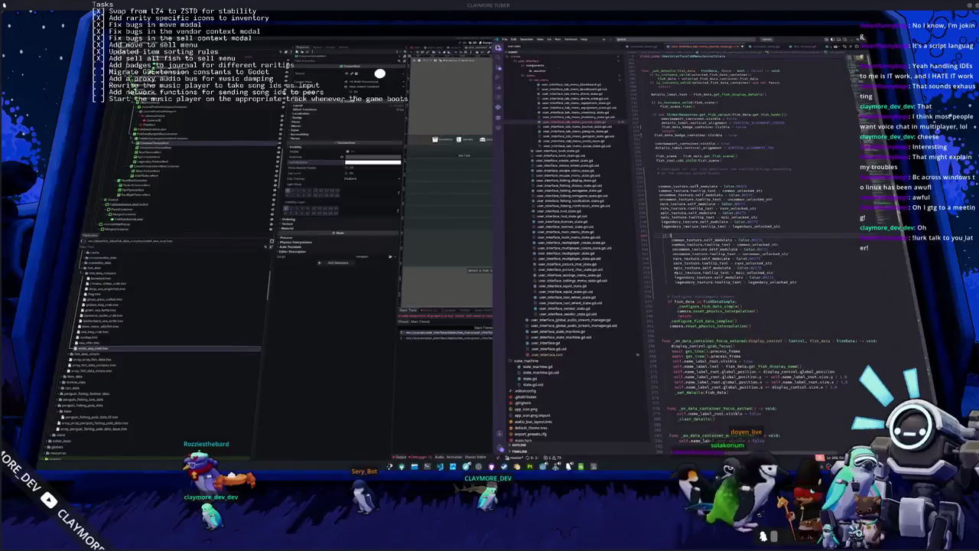
text(.get_fish)
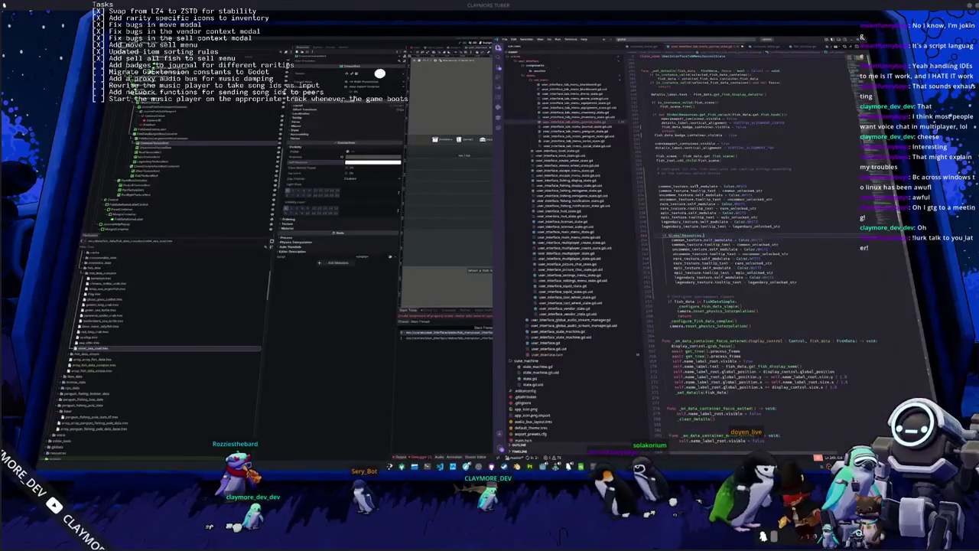
key(BackSpace)
key(BackSpace)
key(BackSpace)
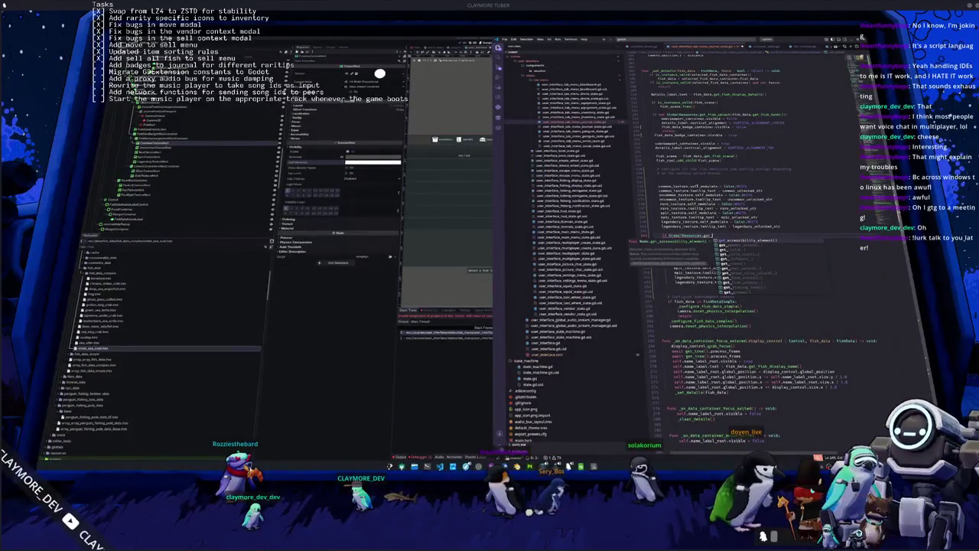
text(common)
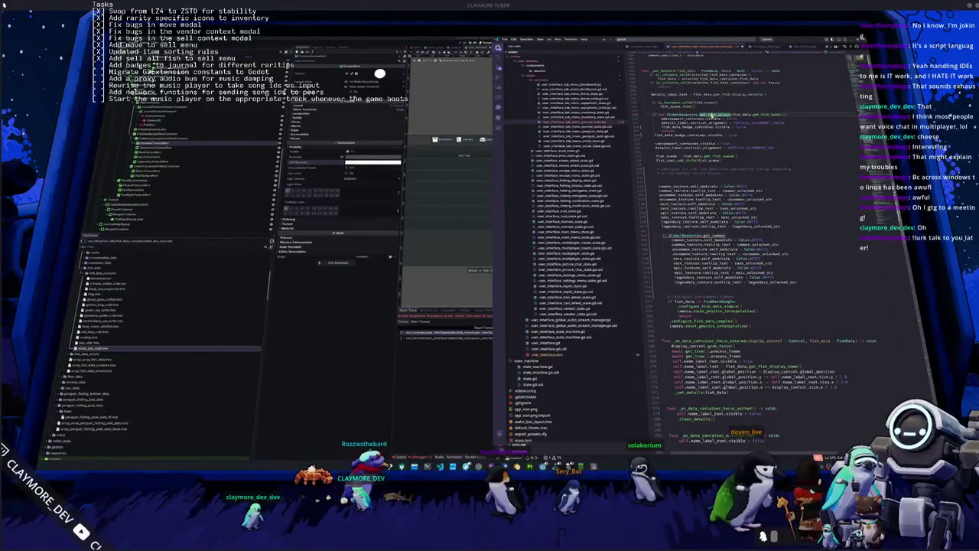
Jump to the get_fish_unlock definition in the global resources script.
ctrl+click(711, 115)
scroll(746, 245, down, 1)
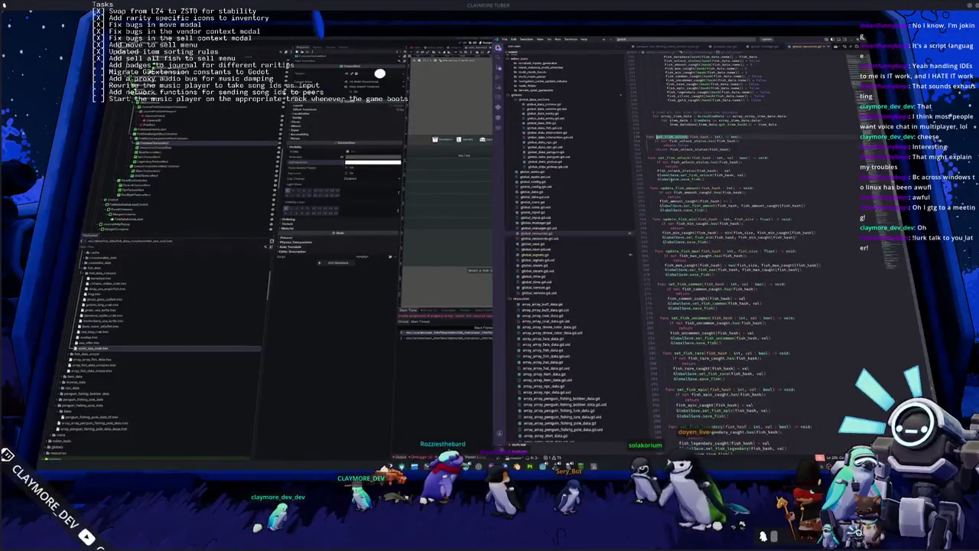
scroll(667, 205, down, 1)
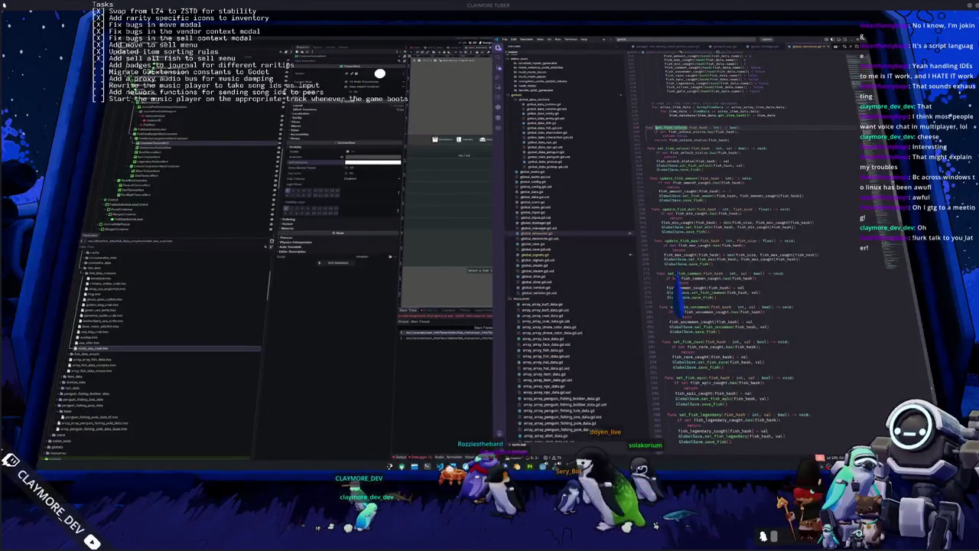
scroll(726, 245, down, 6)
scroll(726, 306, down, 3)
Remove the blank line before set_fish_silver, then copy the set_fish functions and paste them below it.
click(659, 293)
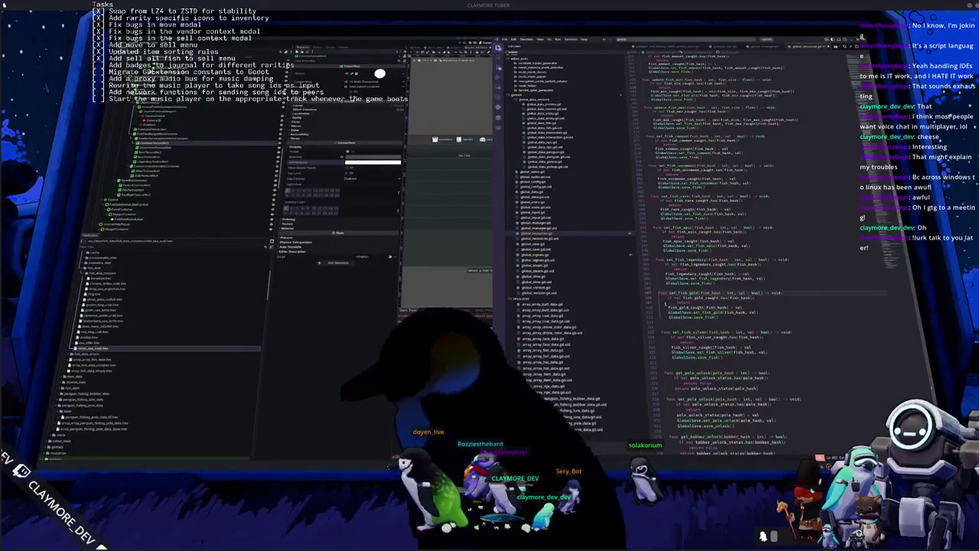
click(702, 321)
key(BackSpace)
scroll(702, 318, down, 2)
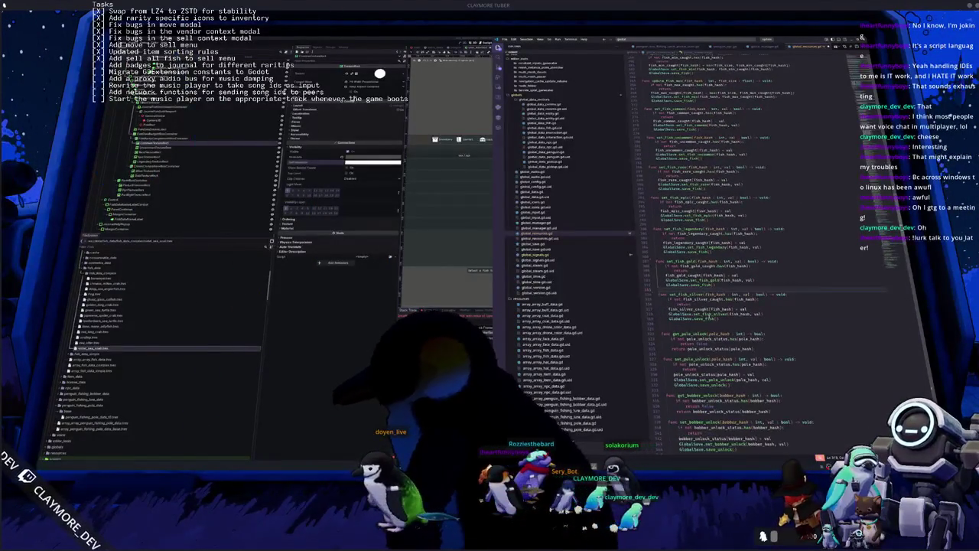
mouse_move(702, 318)
mouse_down()
mouse_move(672, 297)
mouse_move(646, 155)
mouse_up()
scroll(646, 155, down, 2)
click(663, 327)
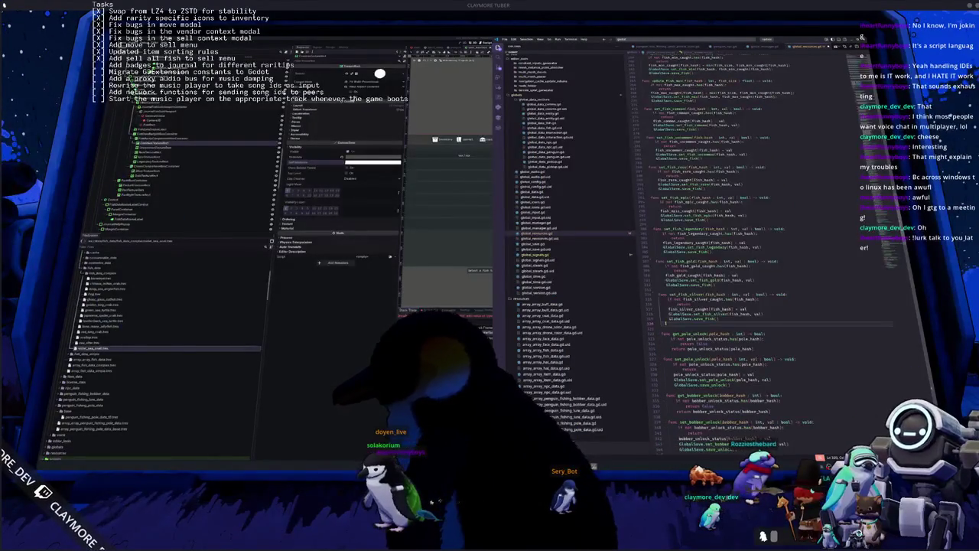
key(ctrl+v)
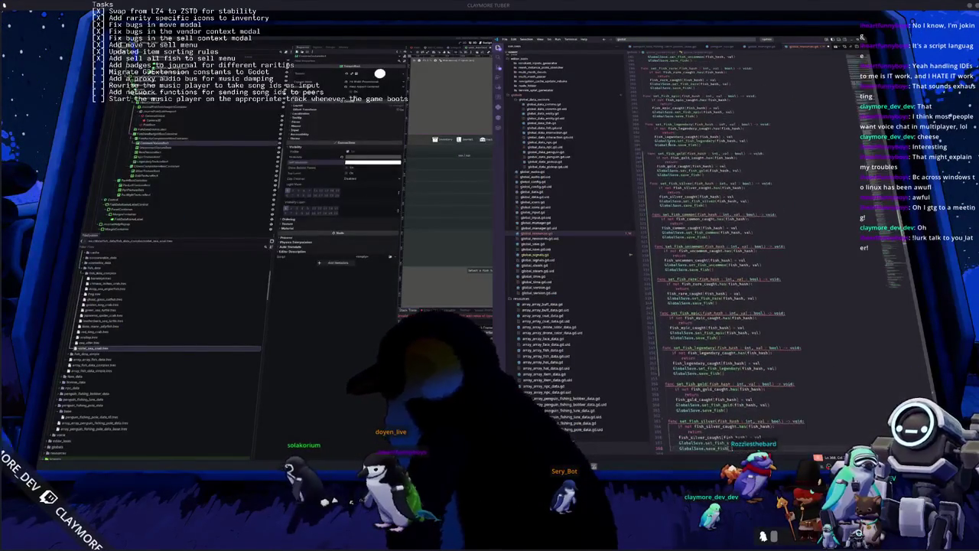
Delete the GlobalSave lines from each copied set_fish function, common through silver.
drag(705, 443, 725, 443)
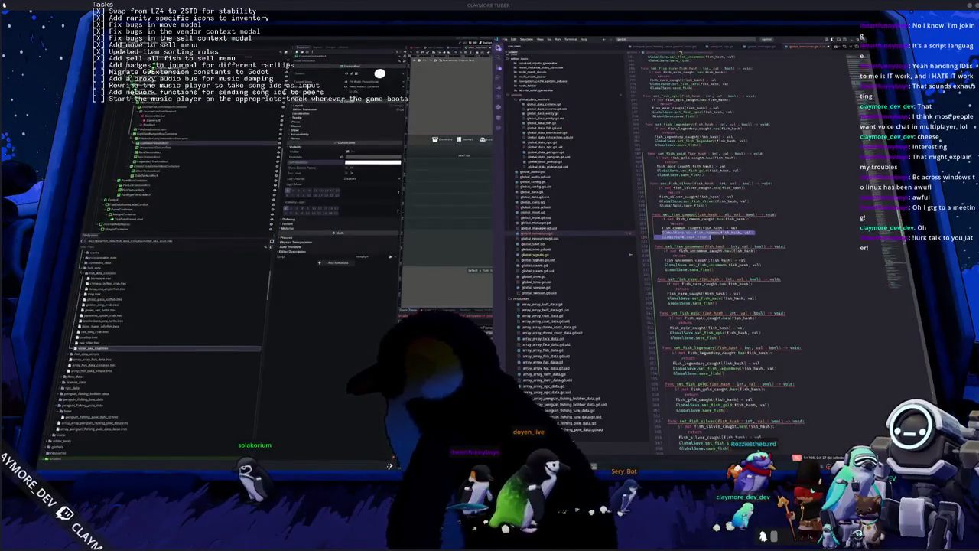
key(BackSpace)
scroll(727, 268, down, 1)
key(ctrl+shift+k)
key(ctrl+shift+k)
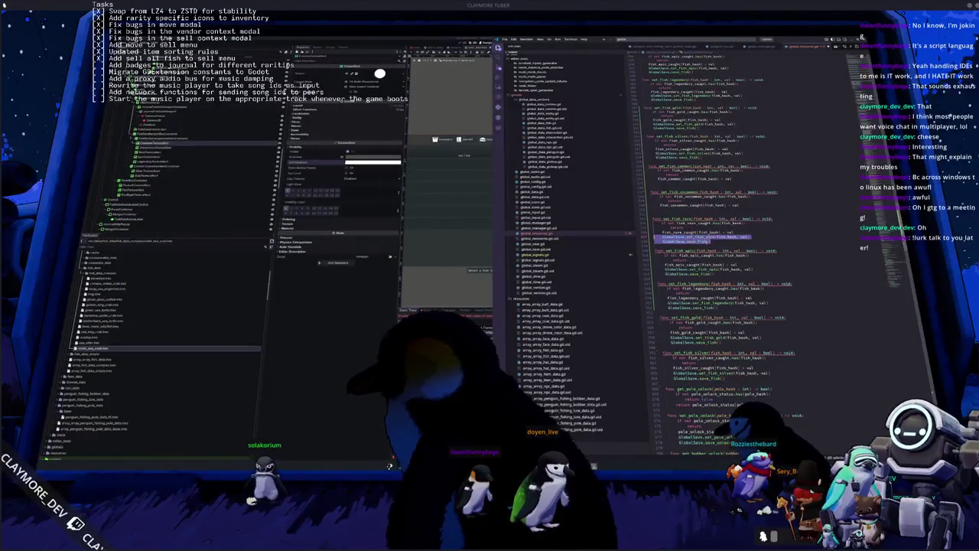
key(ctrl+shift+k)
key(ctrl+shift+k)
key(ctrl+shift+k)
key(ctrl+shift+k)
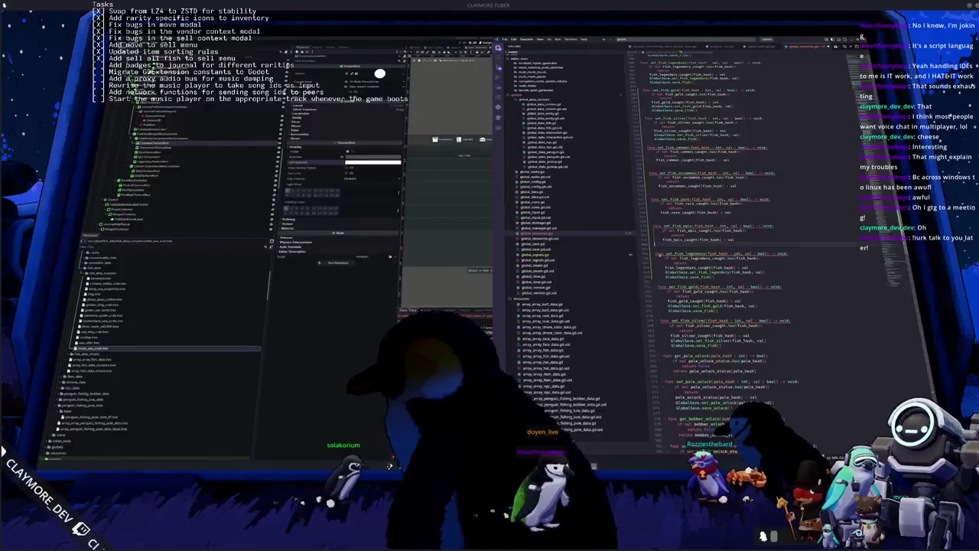
key(shift+Down)
key(shift+Down)
key(ctrl+shift+k)
key(shift+Down)
key(shift+Down)
key(ctrl+shift+k)
key(Down)
key(Down)
key(Down)
key(shift+Down)
key(shift+Down)
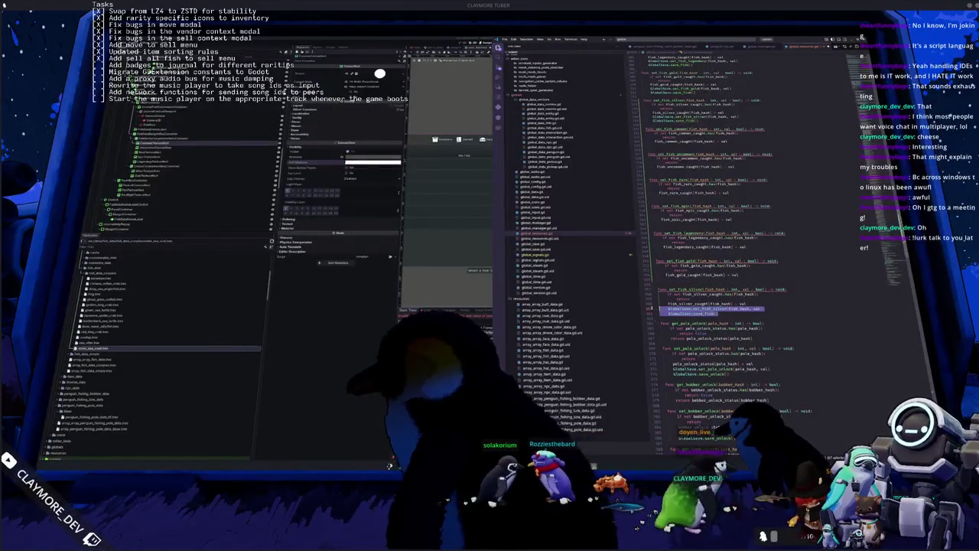
key(ctrl+shift+k)
scroll(719, 268, up, 1)
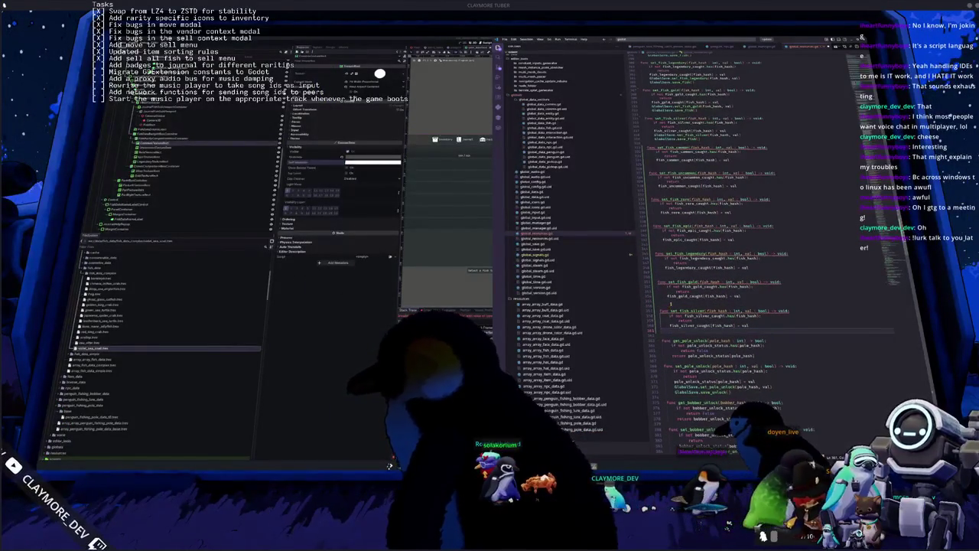
scroll(726, 290, up, 3)
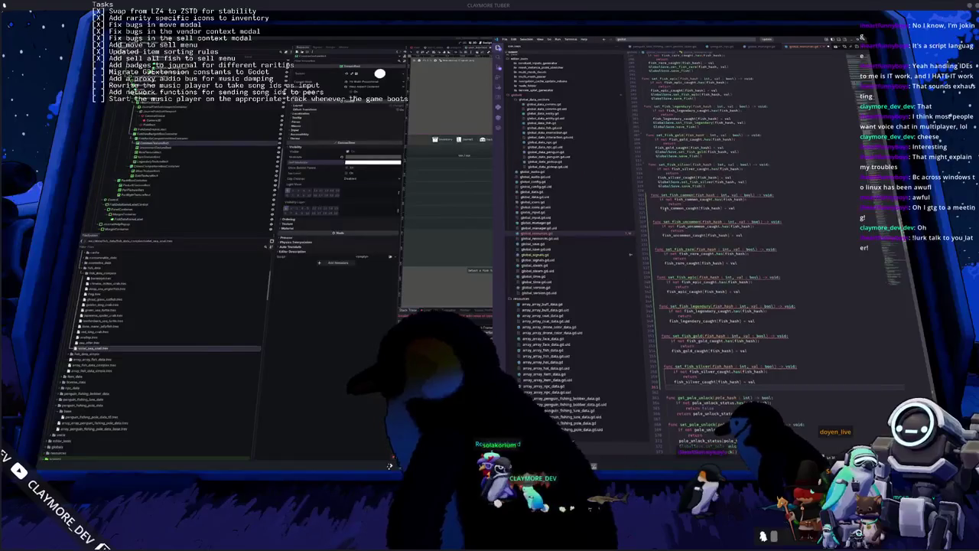
Multi-select the copied set_fish function names and move the cursors through their parameter lists.
key(ctrl+d)
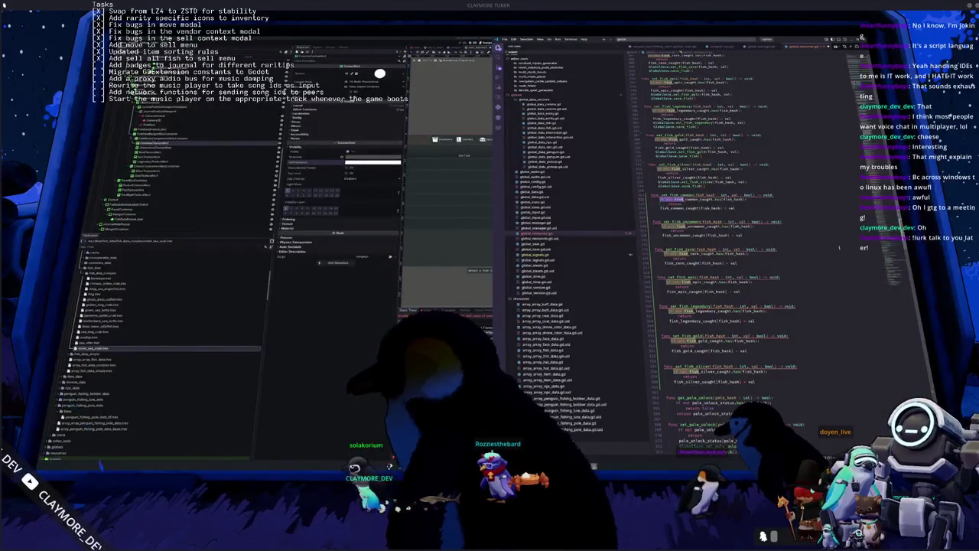
double_click(677, 195)
key(ctrl+d)
key(ctrl+d)
key(ctrl+d)
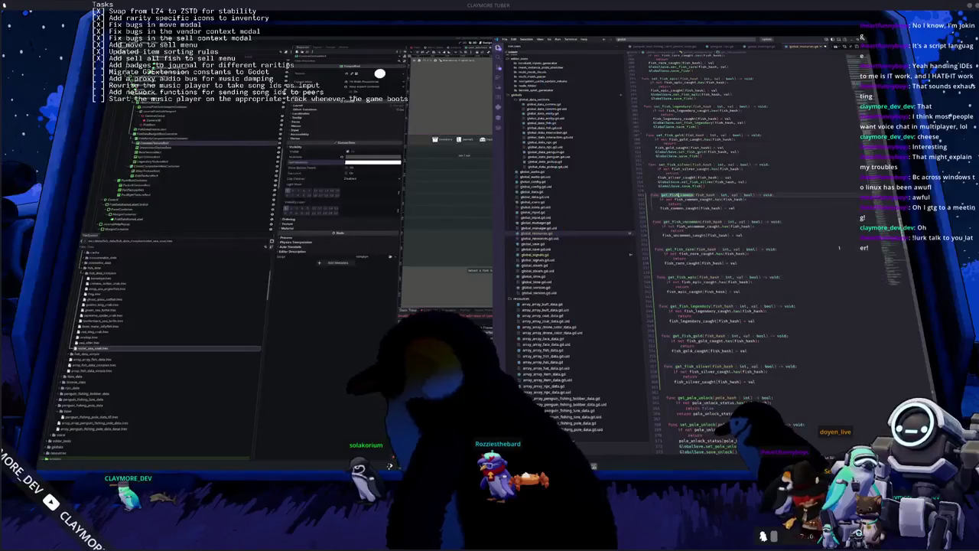
key(ctrl+Right)
key(ctrl+Right)
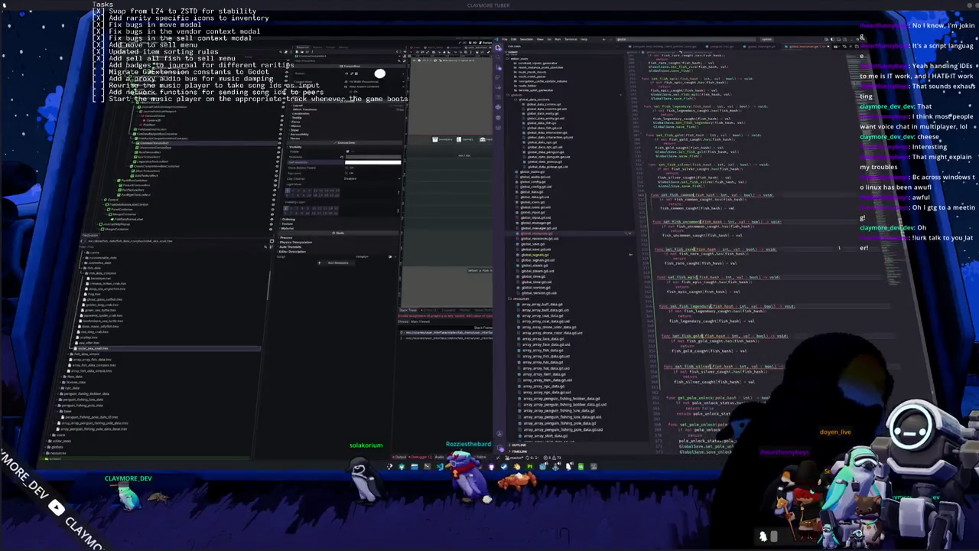
key(ctrl+Right)
key(ctrl+Right)
key(ctrl+shift+Right)
key(ctrl+shift+Right)
key(ctrl+shift+Right)
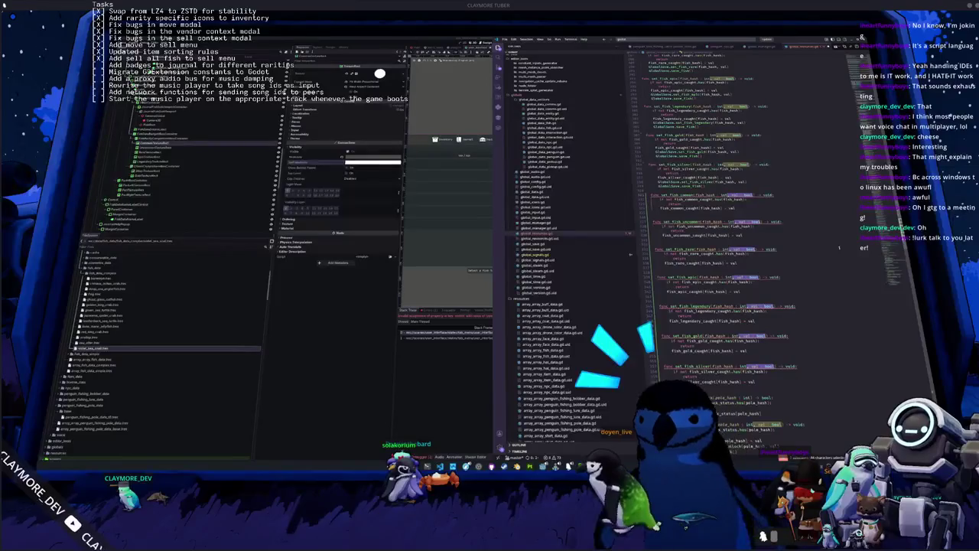
key(ctrl+shift+Right)
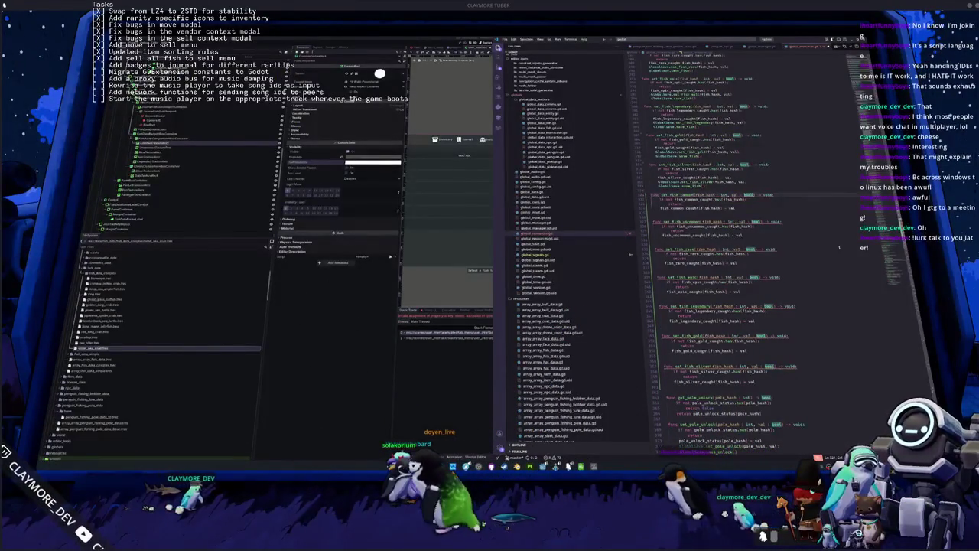
key(Escape)
Replace ', val : bool) -> void:' with ') -> bool:' in every copied signature.
key(shift+Right)
key(shift+Right)
key(shift+Right)
key(ctrl+d)
key(ctrl+d)
key(ctrl+d)
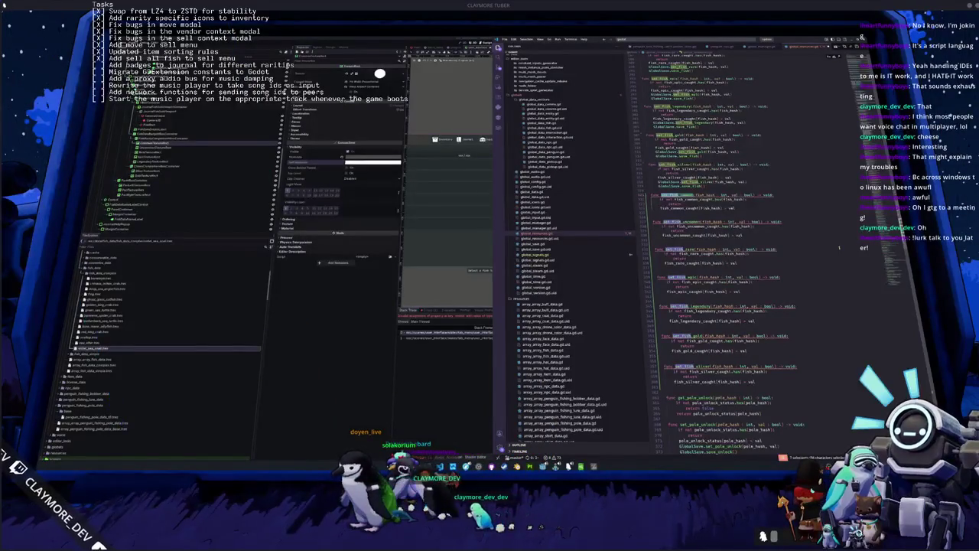
key(ctrl+shift+Right)
key(ctrl+Right)
key(ctrl+Right)
key(ctrl+shift+Right)
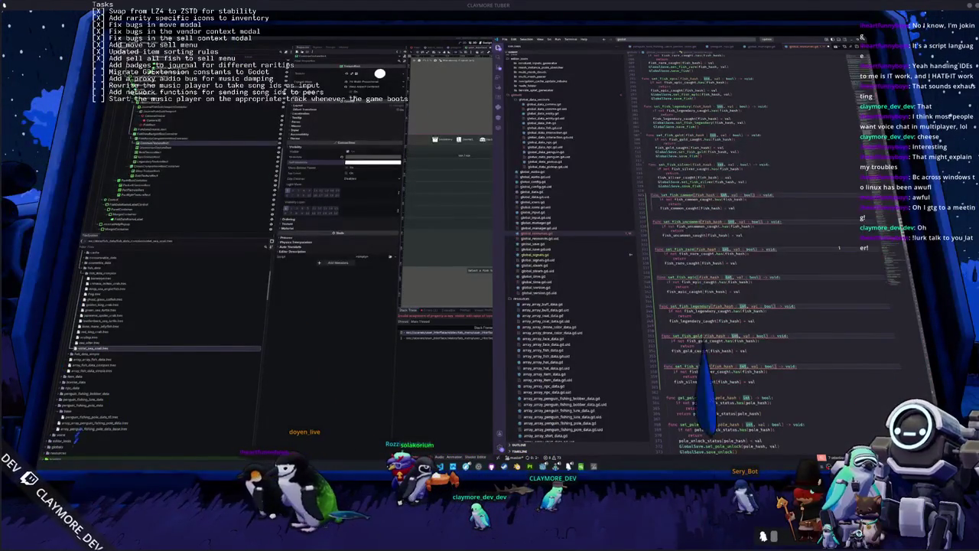
key(ctrl+shift+Right)
key(ctrl+shift+Right)
key(ctrl+shift+Right)
key(Right)
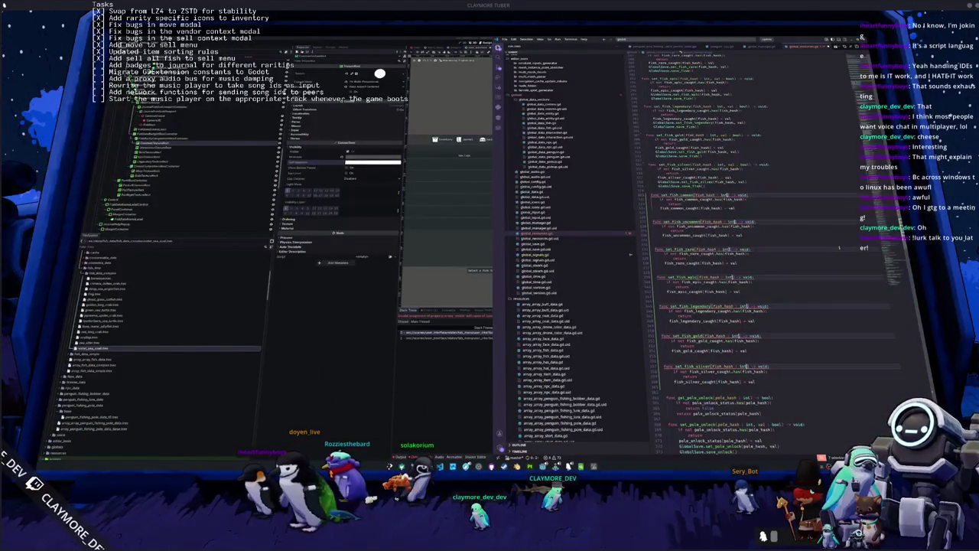
key(shift+End)
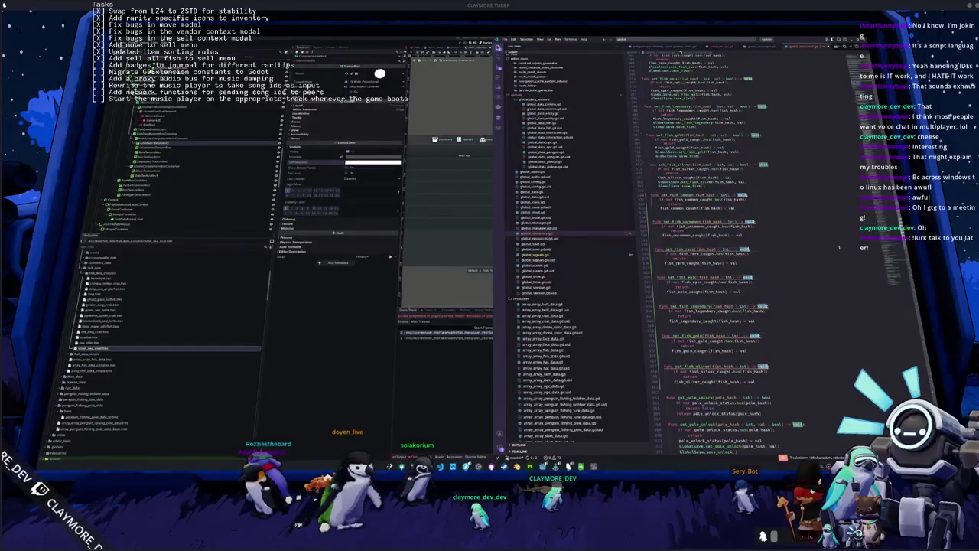
text(b)
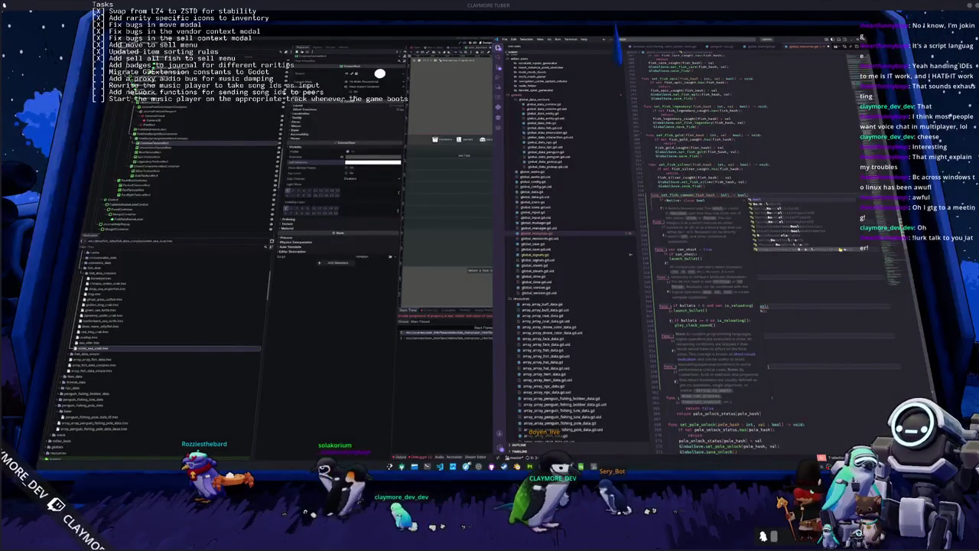
text(l:)
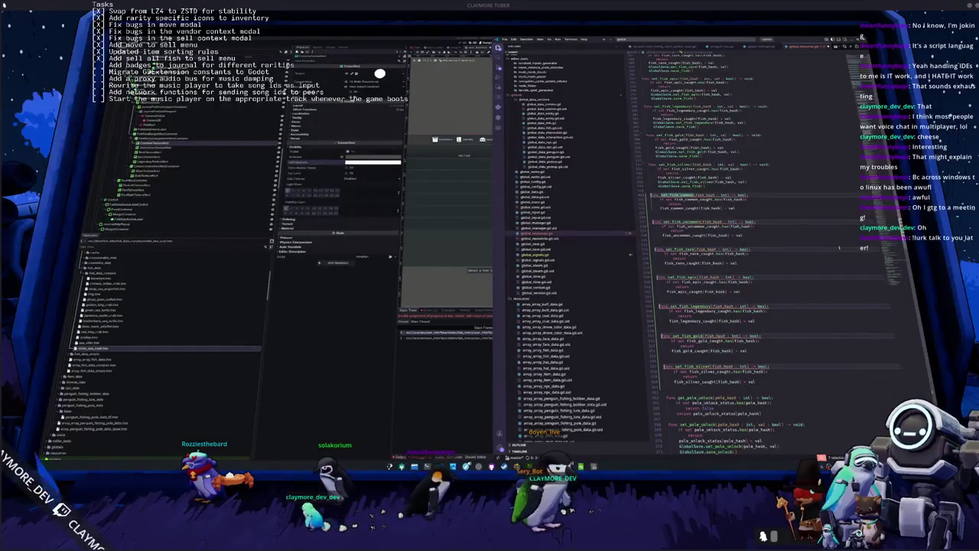
key(Home)
key(ctrl+Right)
key(ctrl+shift+Right)
Rename each copied set_fish_* function to get_fish_* and delete the old has-check lines.
key(Left)
key(ctrl+shift+Right)
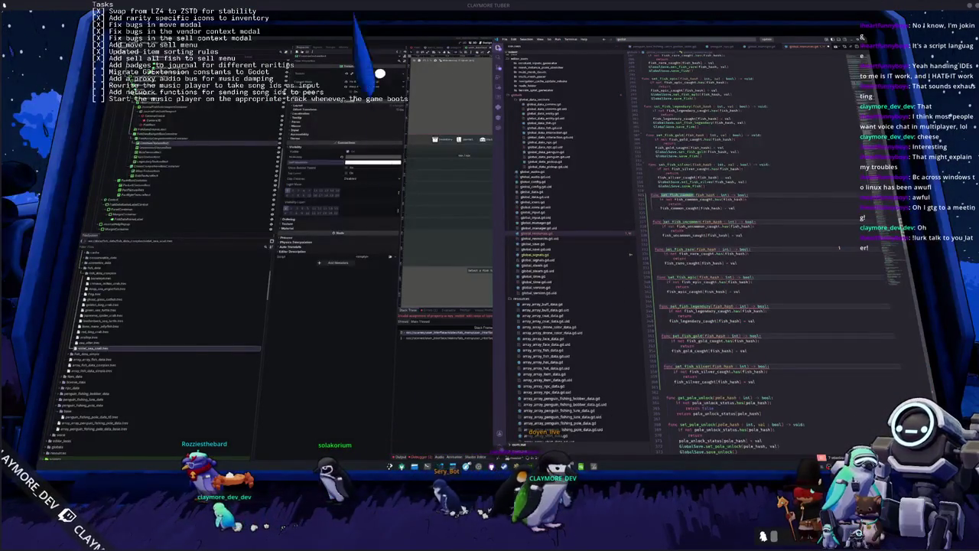
text(get)
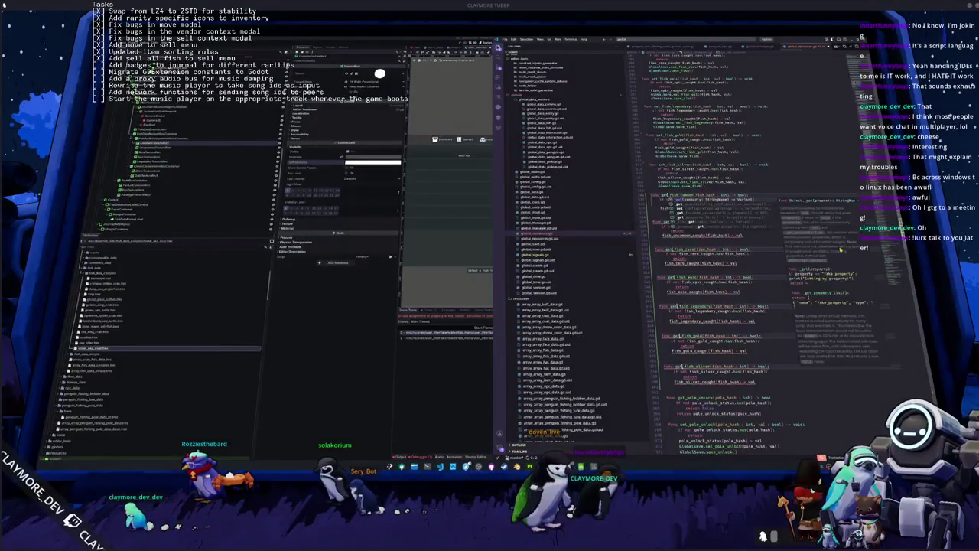
key(Escape)
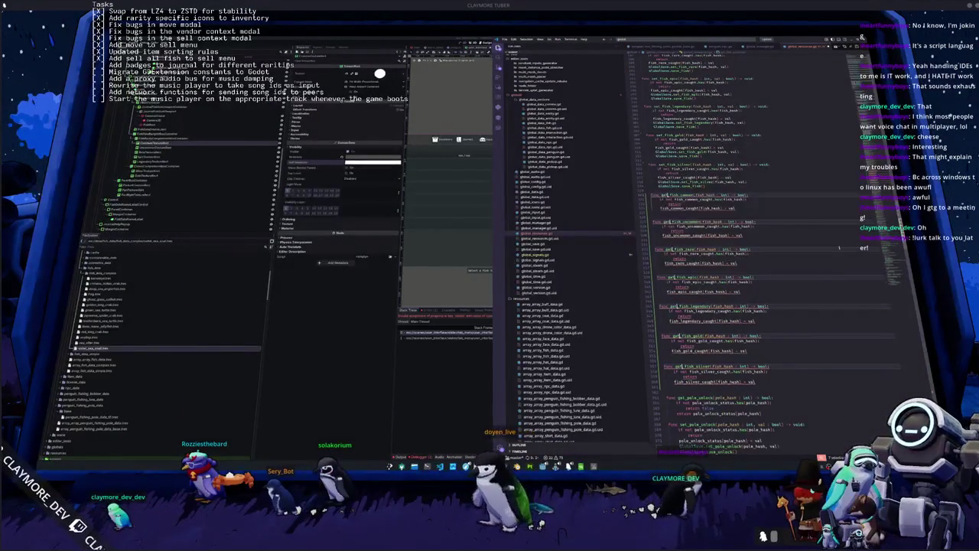
key(Down)
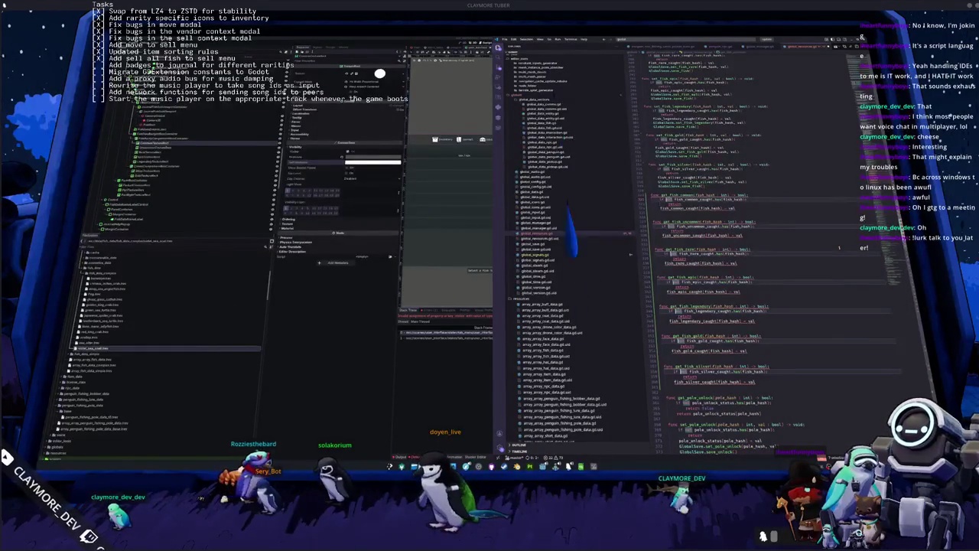
key(Down)
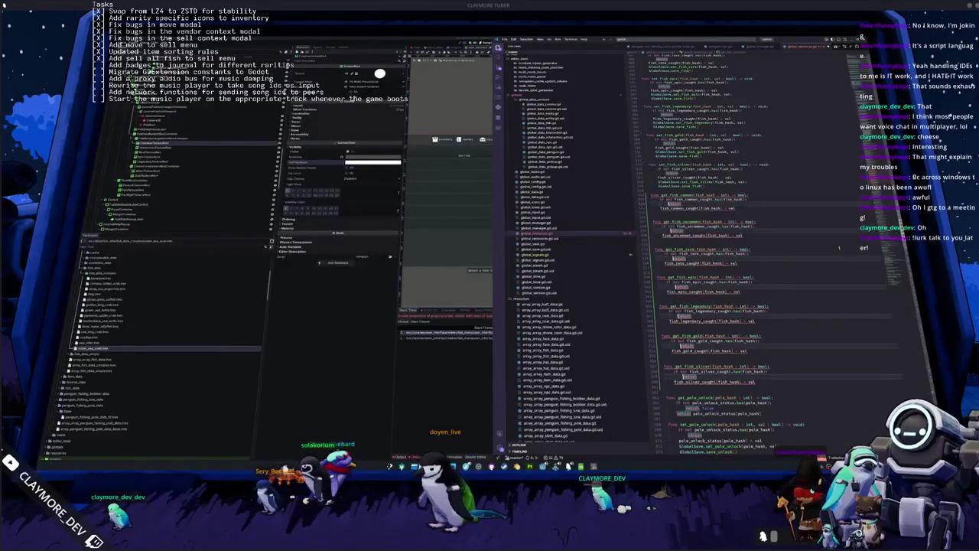
key(shift+End)
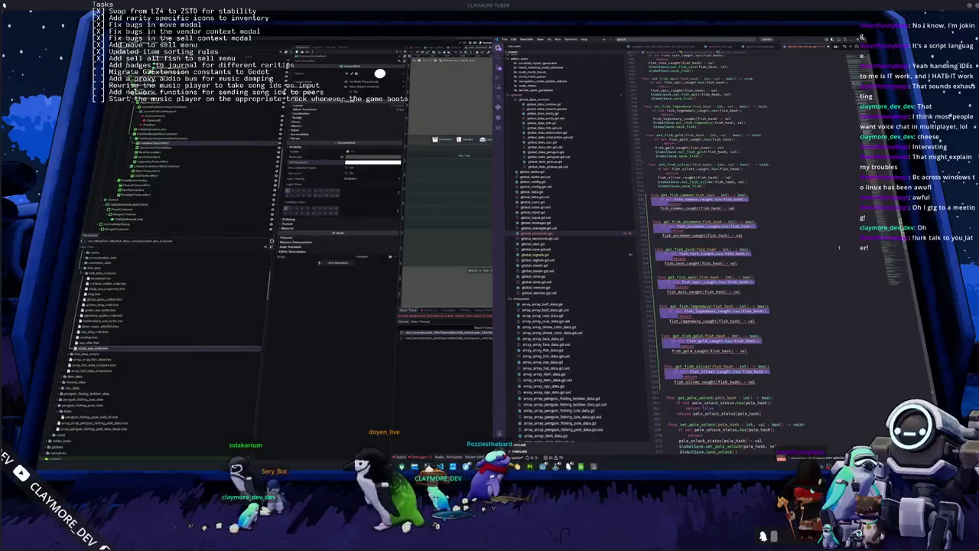
key(BackSpace)
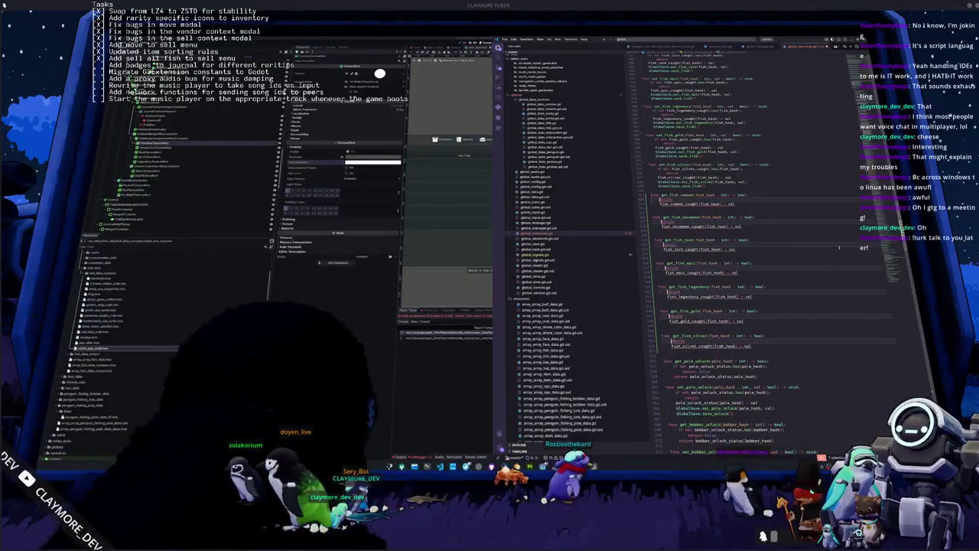
Make each getter return fish_<rarity>_caught[fish_hash], dropping the trailing ' = val'.
key(Delete)
text(return)
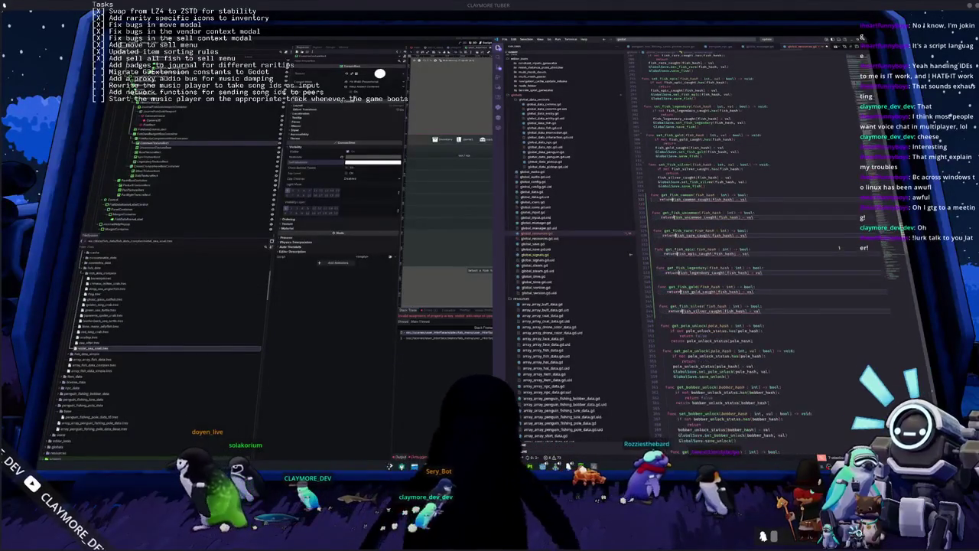
key(shift+End)
key(ctrl+shift+Left)
key(ctrl+shift+Left)
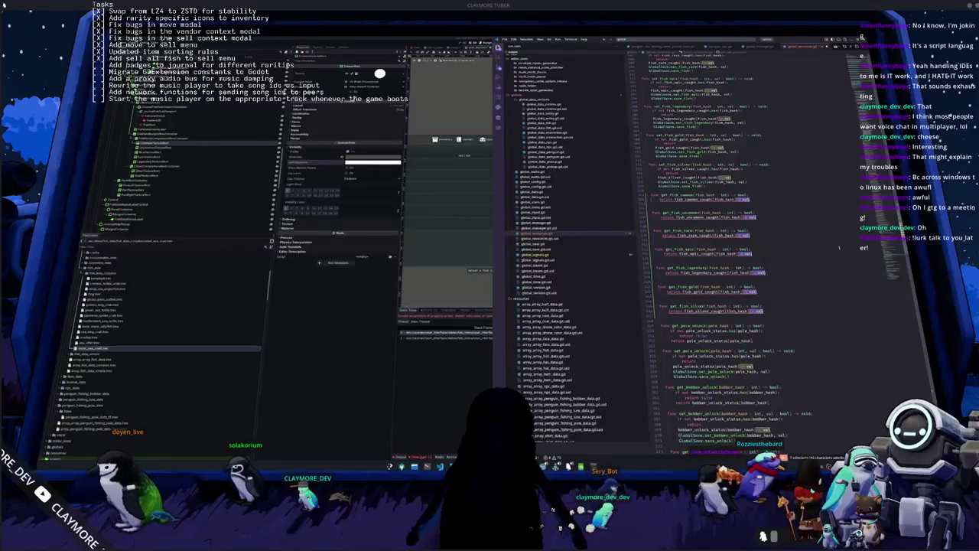
key(BackSpace)
key(Escape)
key(Down)
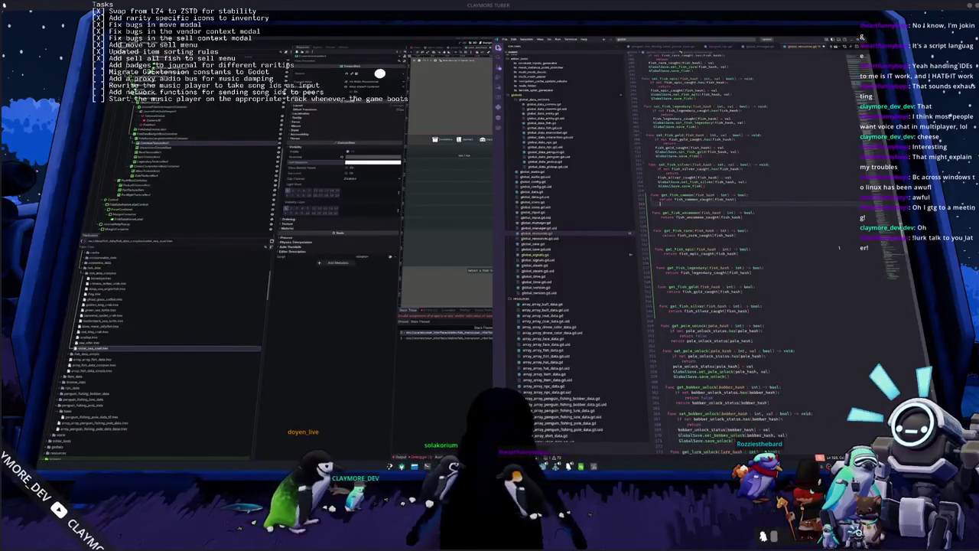
Insert an empty line above each getter's return statement.
key(ctrl+shift+Left)
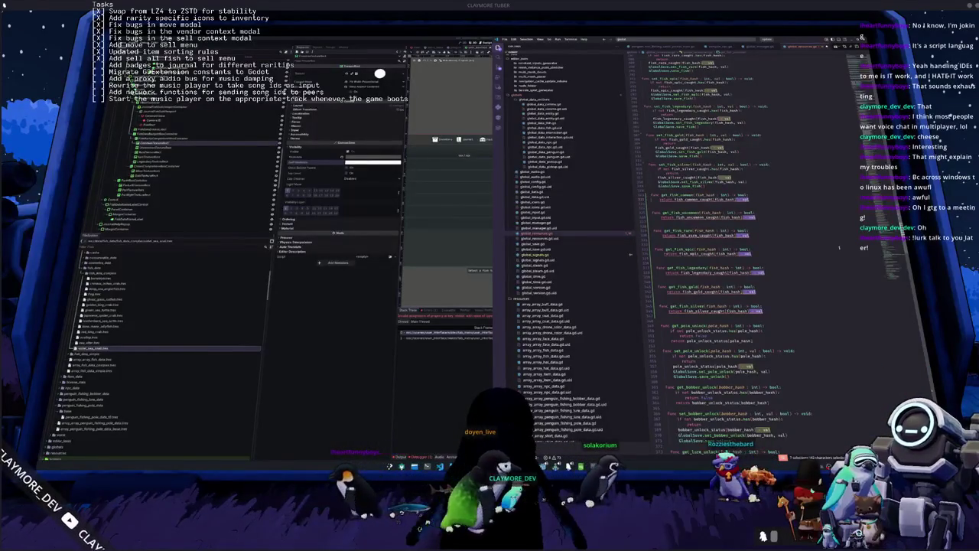
key(shift+Left)
key(ctrl+shift+Left)
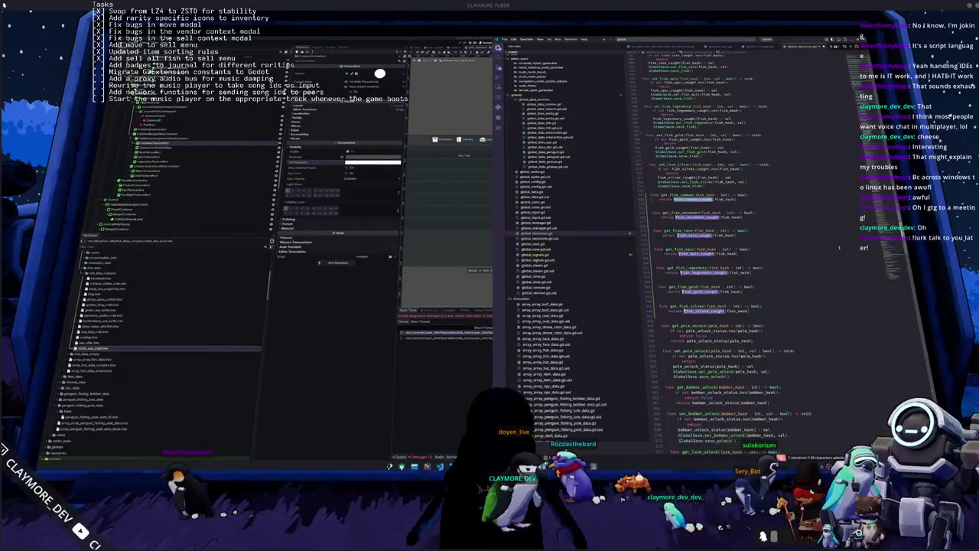
key(ctrl+shift+Left)
key(Return)
key(Up)
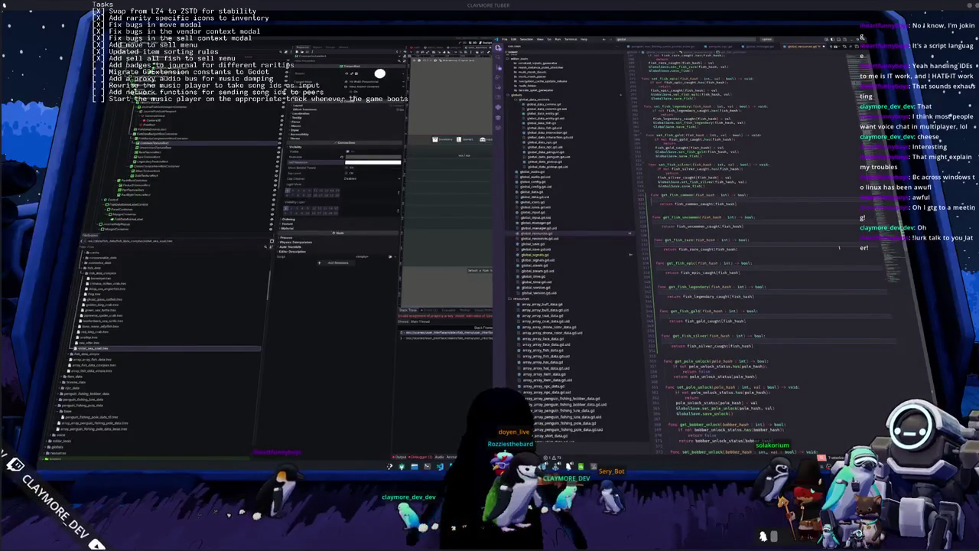
Add a .has(fish_hash) guard to each getter that does 'return false' when the hash is missing.
text(if)
key(ctrl+v)
text(.has(fish_hash))
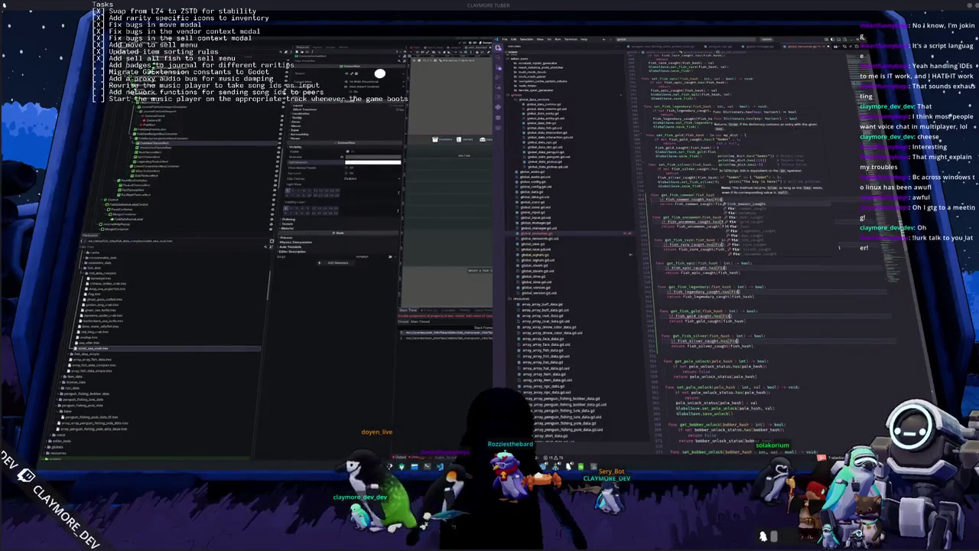
text(:)
text(not)
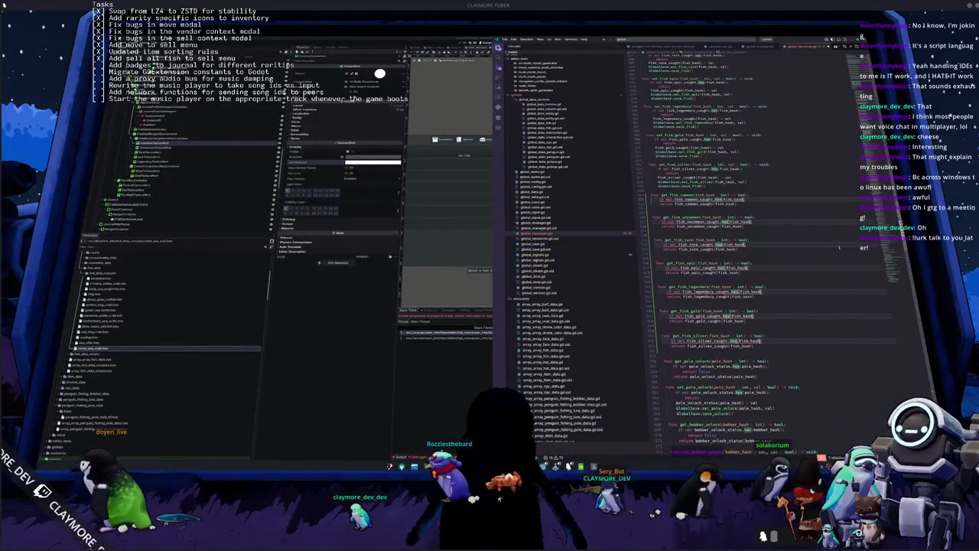
key(Return)
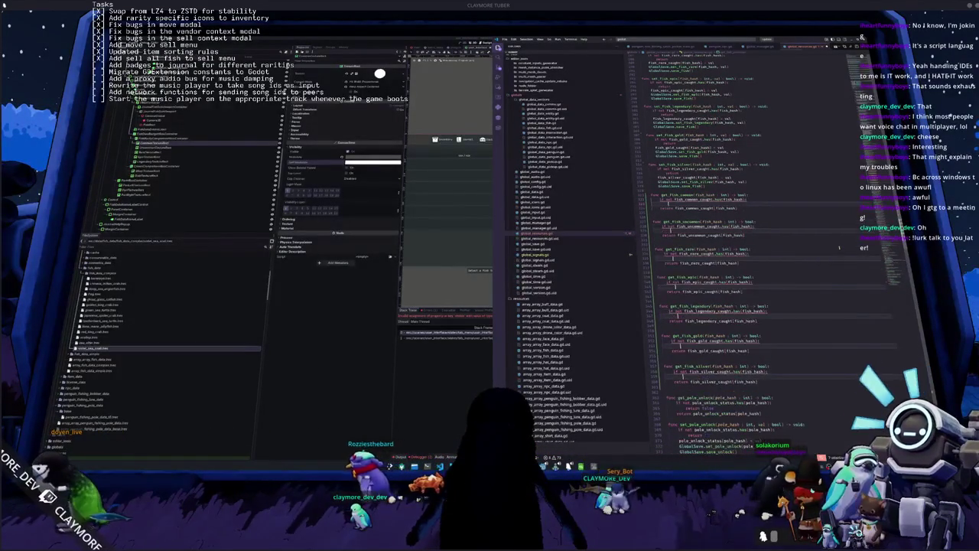
text(return false)
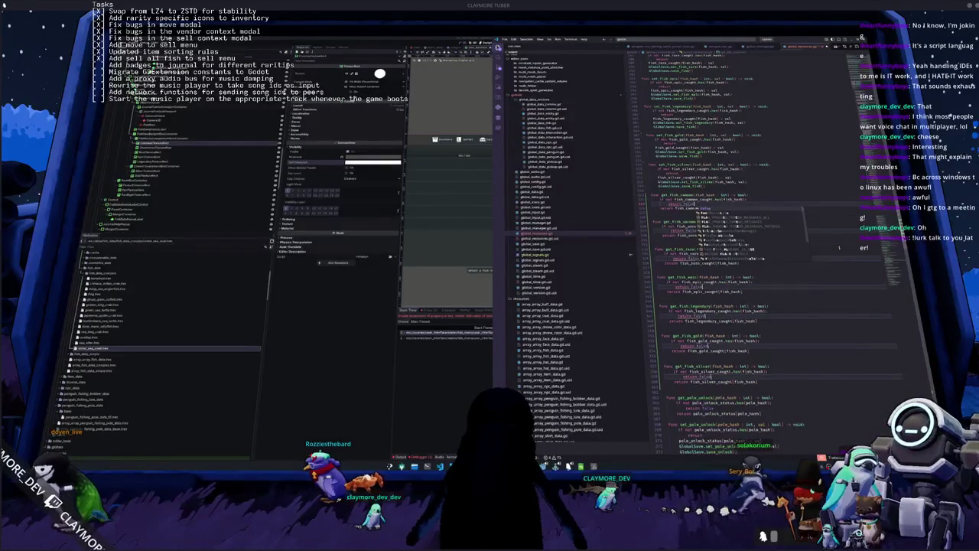
key(Escape)
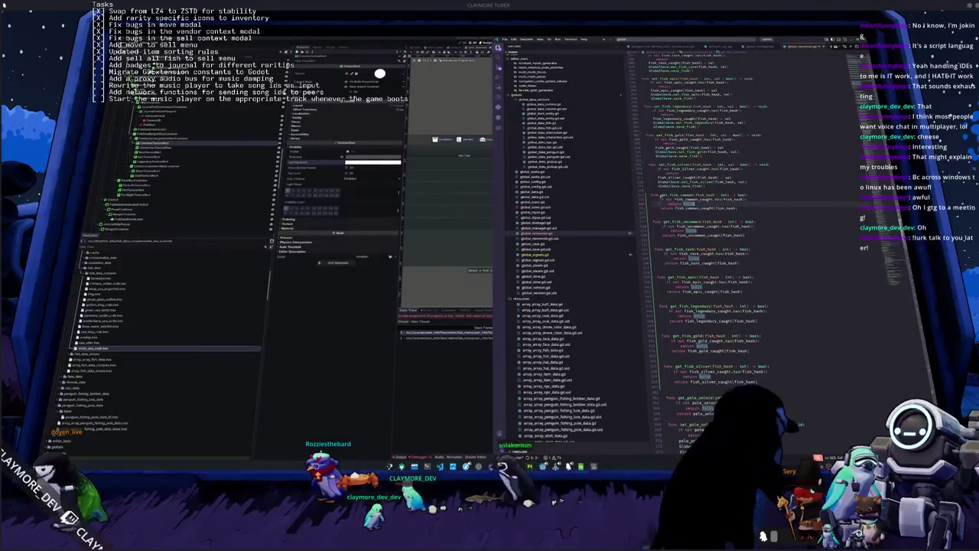
Multi-select get_fish_common and the other get_fish_* function names.
double_click(671, 195)
key(ctrl+d)
key(ctrl+d)
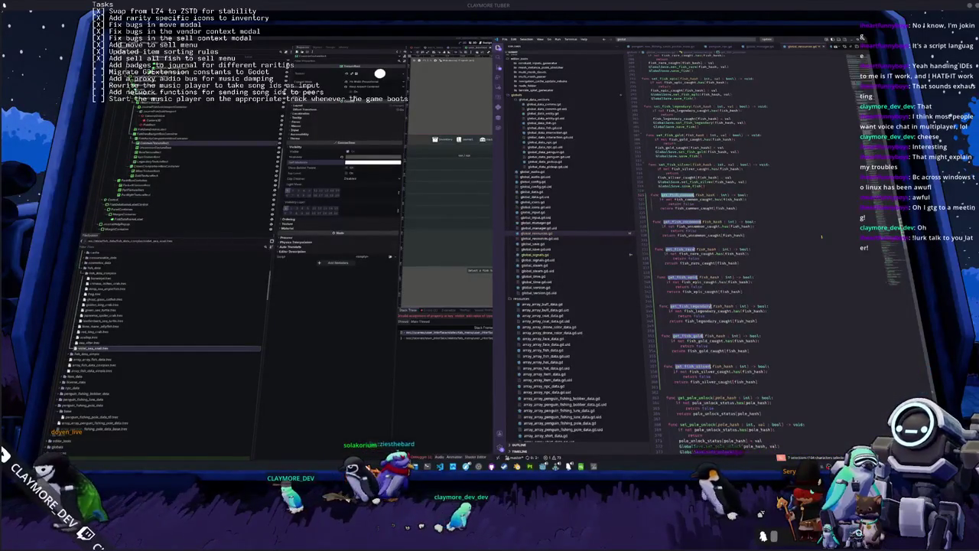
key(ctrl+w)
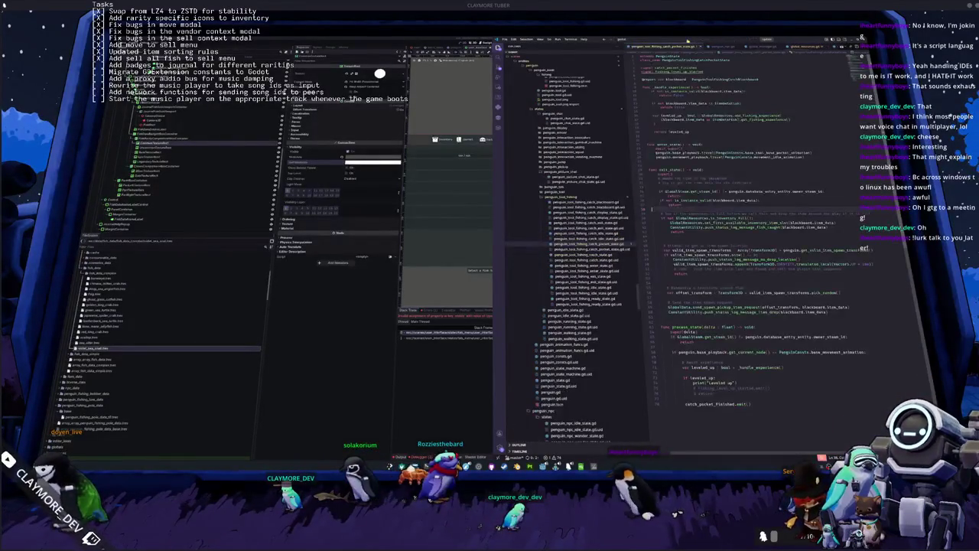
Open the journal tab menu state script by searching 'user_interface' in Quick Open.
key(ctrl+p)
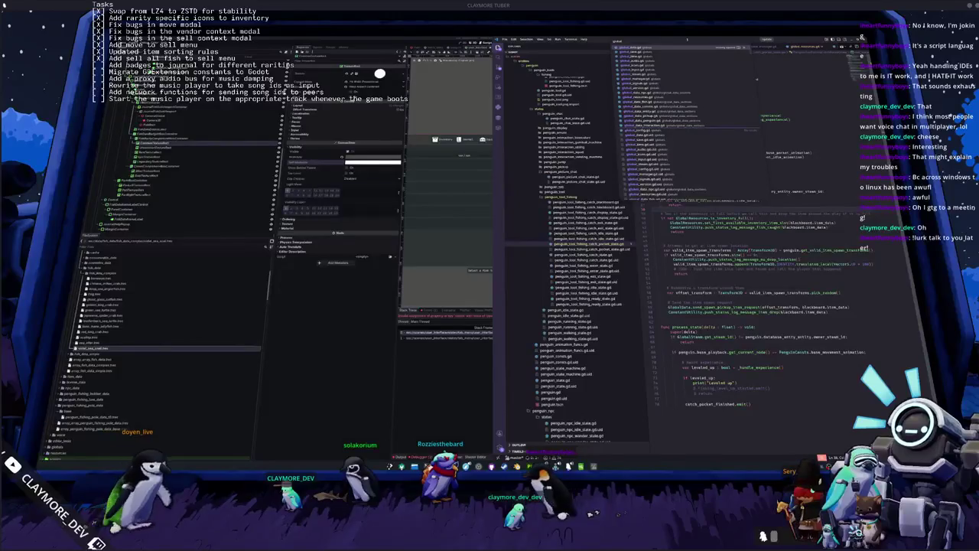
text(user_interface)
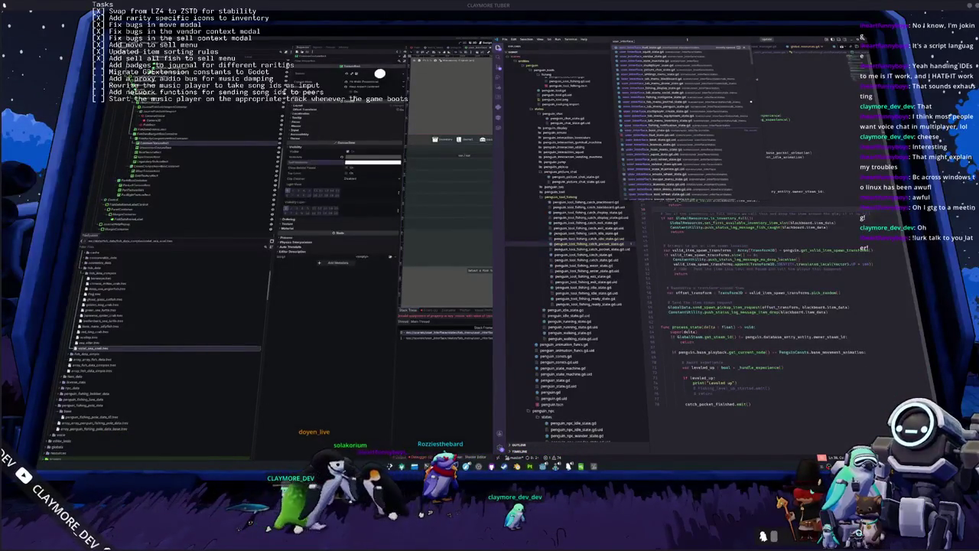
key(Return)
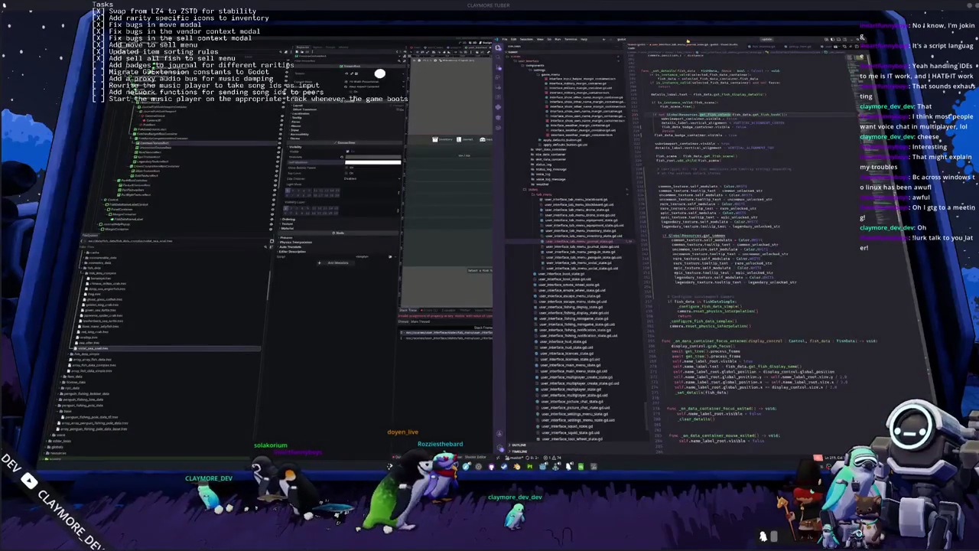
Paste the get_fish_* names as GlobalResources calls taking fish_data.get_fish_hash().
scroll(727, 229, down, 1)
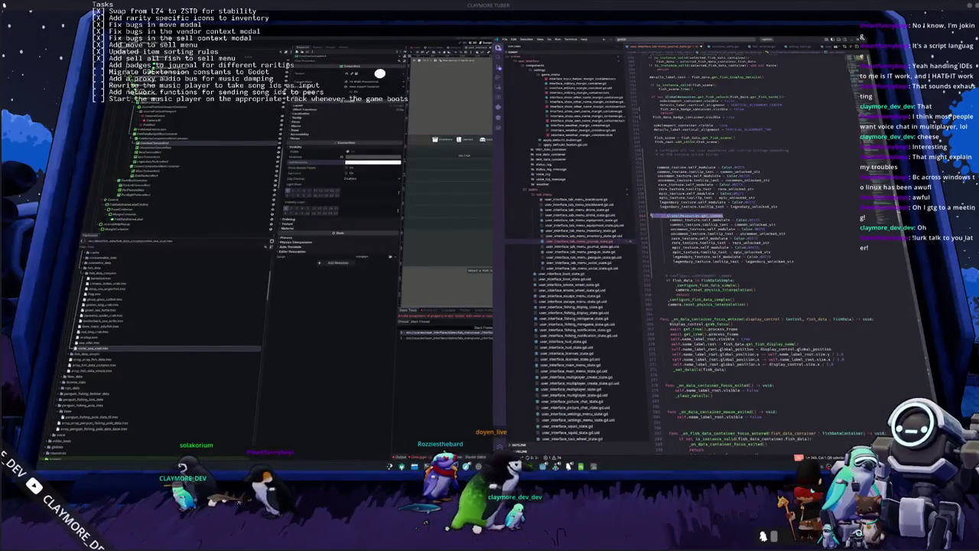
text(get_fish_common)
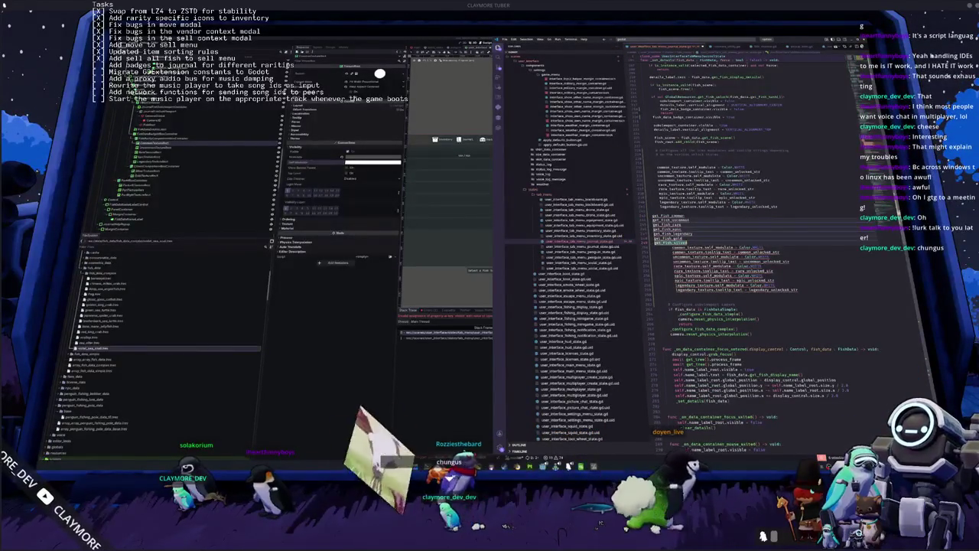
text(Global.)
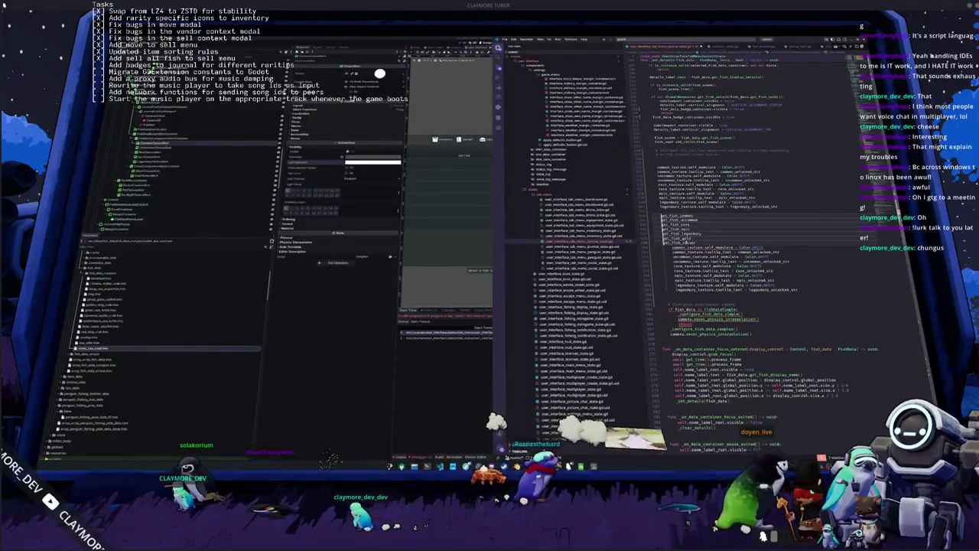
text(Resources.)
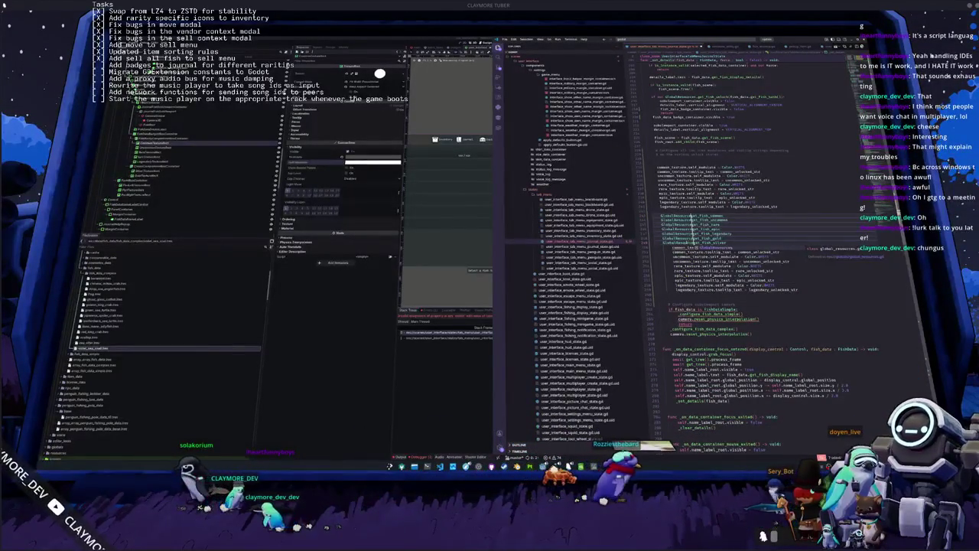
key(End)
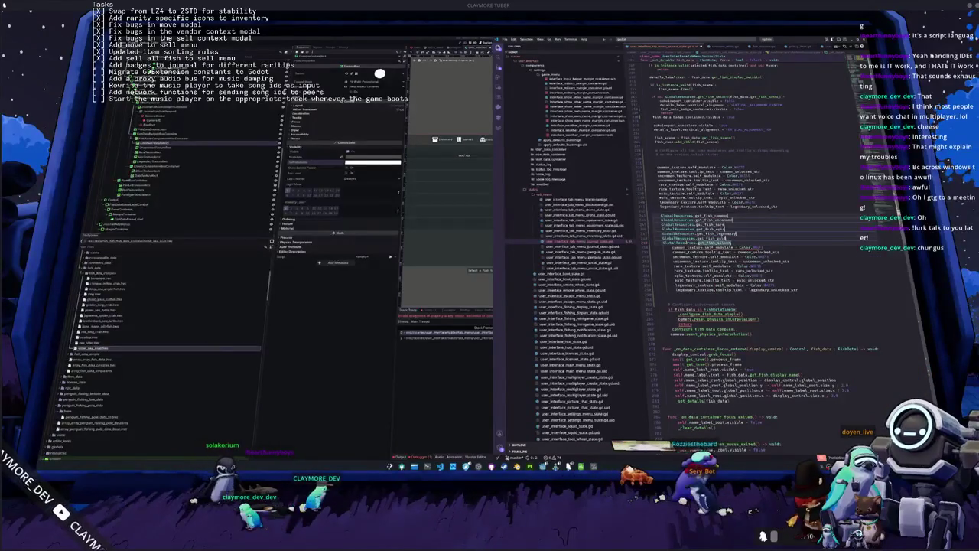
text(()
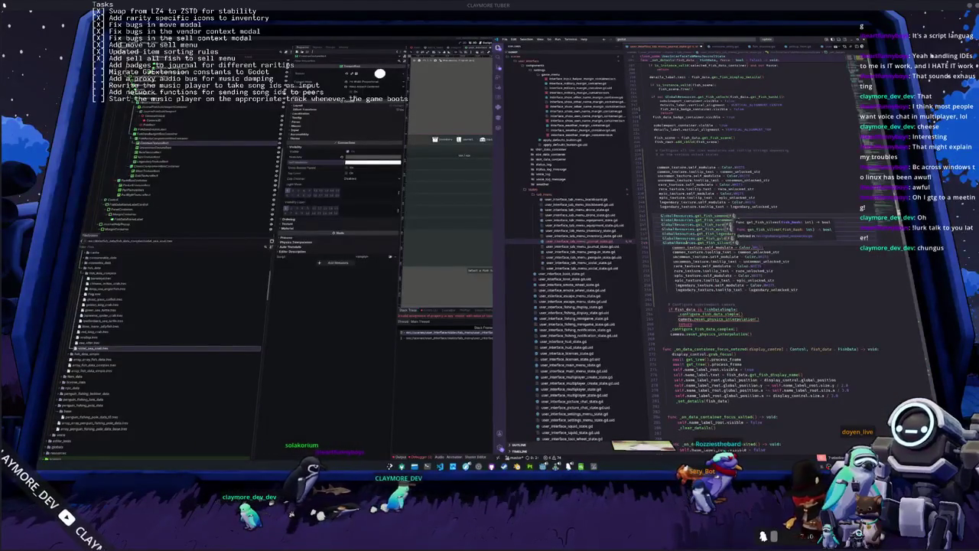
text(fish_data.get_fish_h)
key(Return)
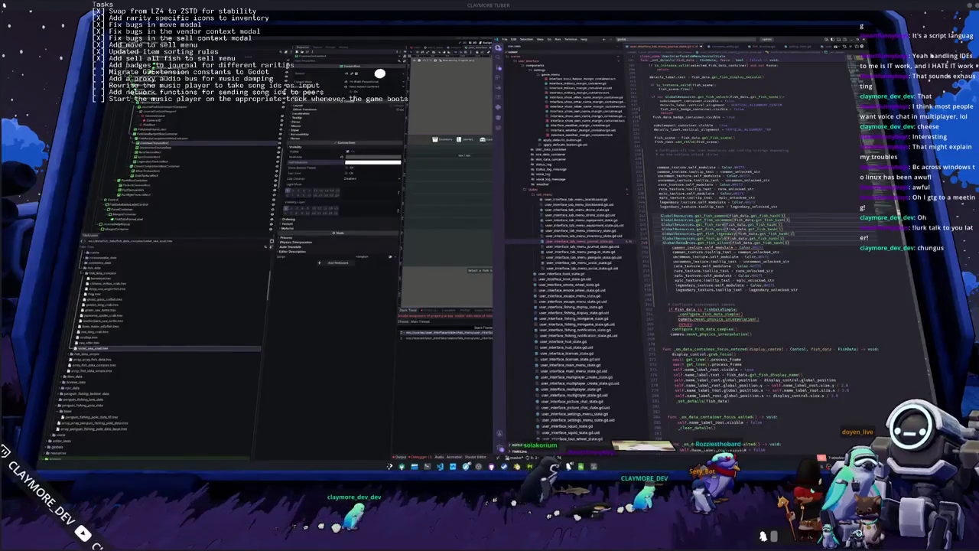
Prefix each call with 'if not', end it with a colon, and open an indented line below.
key(shift+Home)
key(Home)
key(ctrl+shift+Right)
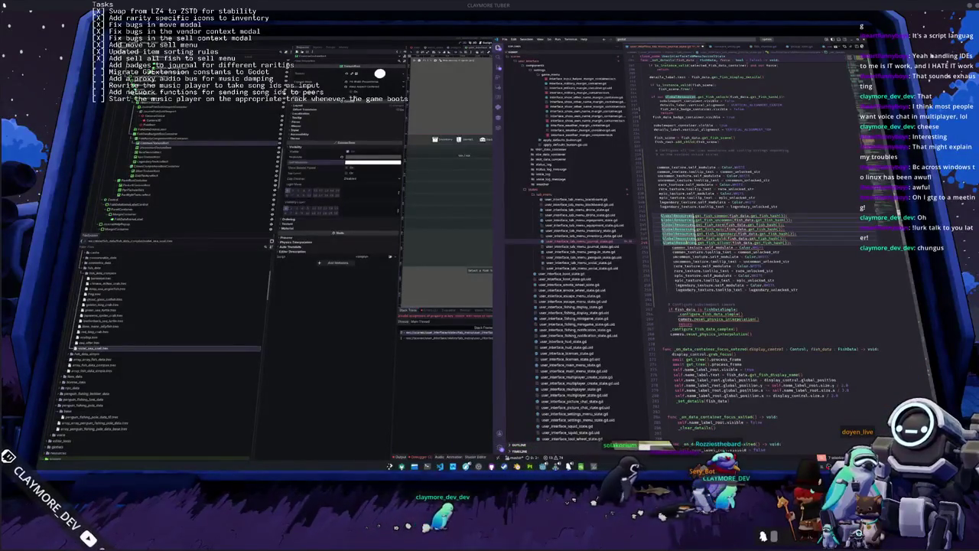
key(Left)
text(if not)
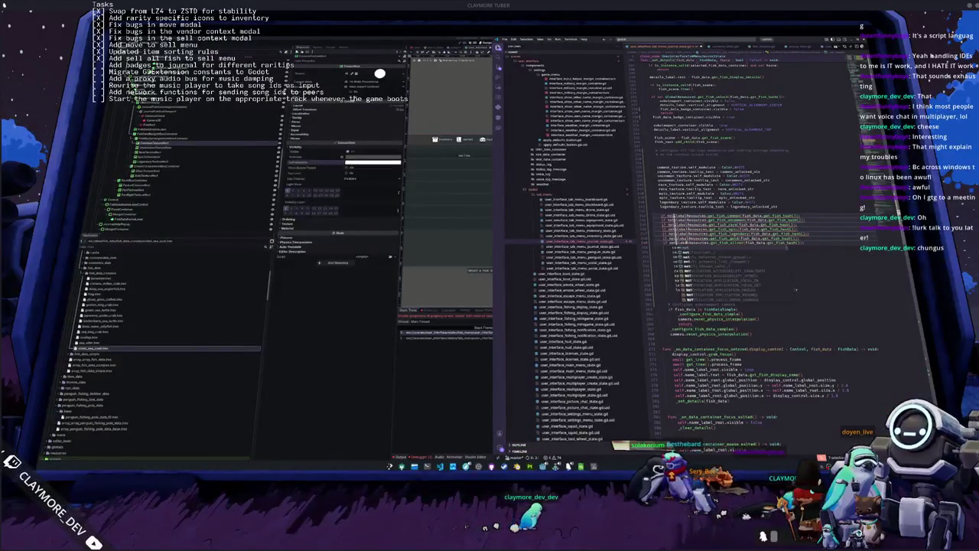
key(ctrl+Right)
key(ctrl+Right)
key(ctrl+Right)
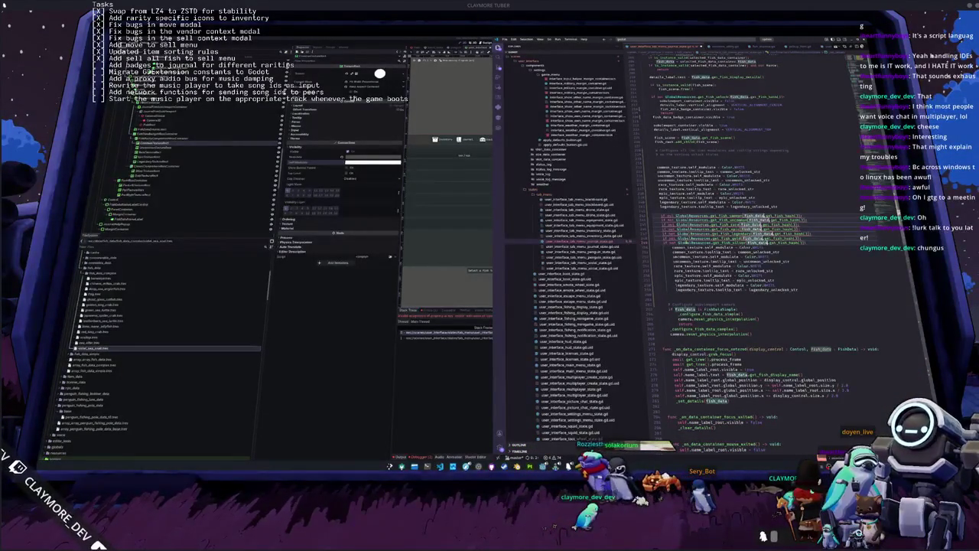
text(:)
key(Return)
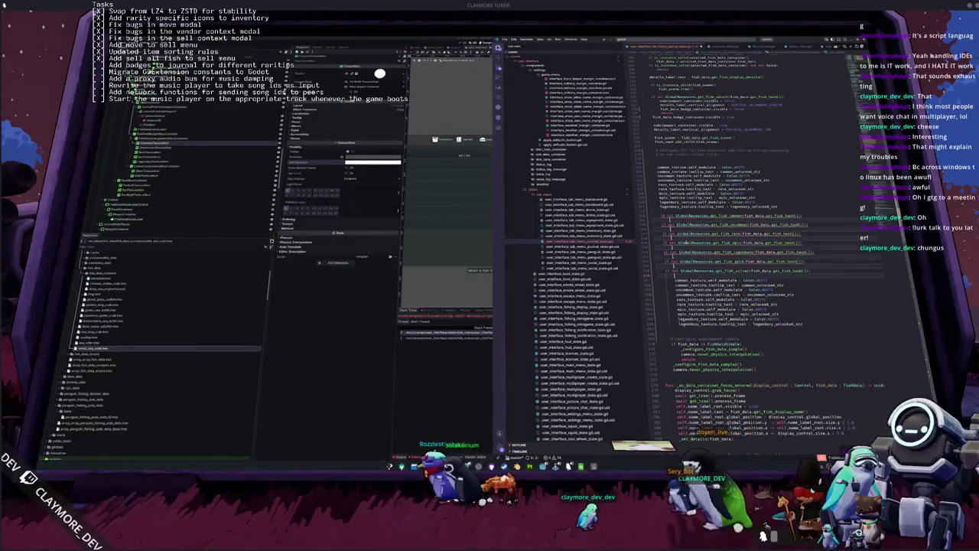
text(common_texture)
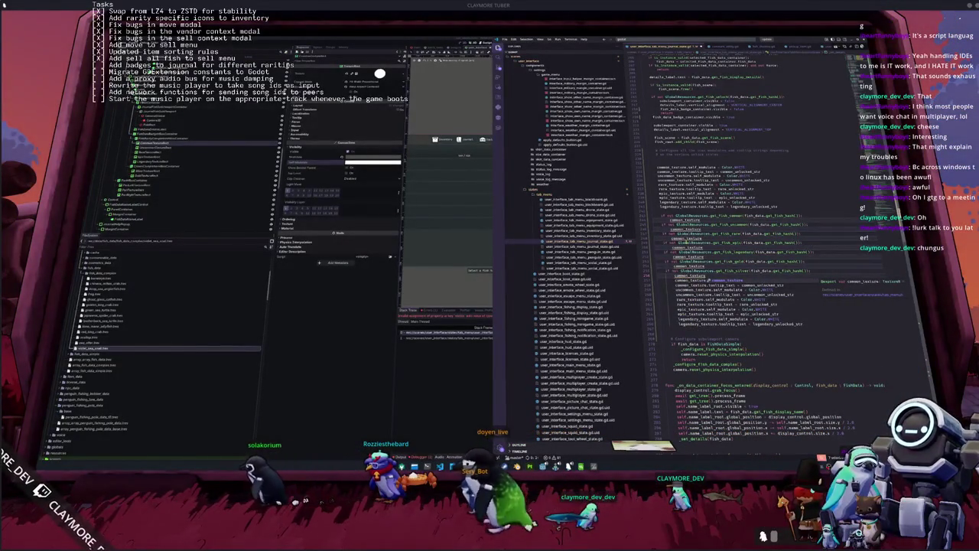
key(Return)
key(ctrl+BackSpace)
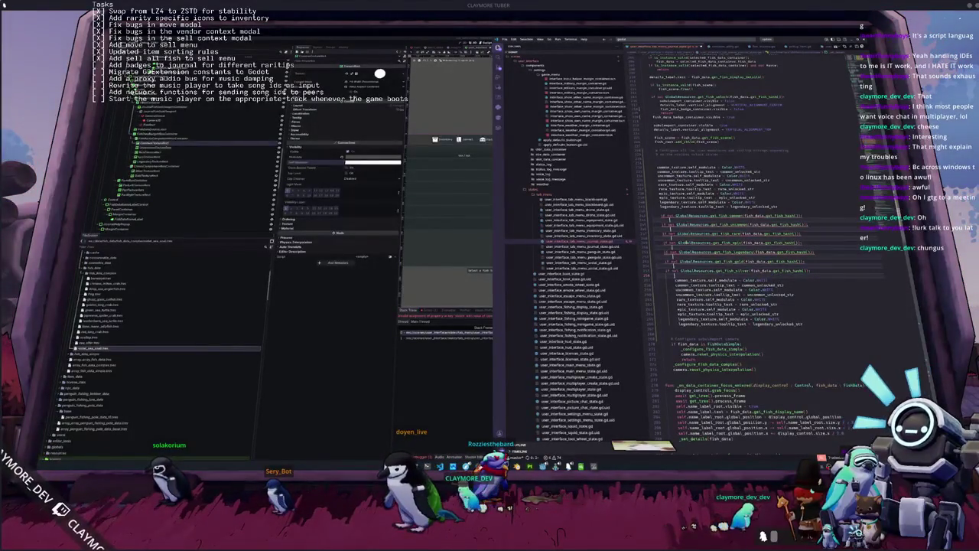
Paste the texture, modulate and tooltip assignment lines under all six GlobalResources checks.
mouse_move(675, 280)
mouse_down()
mouse_move(788, 286)
mouse_move(677, 299)
mouse_move(681, 328)
mouse_up()
click(673, 271)
double_click(697, 271)
click(667, 252)
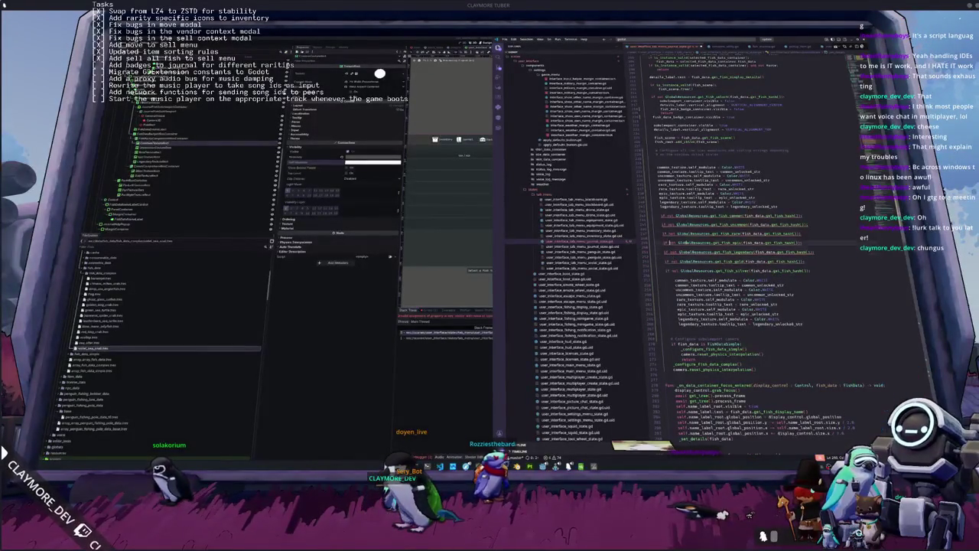
key(ctrl+d)
key(ctrl+d)
key(ctrl+d)
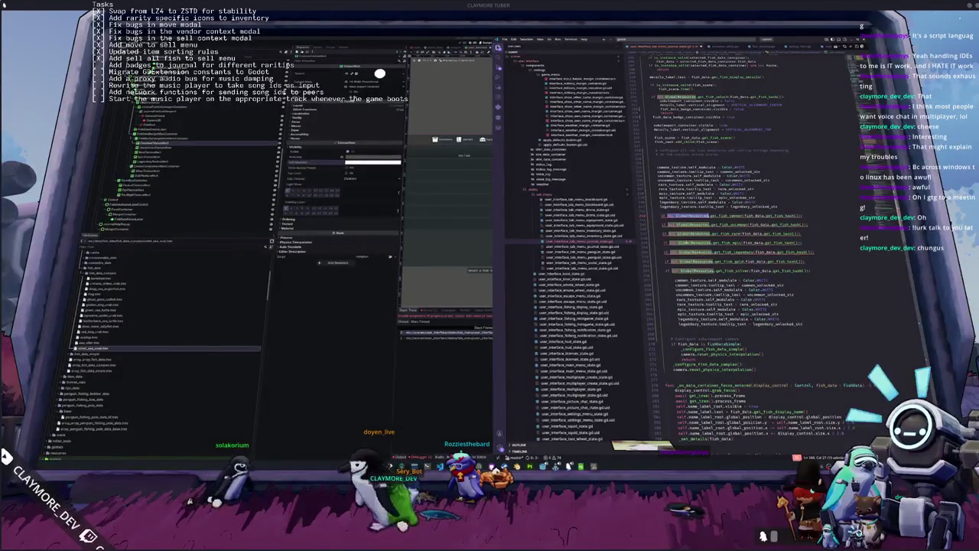
key(ctrl+d)
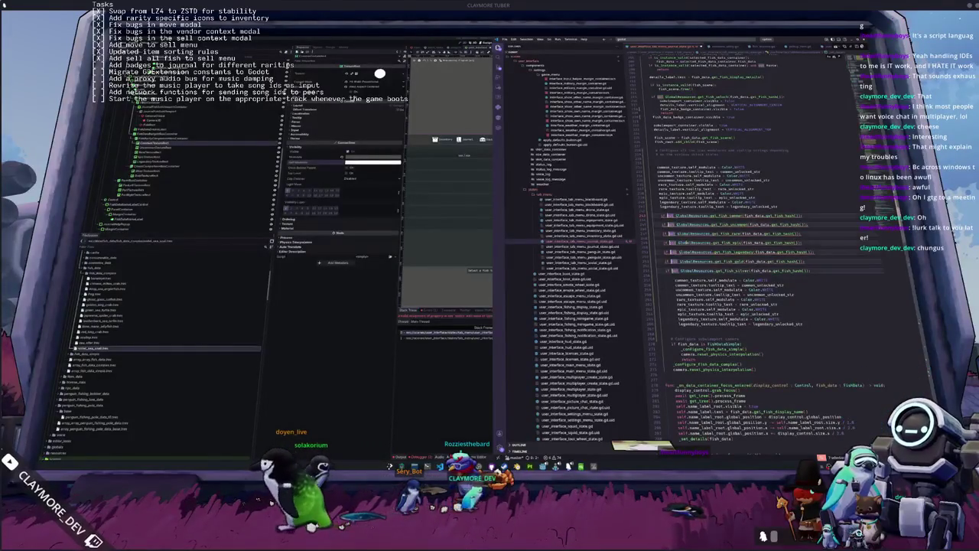
key(Left)
key(ctrl+v)
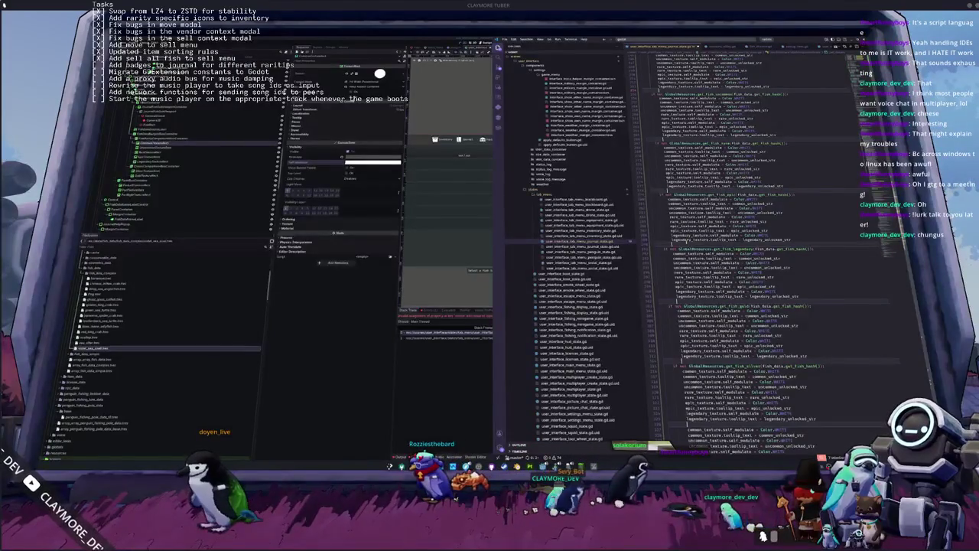
key(ctrl+z)
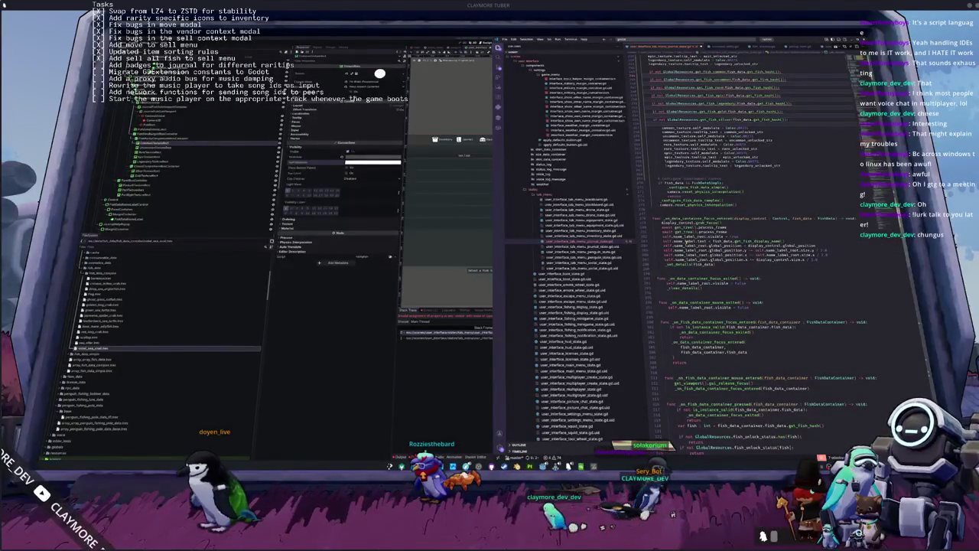
key(ctrl+shift+z)
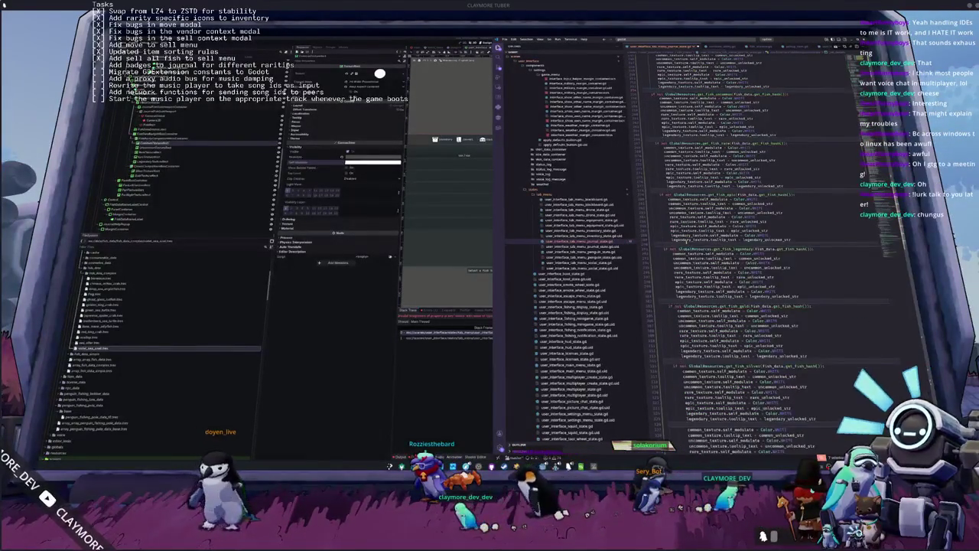
Trim the common and uncommon blocks down to their own texture lines.
scroll(765, 253, up, 3)
scroll(765, 268, up, 2)
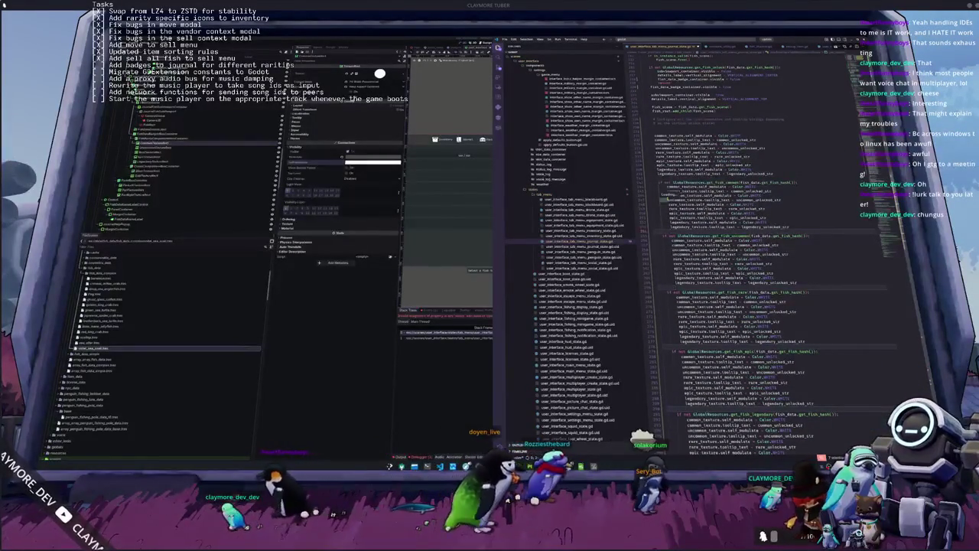
double_click(677, 196)
key(shift+Down)
key(shift+Down)
key(shift+Down)
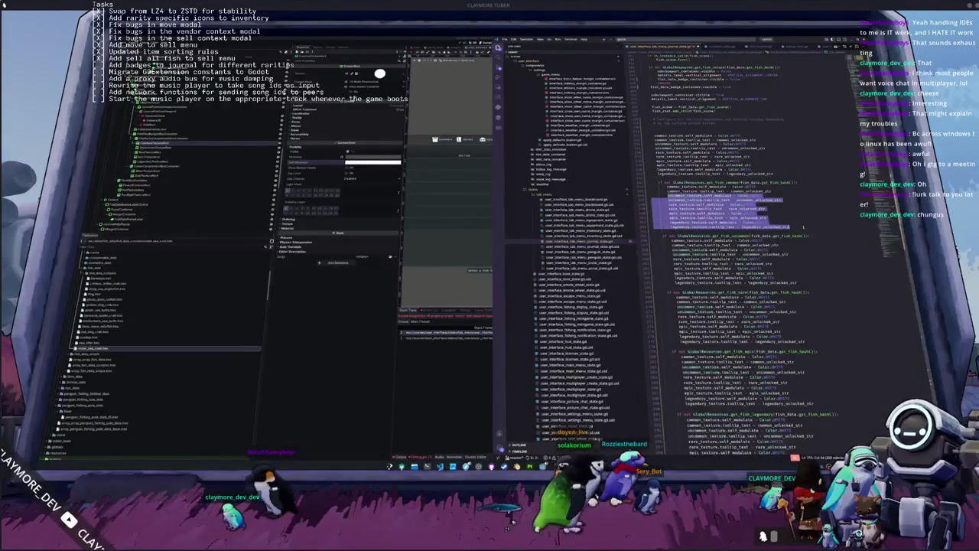
key(BackSpace)
key(shift+Down)
key(shift+Down)
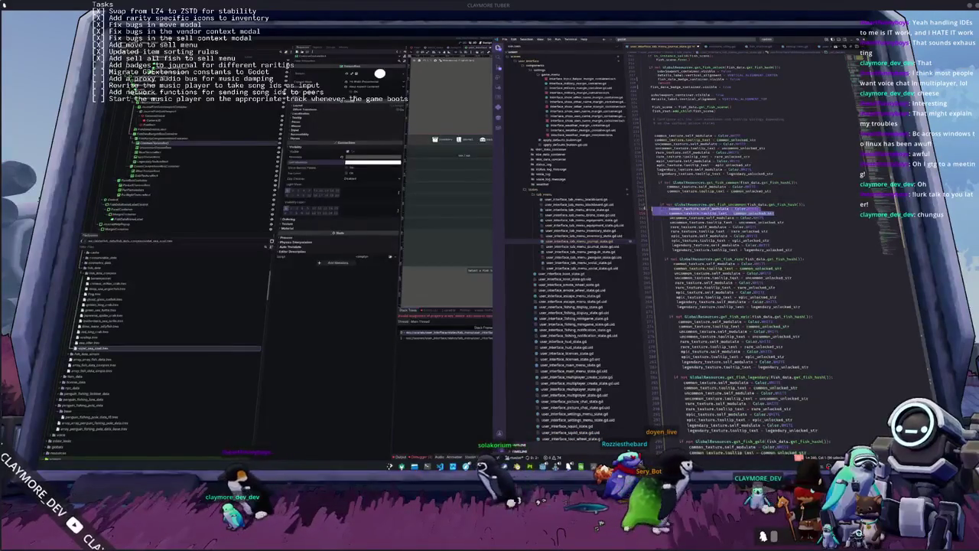
key(BackSpace)
key(shift+Up)
key(shift+Up)
key(shift+Up)
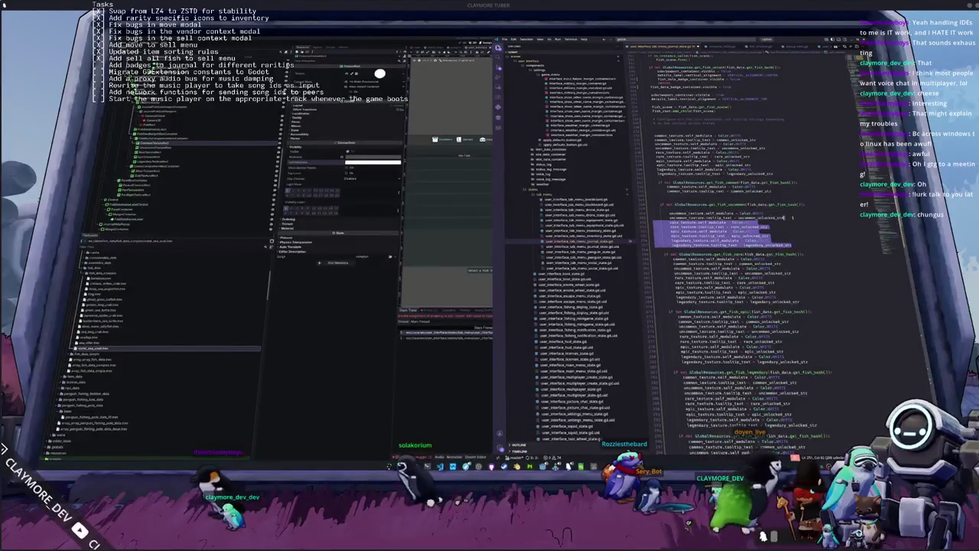
key(BackSpace)
Trim the rare and epic blocks so each keeps only its own rarity's lines.
scroll(734, 306, down, 2)
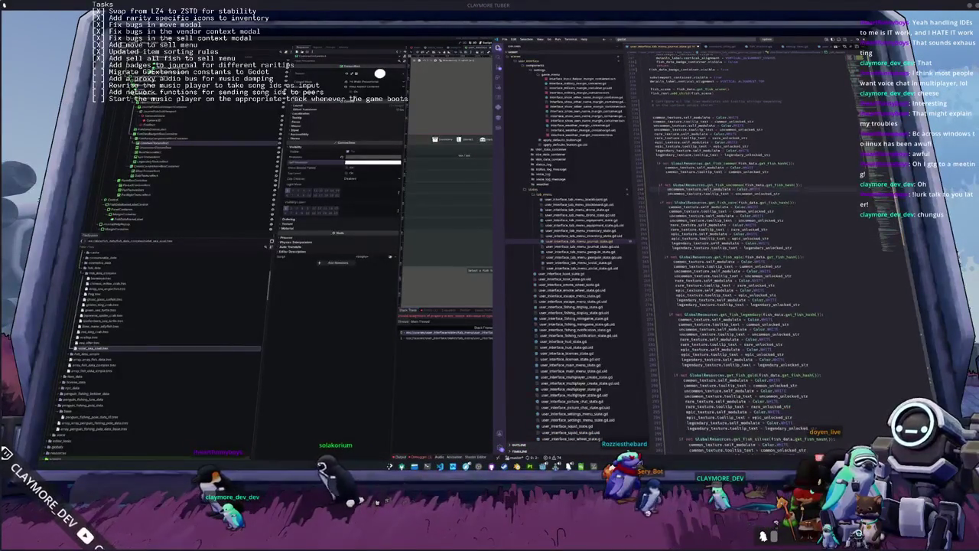
key(shift+Down)
key(shift+Down)
key(shift+Down)
key(BackSpace)
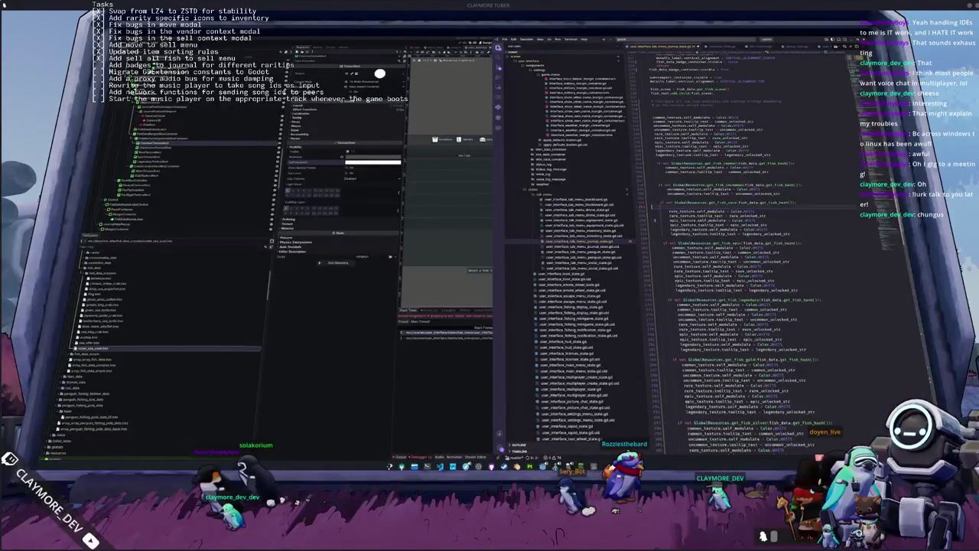
key(shift+Down)
key(shift+Down)
key(shift+Down)
key(BackSpace)
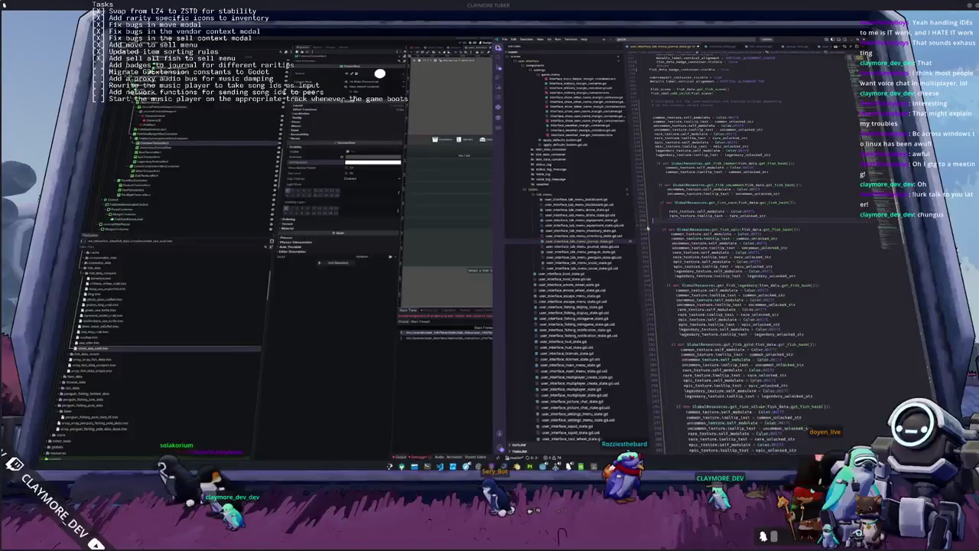
scroll(734, 267, down, 1)
key(Down)
key(Down)
key(shift+Down)
key(shift+Down)
key(shift+Down)
key(BackSpace)
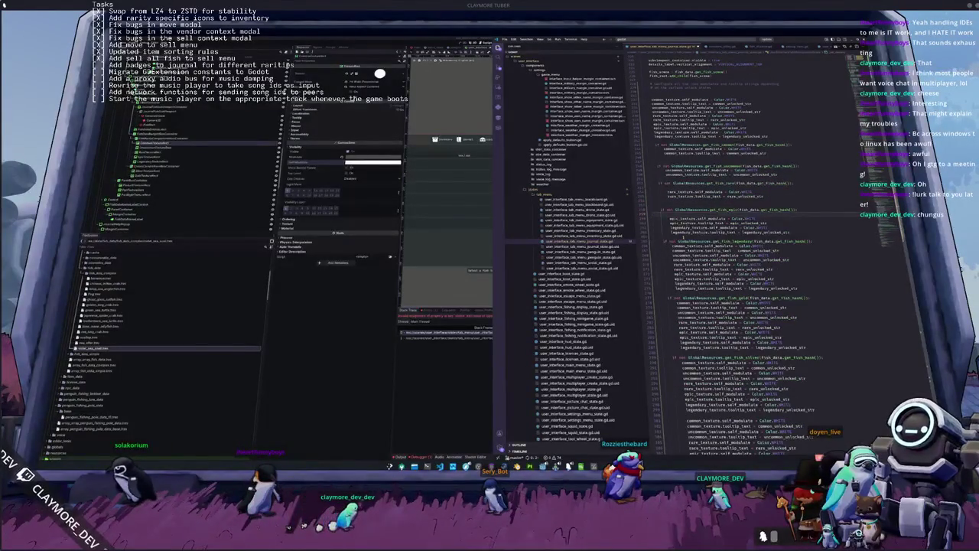
key(Down)
key(Down)
key(shift+Down)
key(shift+Down)
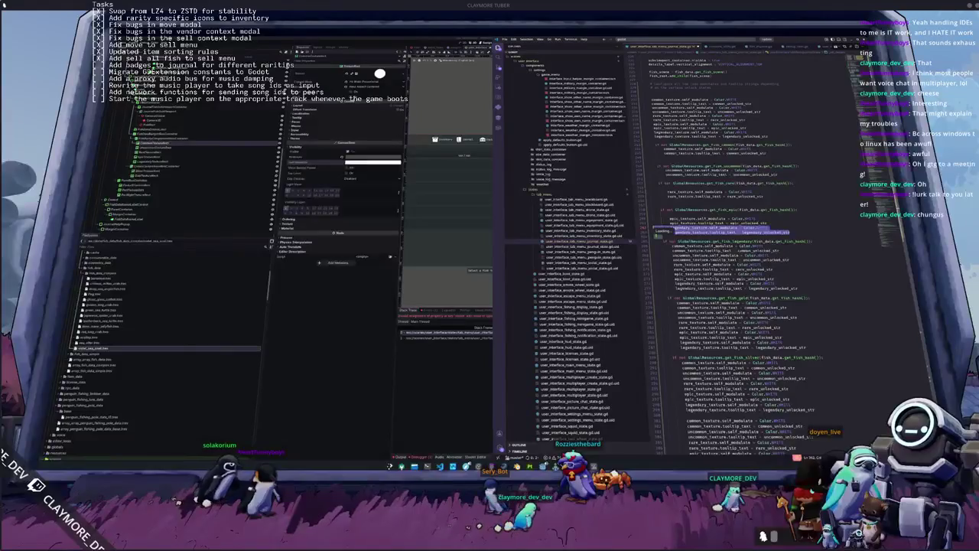
key(BackSpace)
Delete the lower-rarity lines from the legendary block and tidy the spacing.
scroll(750, 252, down, 1)
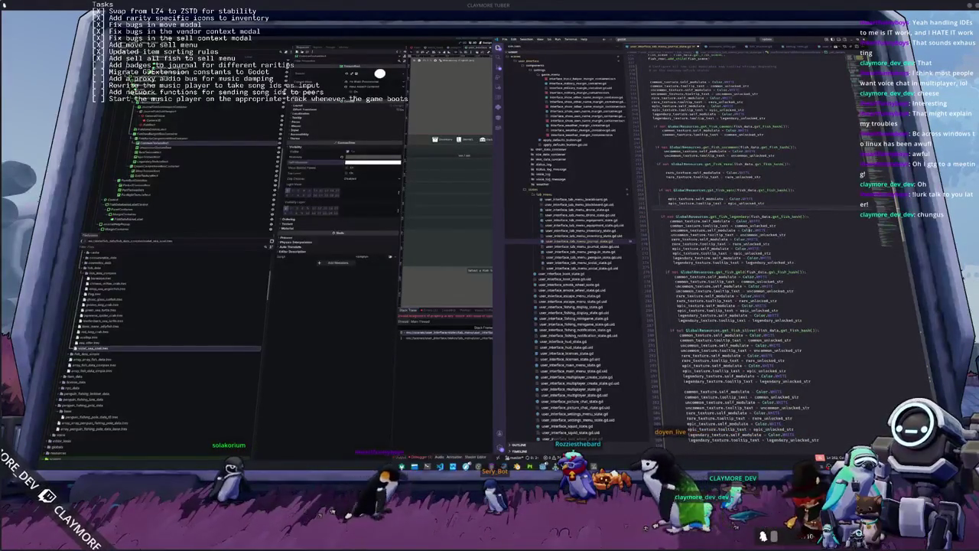
mouse_move(777, 252)
mouse_down()
mouse_move(673, 235)
mouse_move(667, 221)
mouse_up()
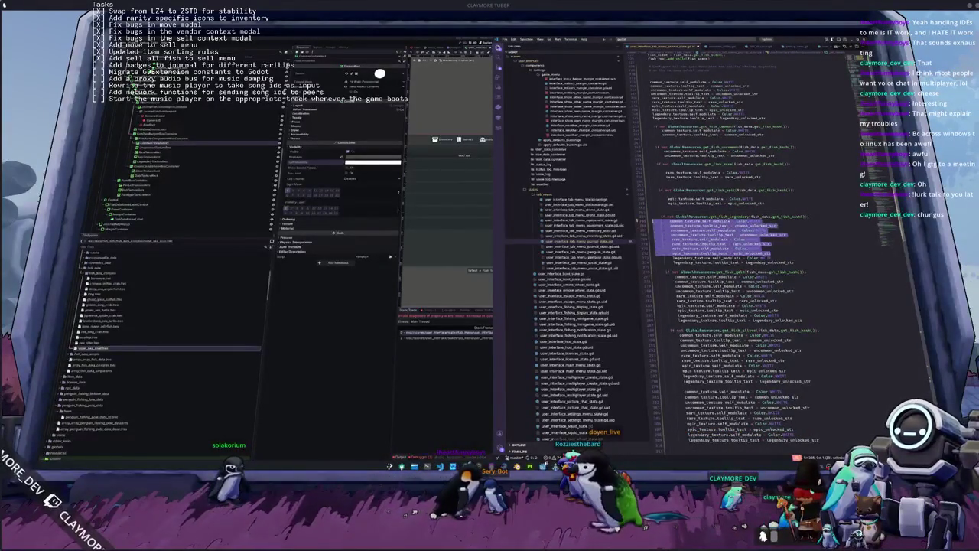
key(BackSpace)
scroll(667, 221, up, 2)
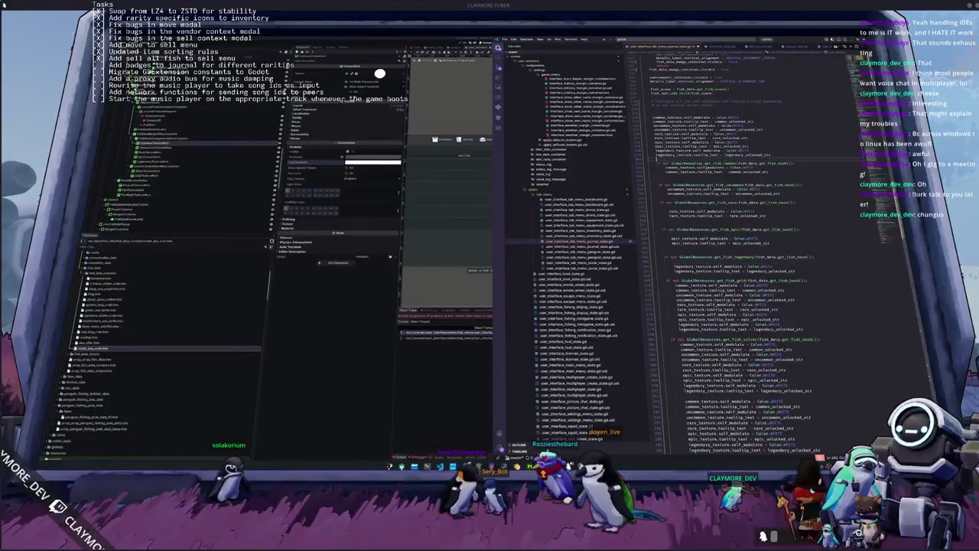
key(Return)
key(Return)
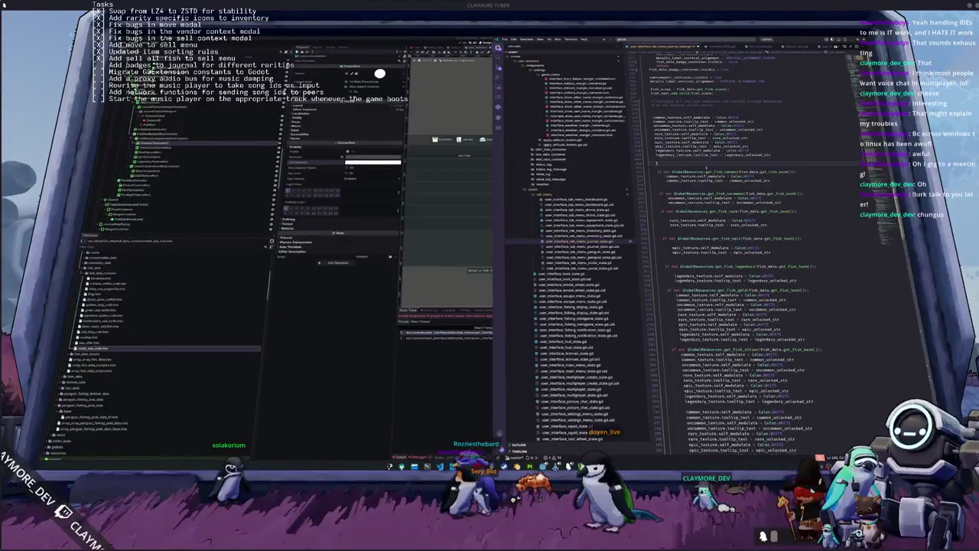
text(gold)
key(BackSpace)
key(BackSpace)
key(BackSpace)
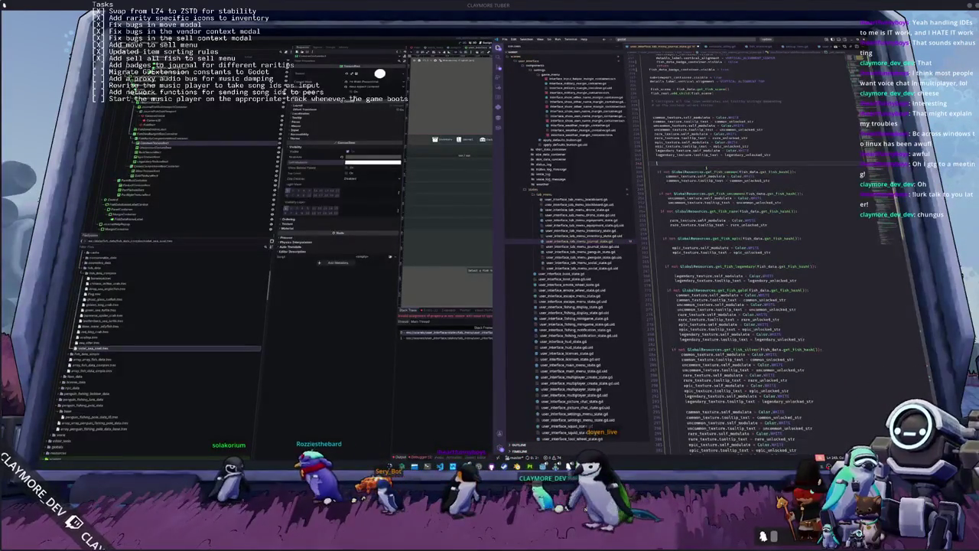
scroll(741, 245, up, 15)
scroll(793, 114, up, 10)
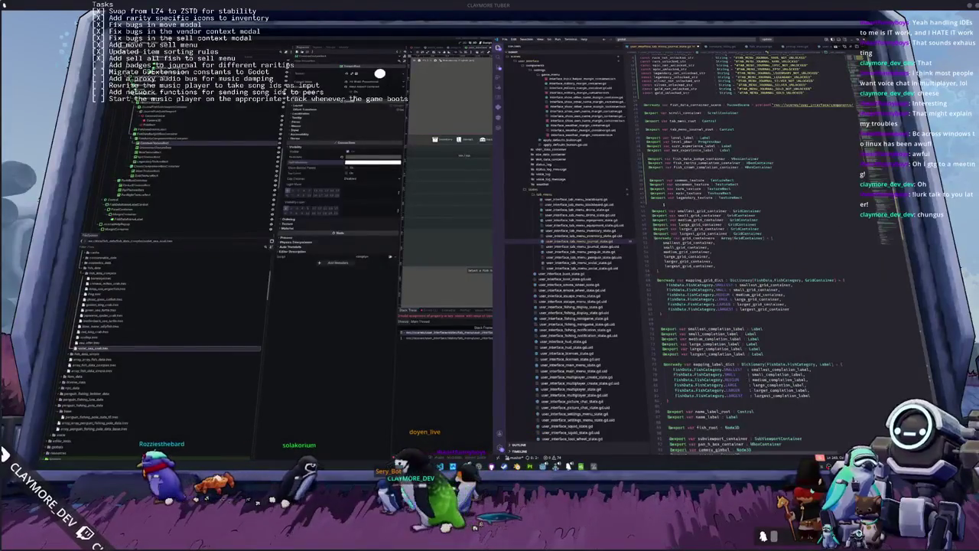
key(Return)
text(@export)
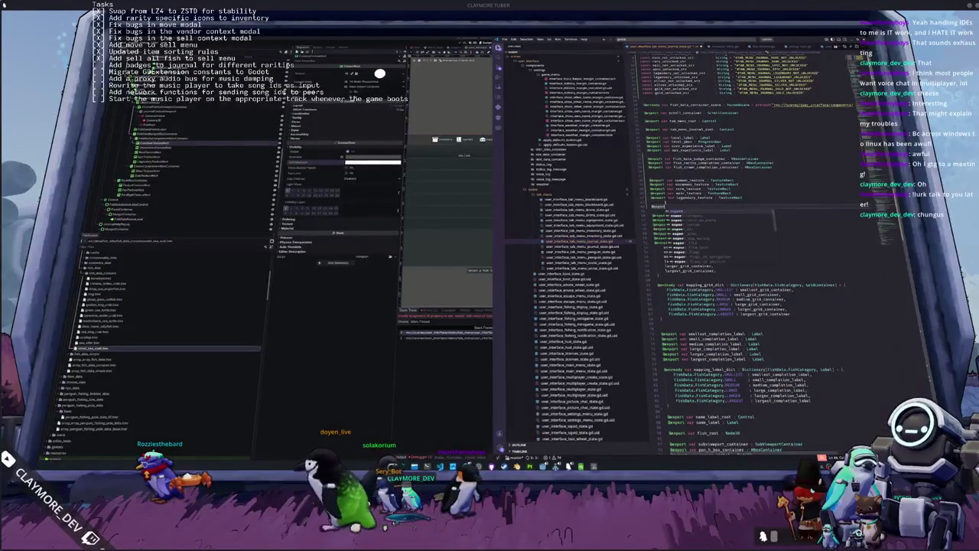
text( var grid_texture : )
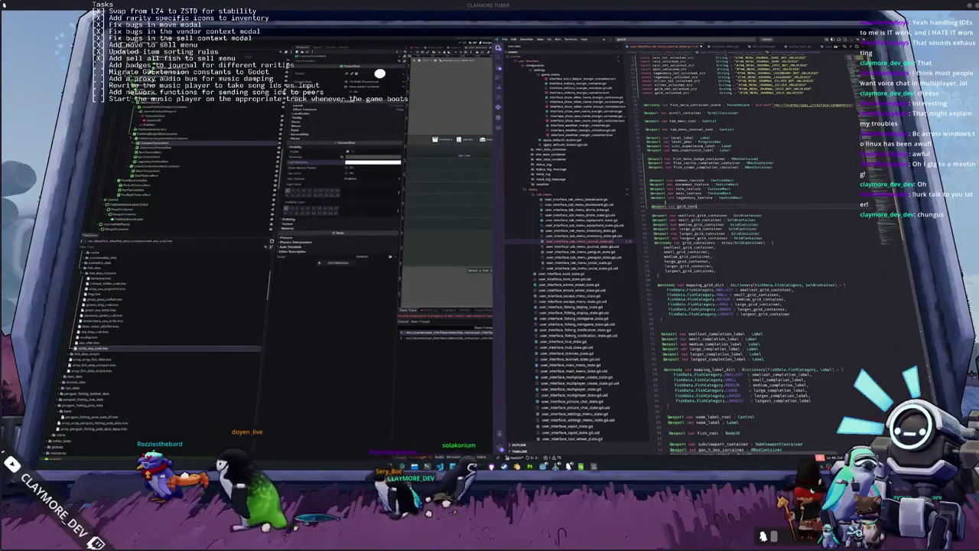
text(TextureRect)
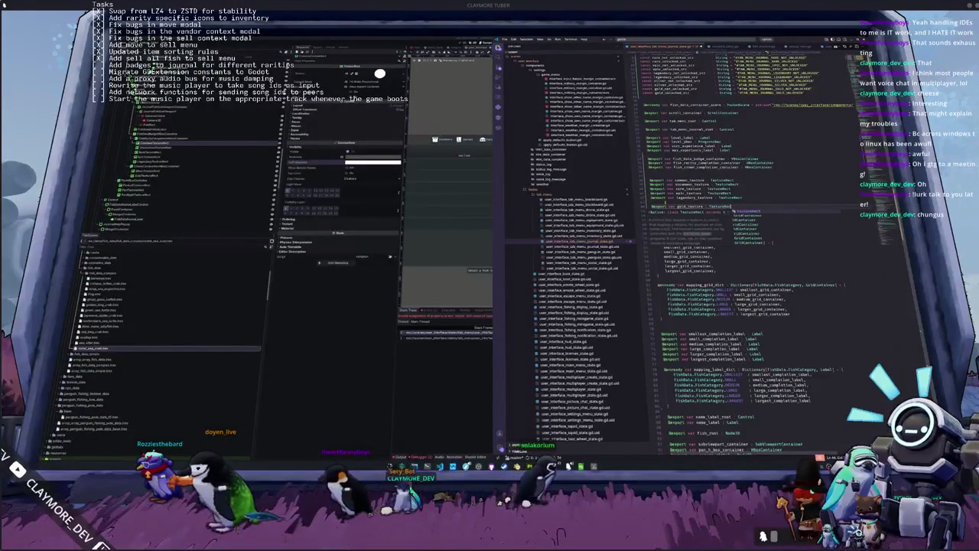
key(Return)
text(@export var smallest_grid_container : GridContainer)
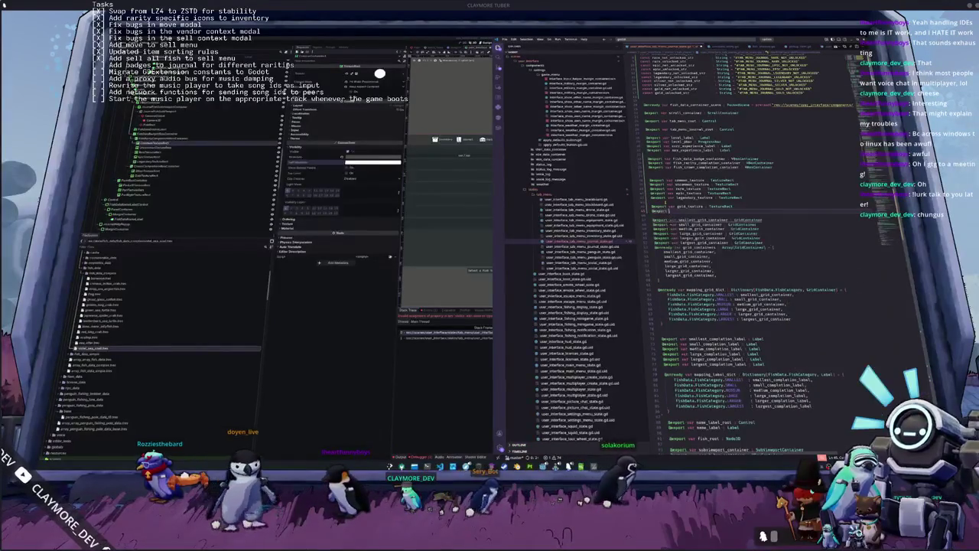
text(ilver_texture : Texture)
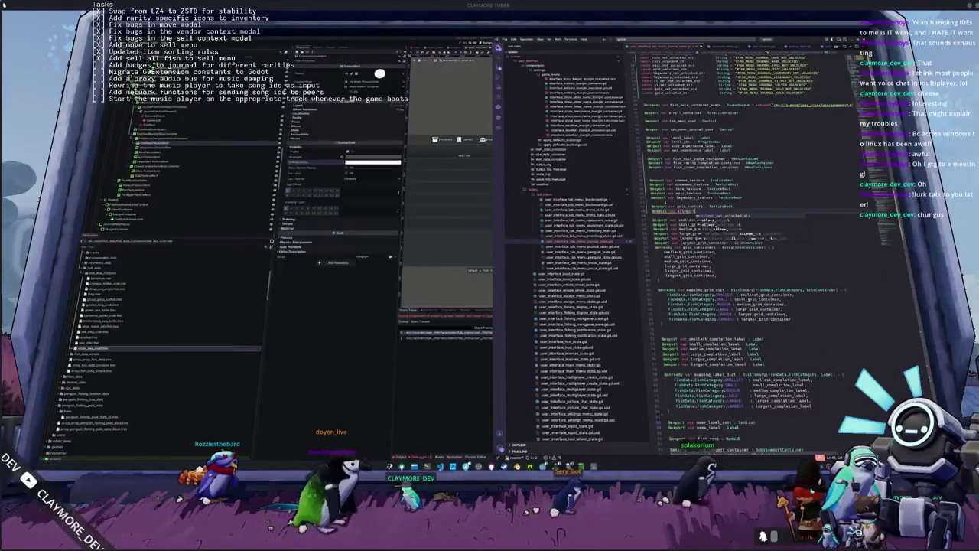
text(Rect)
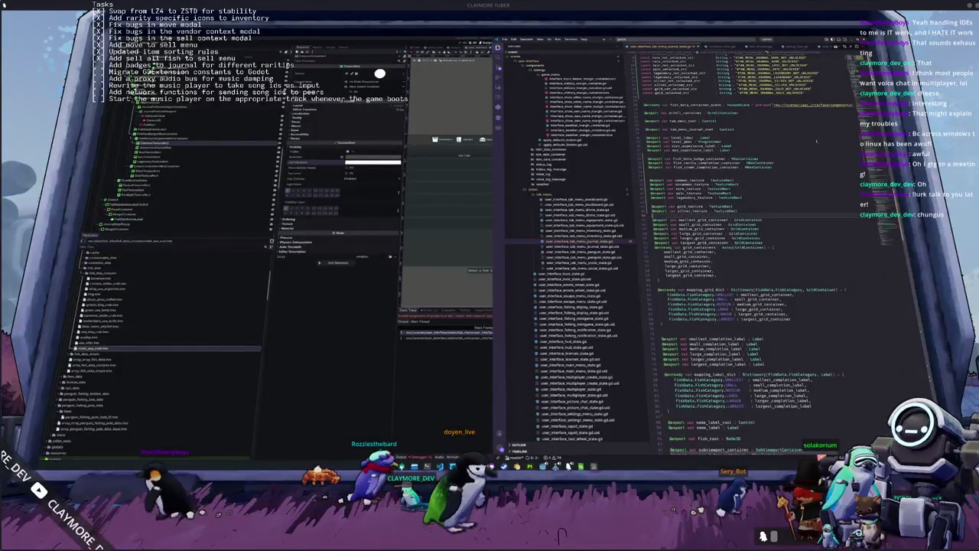
scroll(815, 140, down, 10)
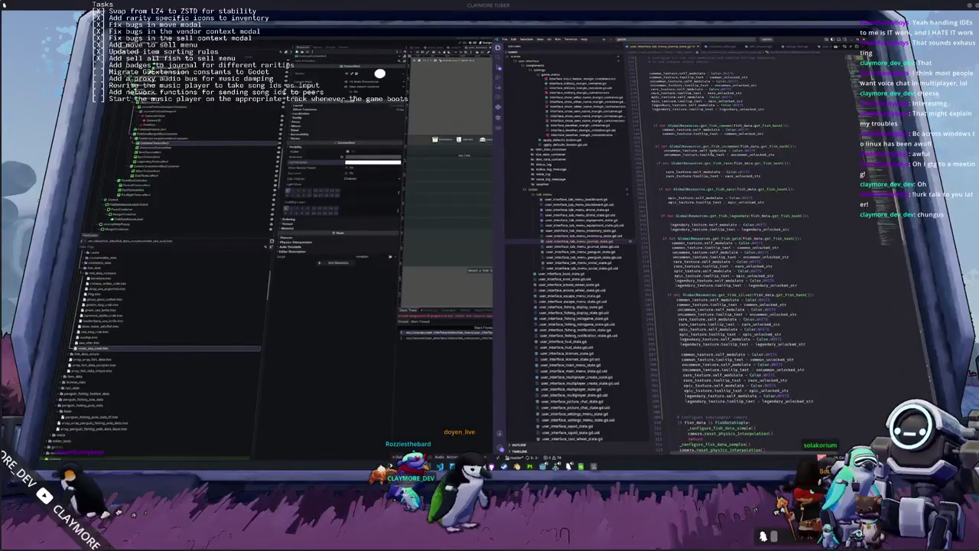
scroll(742, 248, down, 1)
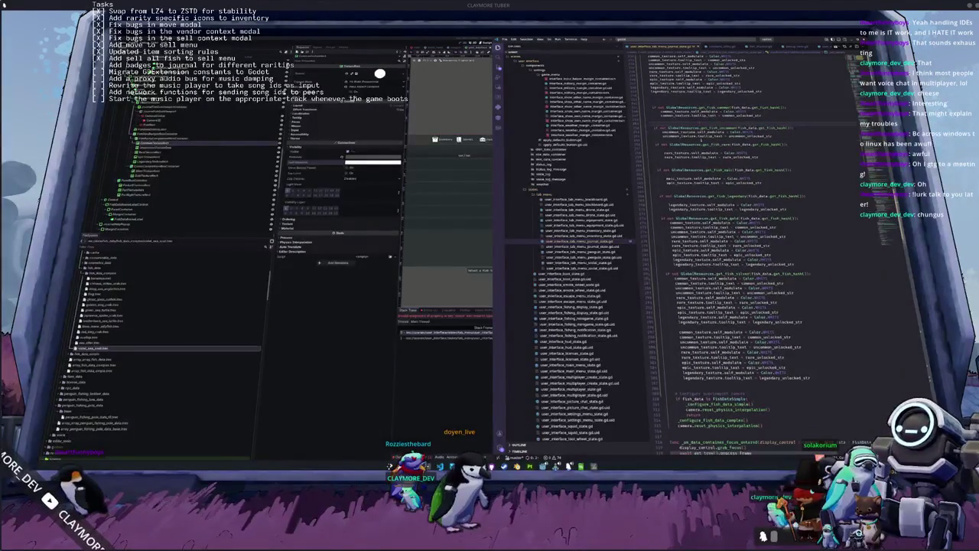
click(664, 140)
scroll(698, 140, down, 1)
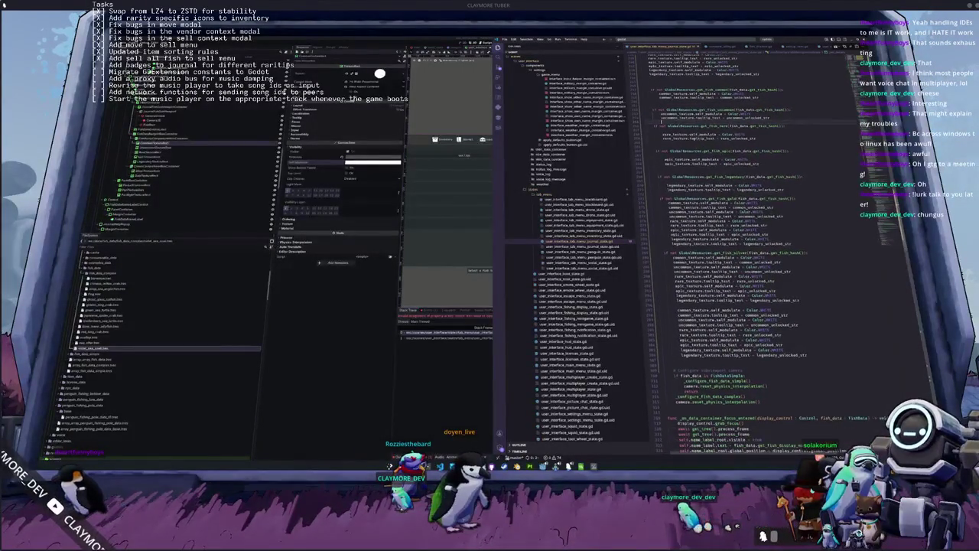
Trim the gold block and rename its legendary references to gold.
key(BackSpace)
key(BackSpace)
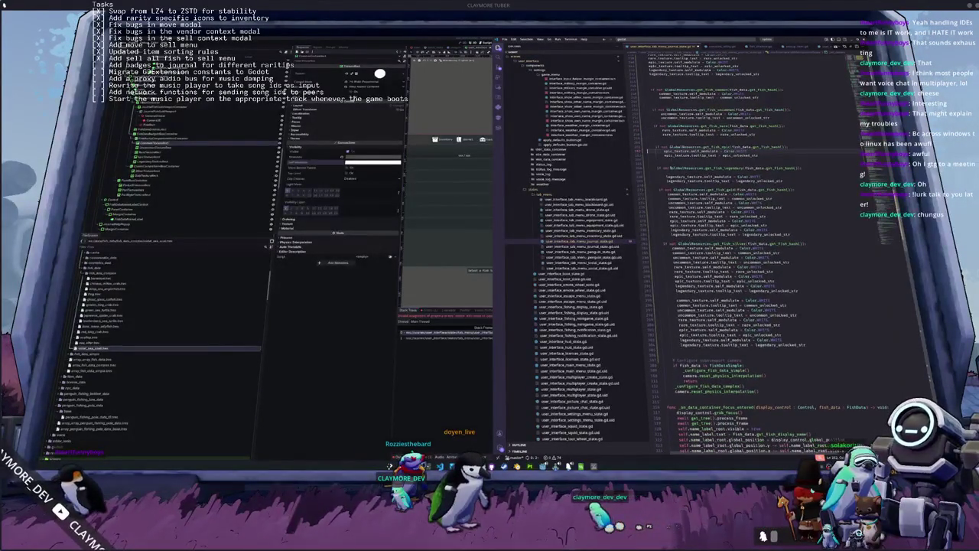
key(BackSpace)
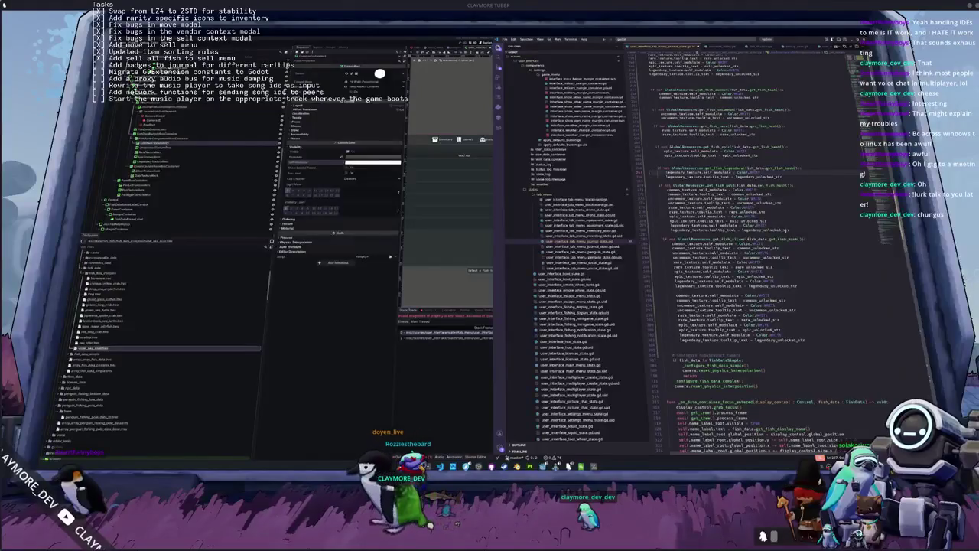
key(shift+Up)
key(shift+Up)
key(shift+Up)
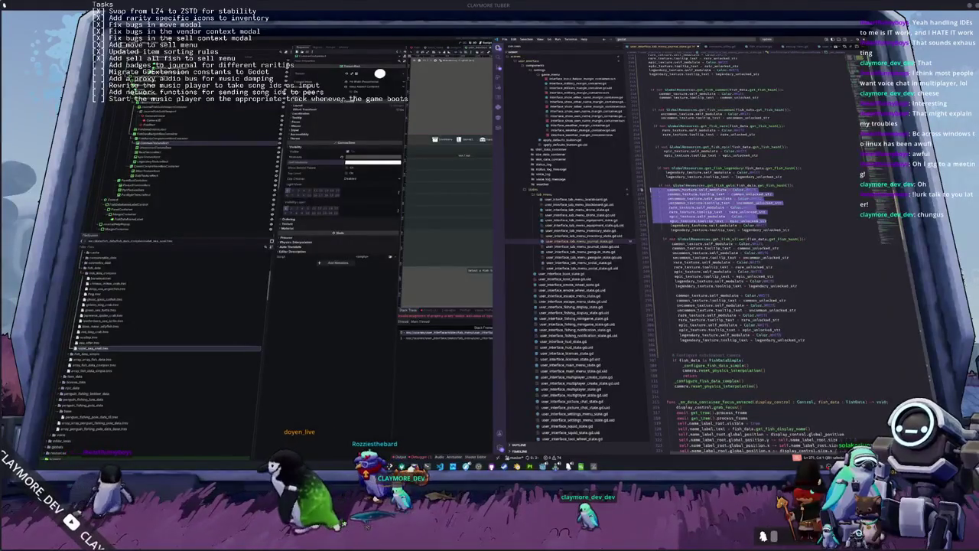
key(BackSpace)
key(BackSpace)
key(ctrl+d)
key(ctrl+d)
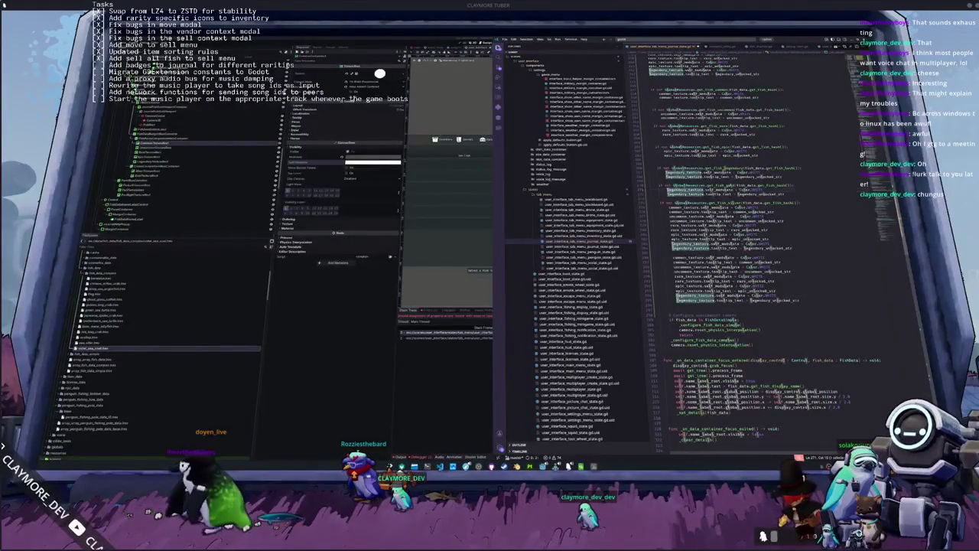
key(ctrl+d)
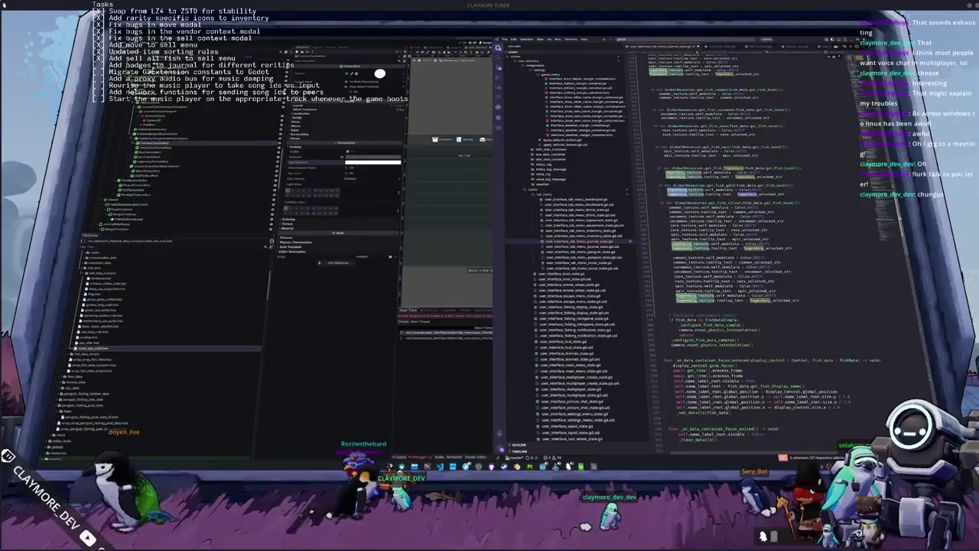
text(gold)
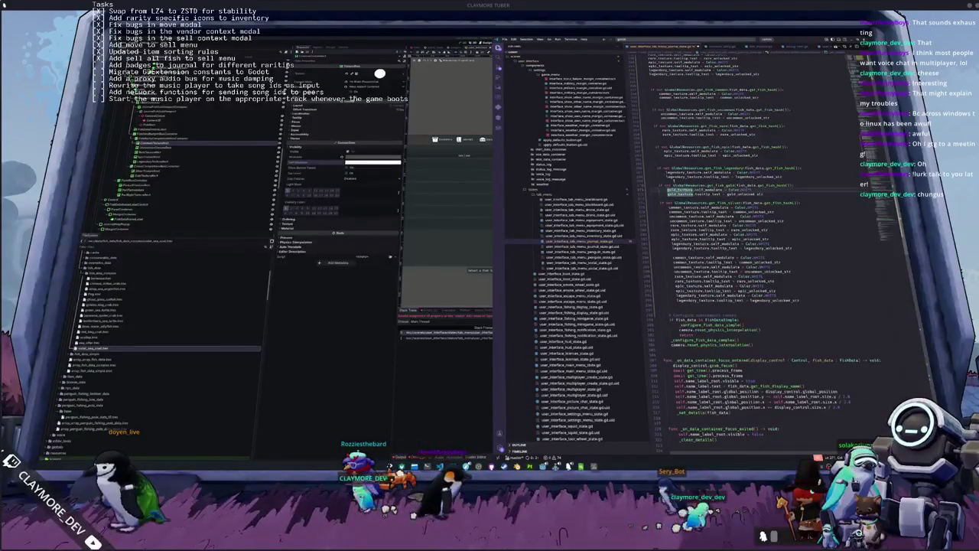
Paste lines renamed to silver, insert the gold_texture modulate and tooltip lines, and remove blank lines.
scroll(755, 247, up, 2)
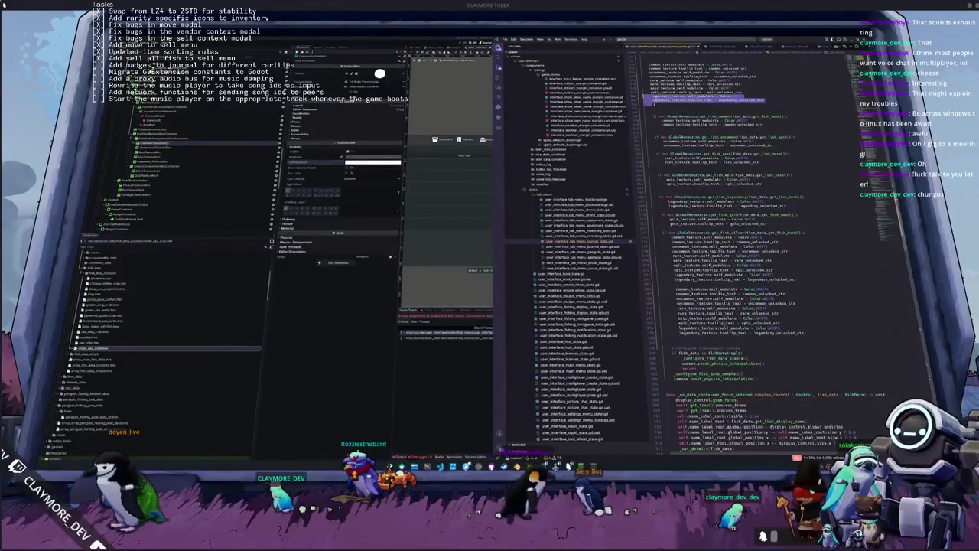
scroll(755, 260, up, 2)
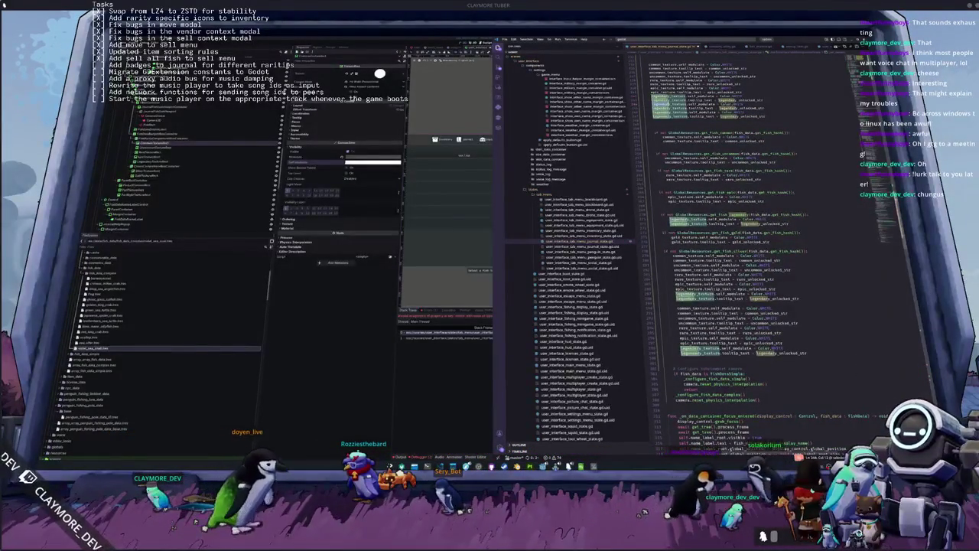
key(ctrl+v)
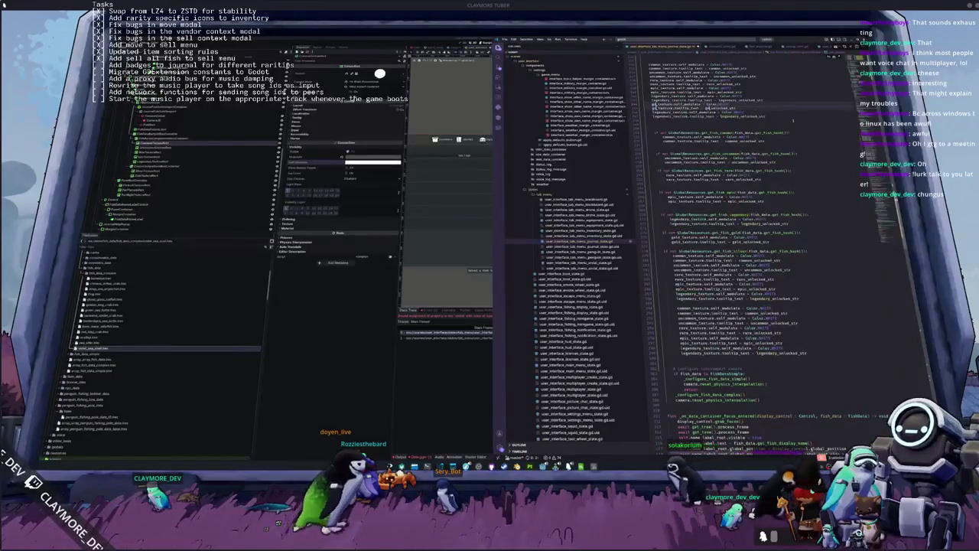
key(ctrl+shift+Left)
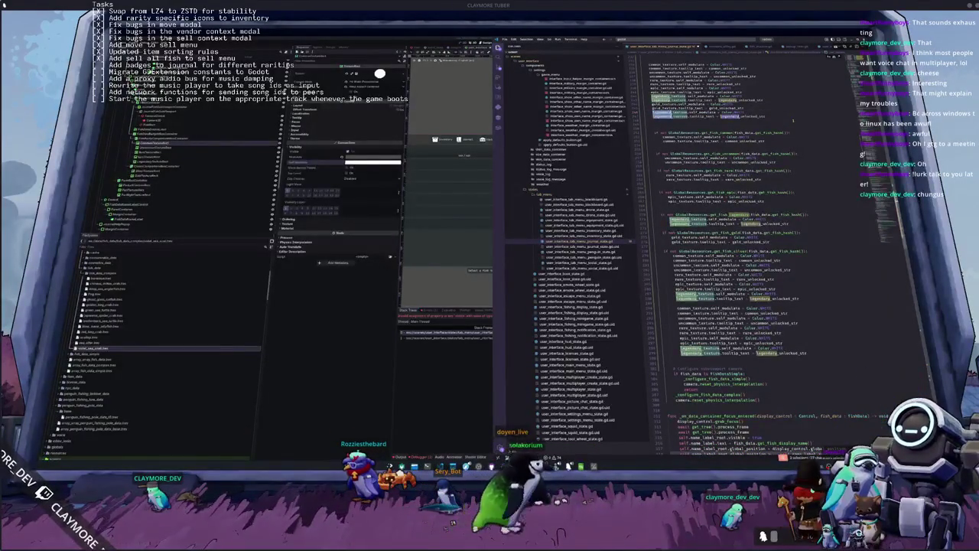
text(silver)
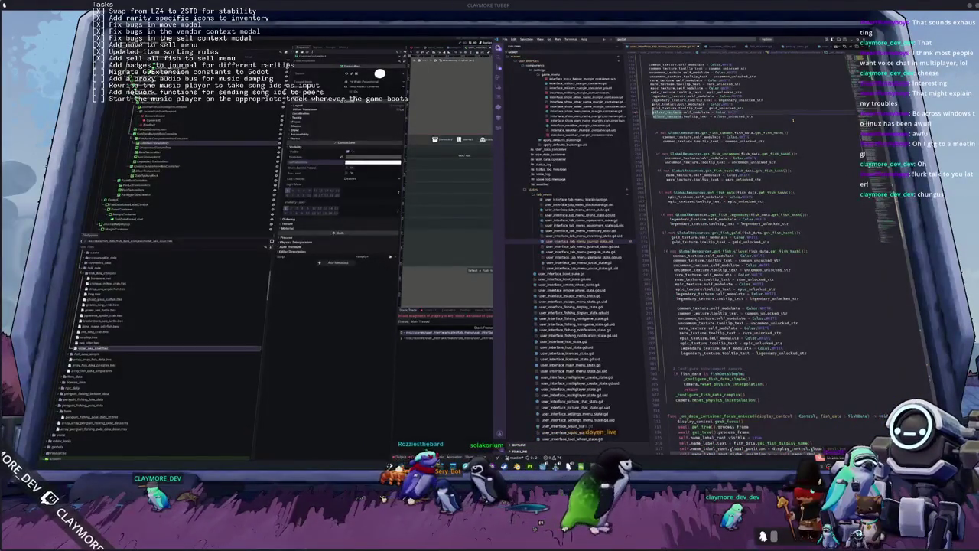
key(ctrl+v)
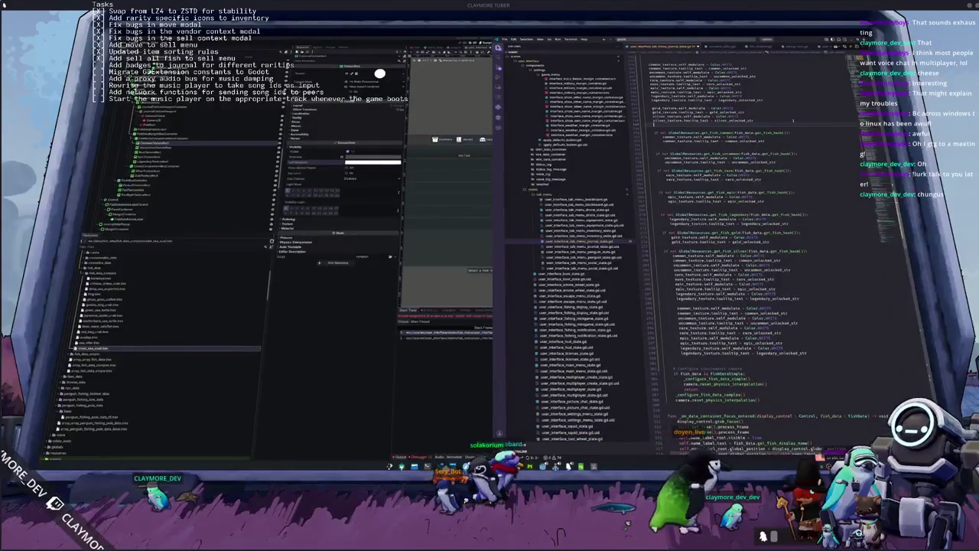
key(BackSpace)
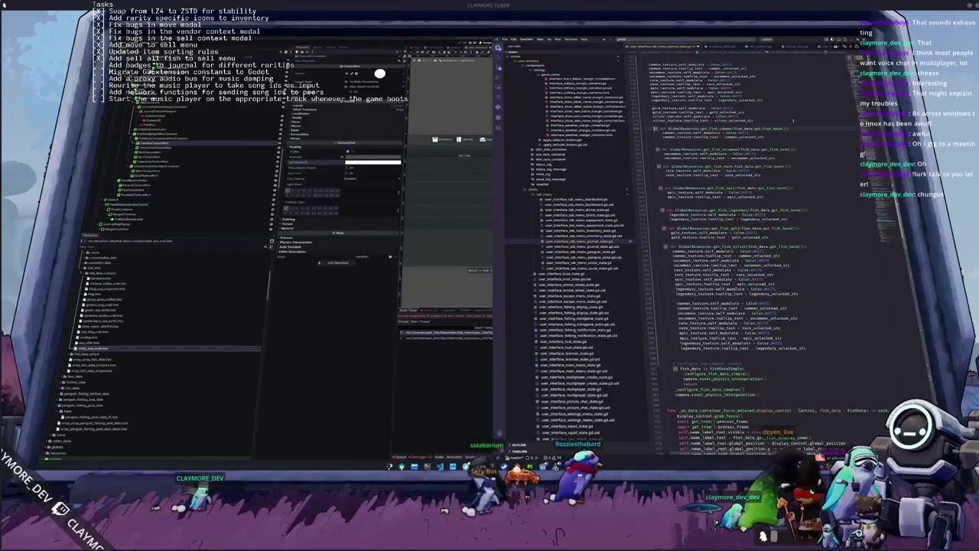
key(shift+Down)
key(BackSpace)
Delete the duplicated texture block and give the silver check its own silver_texture lines.
key(Down)
key(Down)
key(Down)
key(BackSpace)
key(Down)
key(Down)
key(Down)
key(BackSpace)
key(Down)
key(Down)
key(Down)
key(Down)
key(Down)
key(Down)
key(shift+Up)
key(shift+Up)
key(shift+Up)
key(shift+Up)
key(shift+Up)
key(shift+Up)
key(BackSpace)
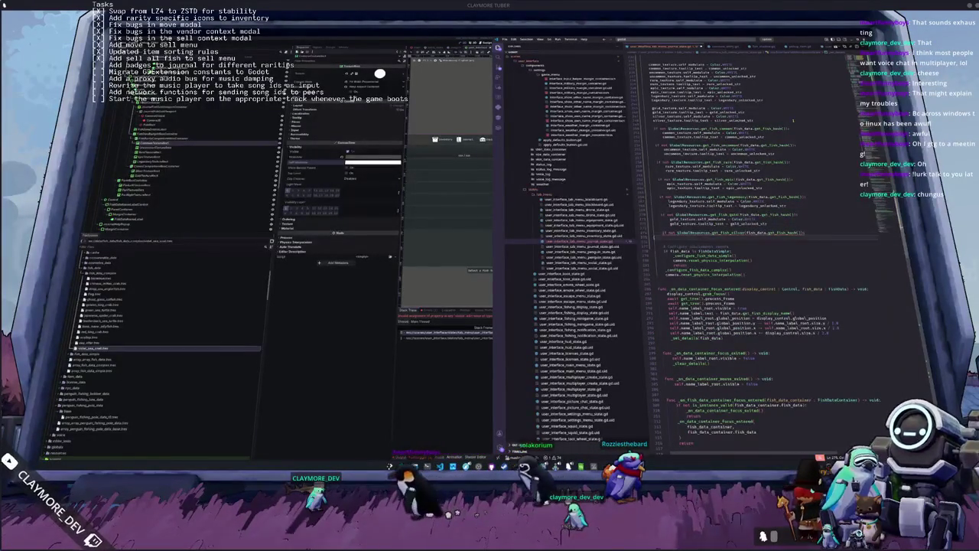
key(ctrl+v)
key(ctrl+d)
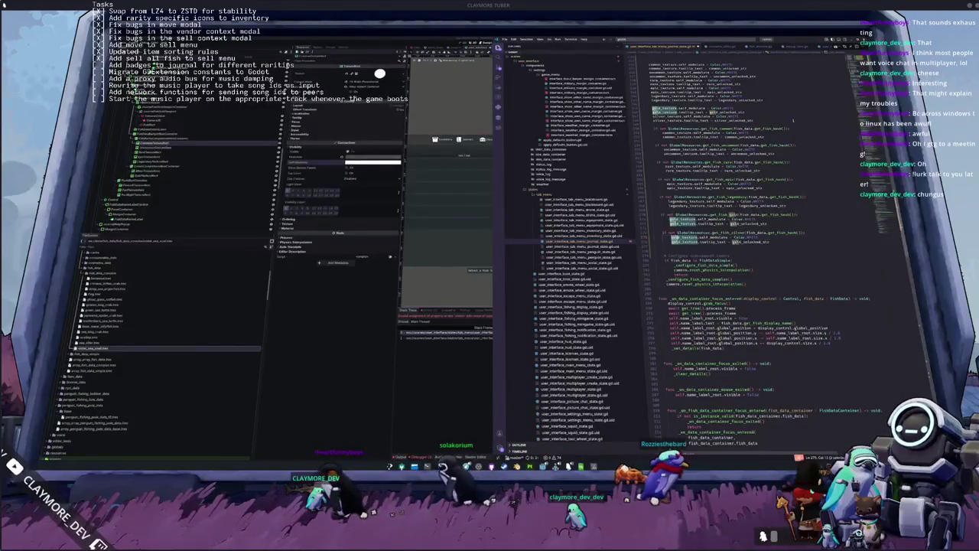
text(silver)
key(Escape)
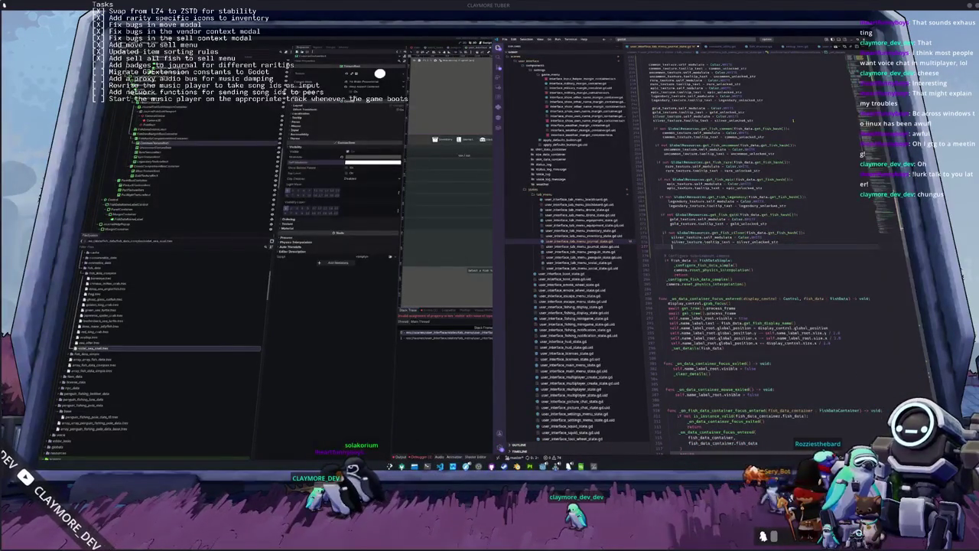
key(BackSpace)
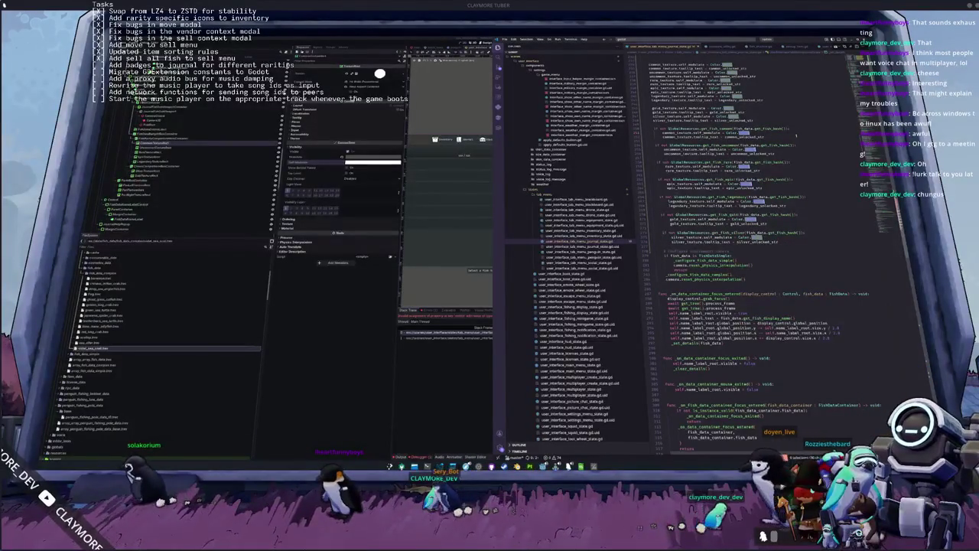
Change all matching modulate colour values to Color(0.5, 0.5, 0.5).
click(796, 136)
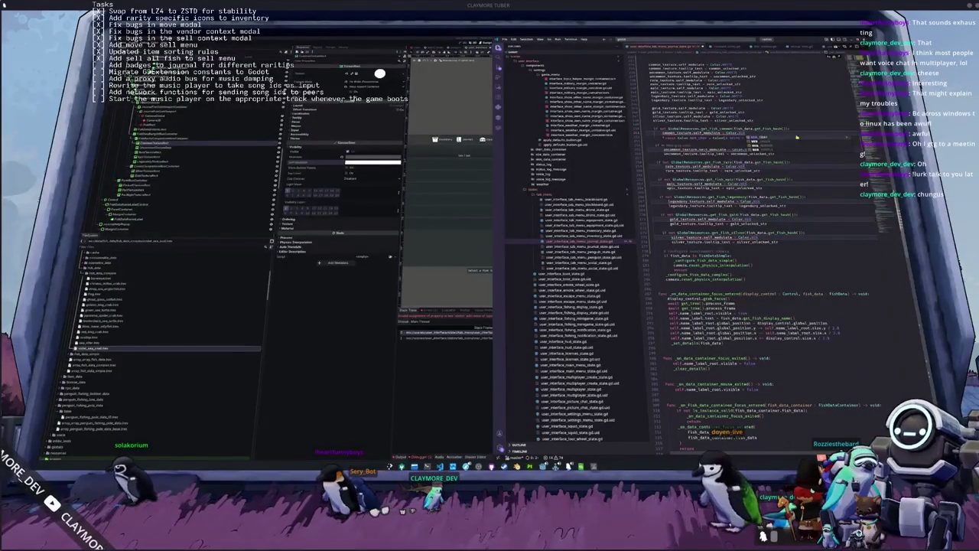
key(ctrl+shift+l)
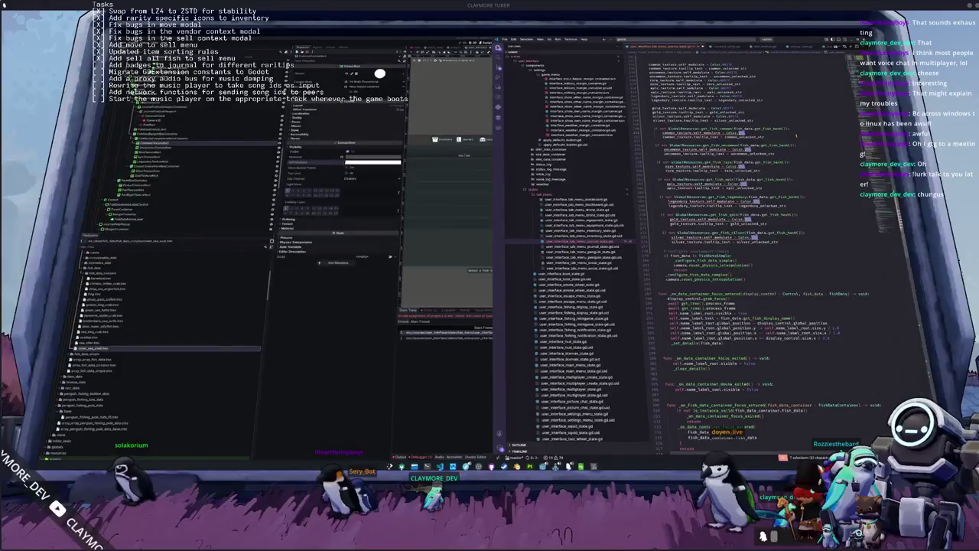
text(DARK)
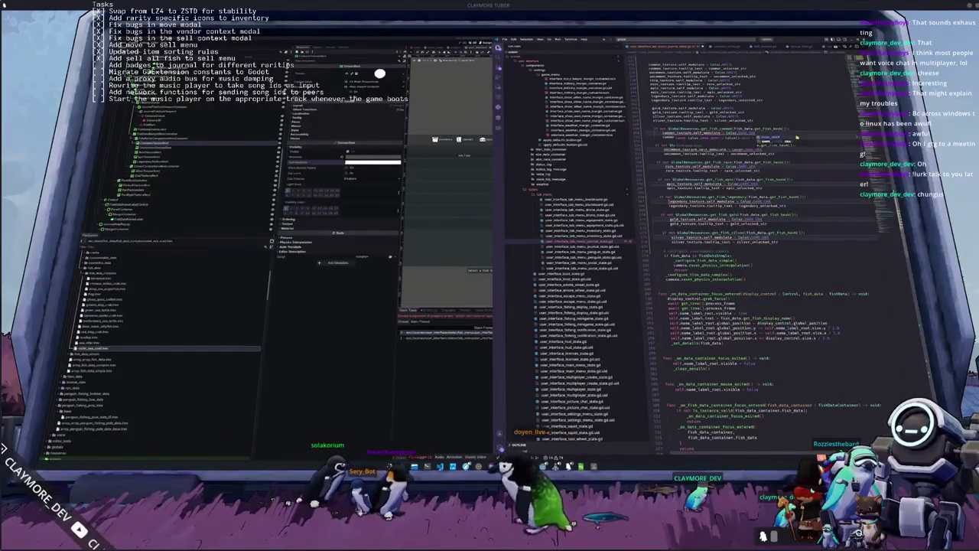
key(Return)
text(Color)
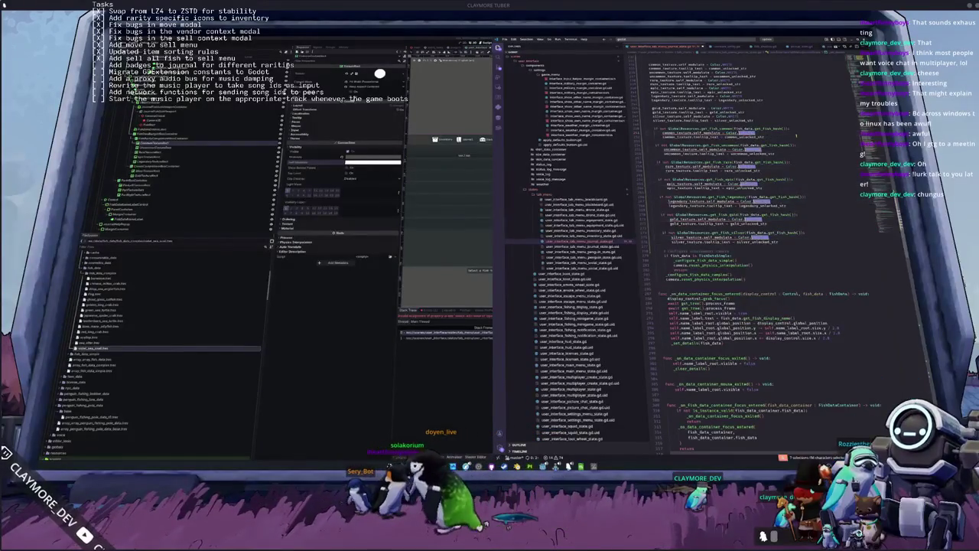
text(()
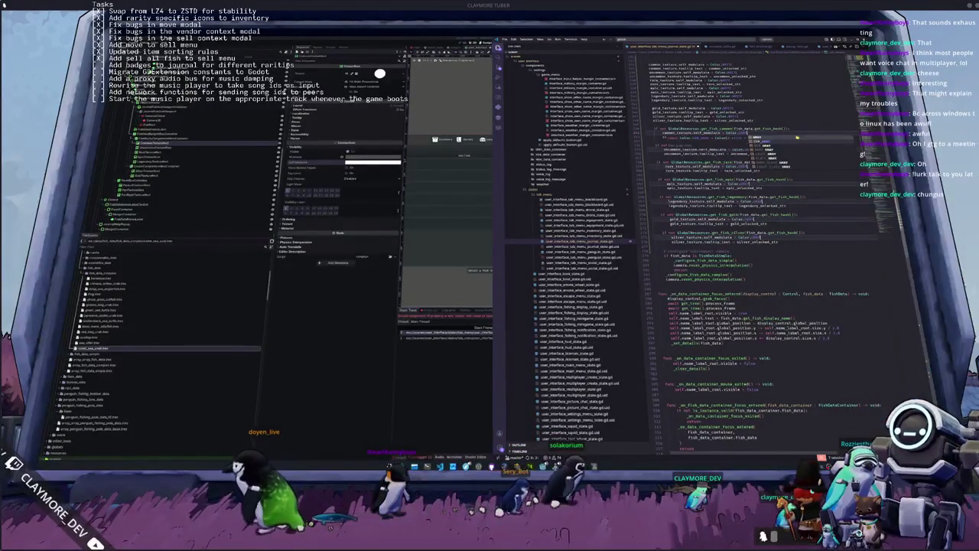
text(0.5, 0.5, 0.5)
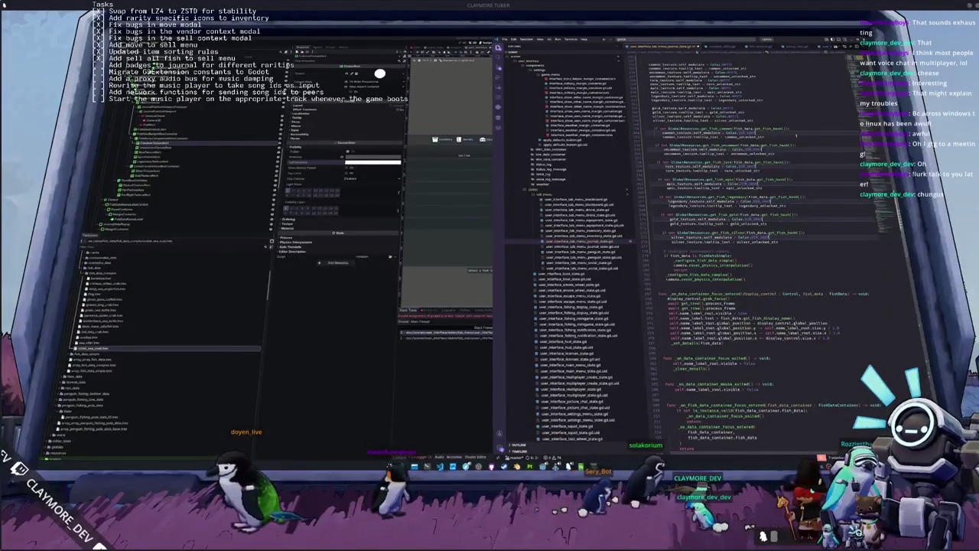
key(ctrl+shift+f)
Search the project for "color", browse the matches and open the license file.
text(color)
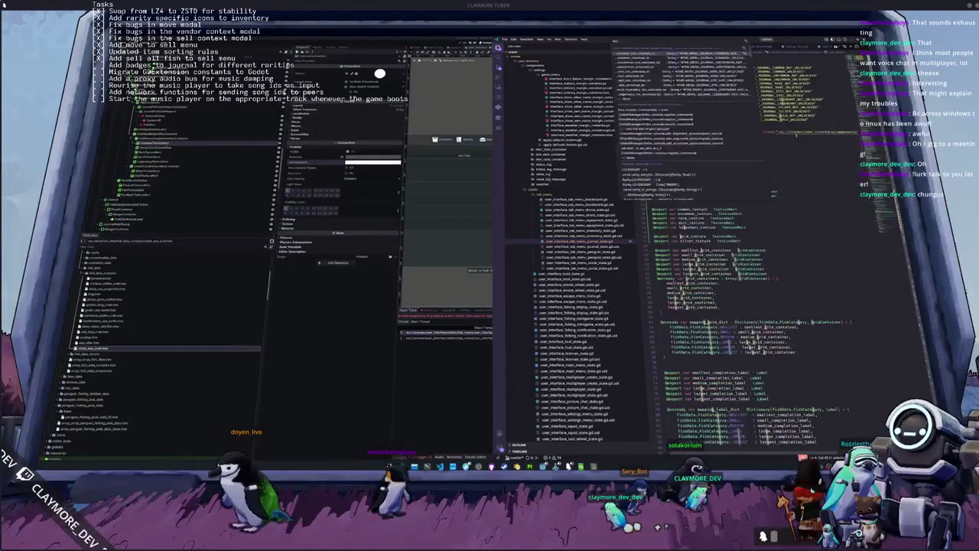
key(Down)
key(Down)
key(Down)
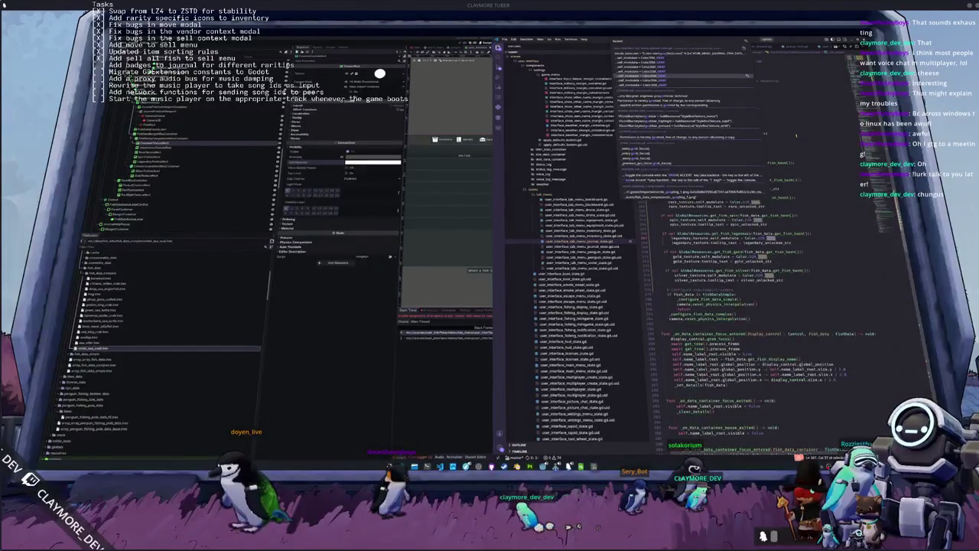
key(Down)
key(Down)
key(Down)
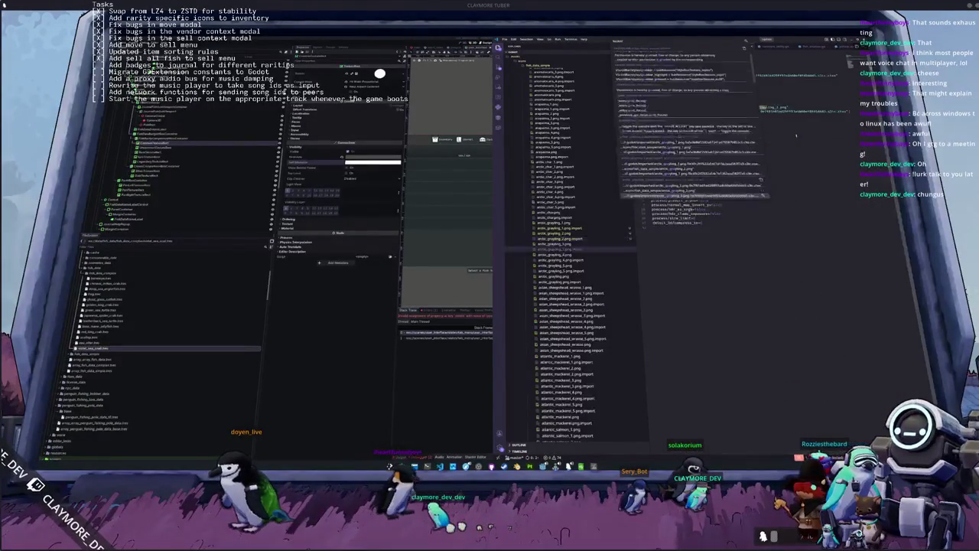
key(Down)
key(Down)
key(Down)
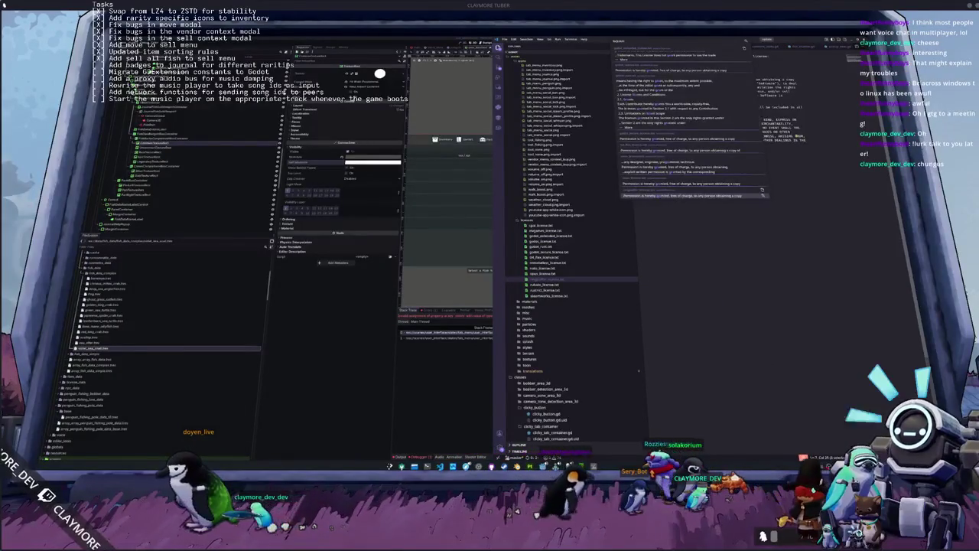
key(Return)
Cycle through the open files back to the journal menu state script's rarity checks.
key(ctrl+Tab)
key(ctrl+Tab)
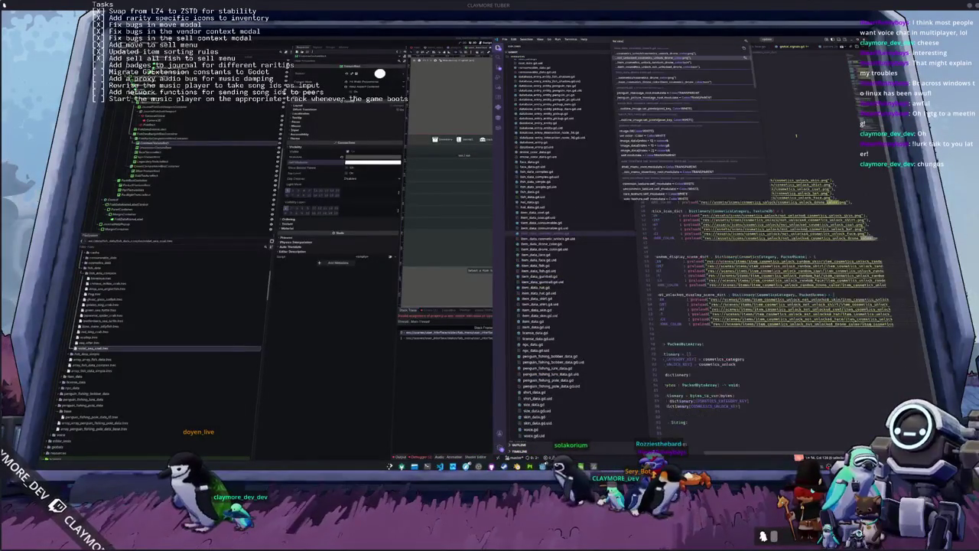
key(ctrl+Tab)
key(ctrl+Tab)
key(ctrl+Tab)
key(ctrl+Tab)
key(ctrl+Tab)
key(ctrl+Tab)
key(ctrl+Tab)
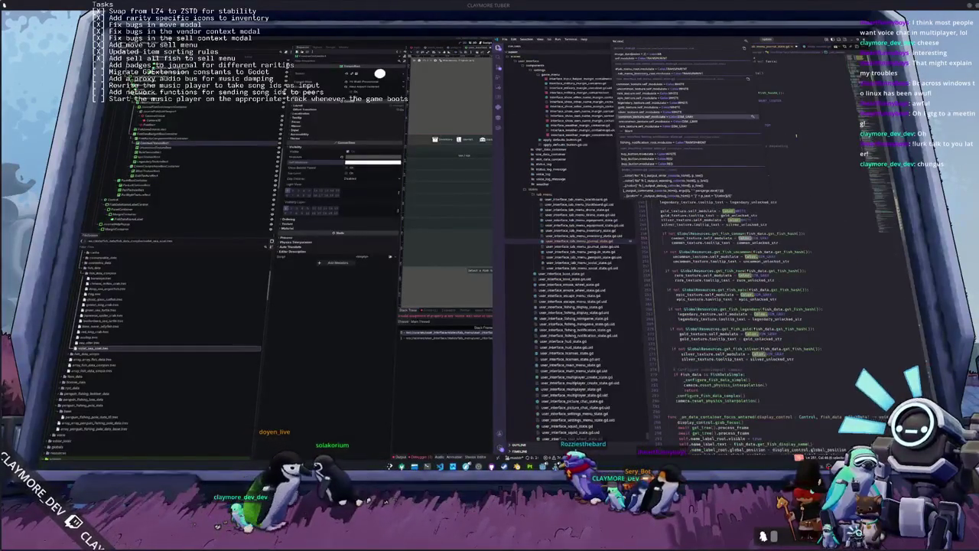
key(ctrl+Tab)
key(ctrl+Tab)
key(ctrl+Tab)
key(ctrl+Tab)
key(ctrl+Tab)
key(ctrl+Tab)
key(ctrl+Tab)
key(ctrl+Tab)
key(ctrl+Tab)
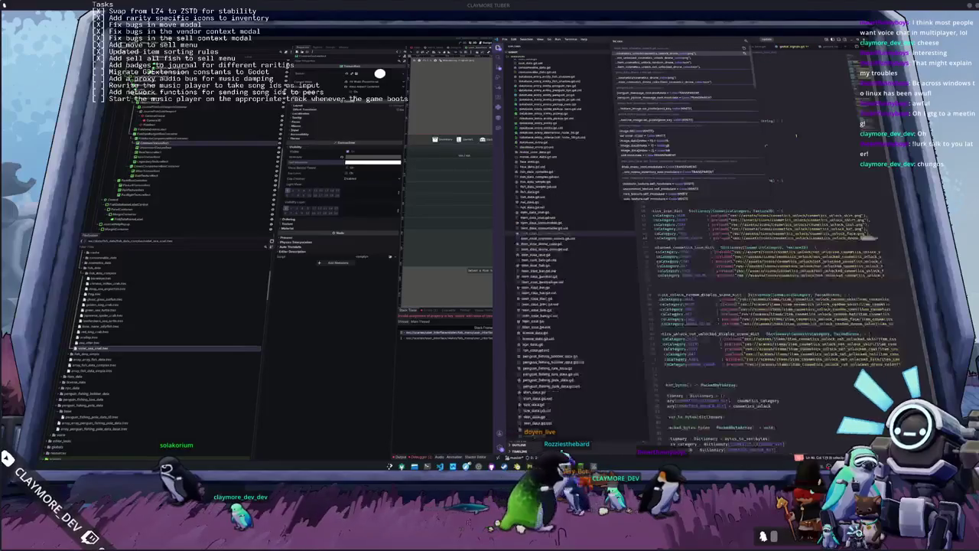
key(ctrl+Tab)
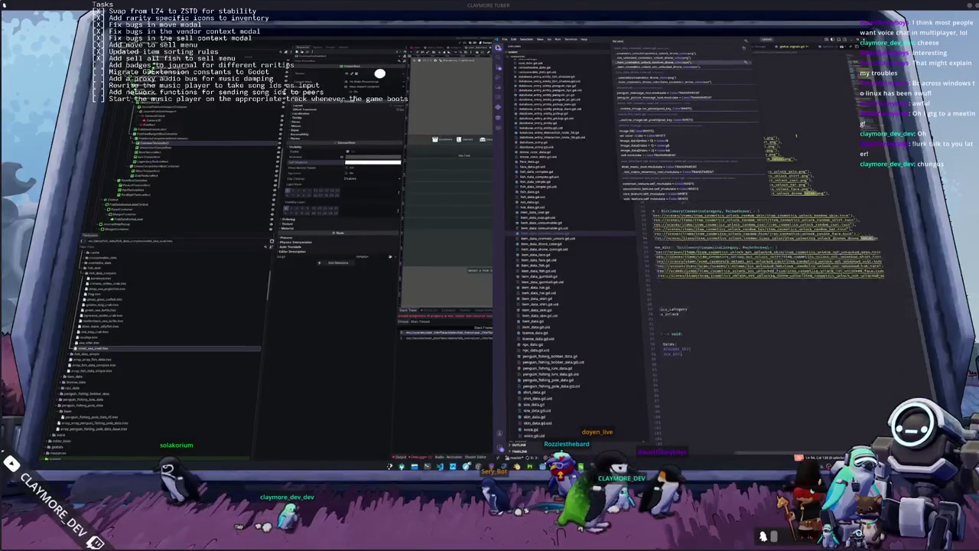
key(ctrl+Tab)
key(Return)
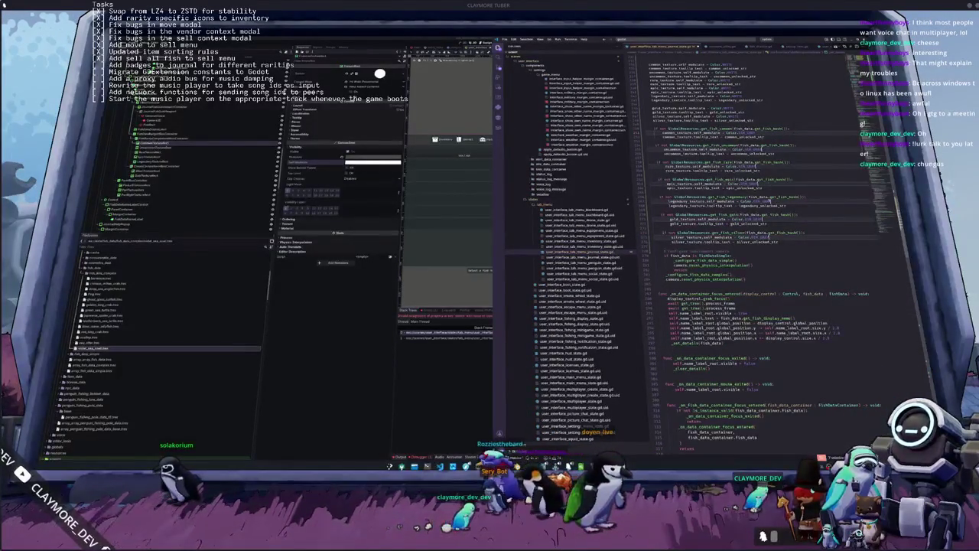
click(683, 197)
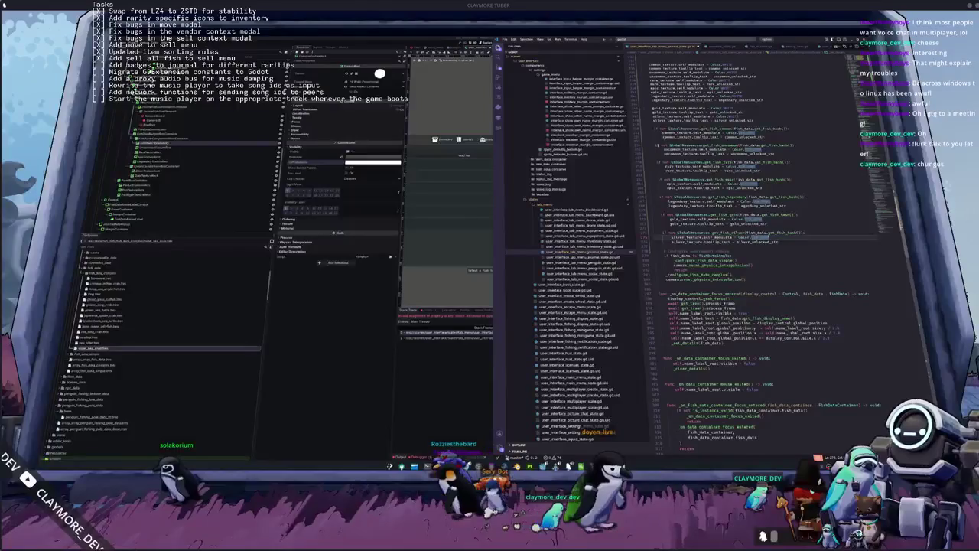
Multi-select the unlocked_str value on every rarity's tooltip_text line.
double_click(677, 150)
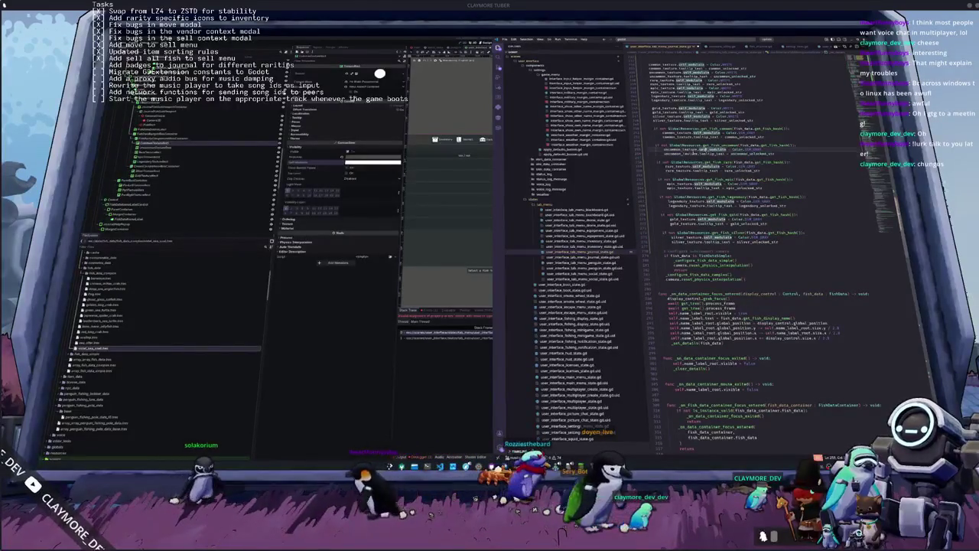
double_click(764, 153)
alt+click(765, 137)
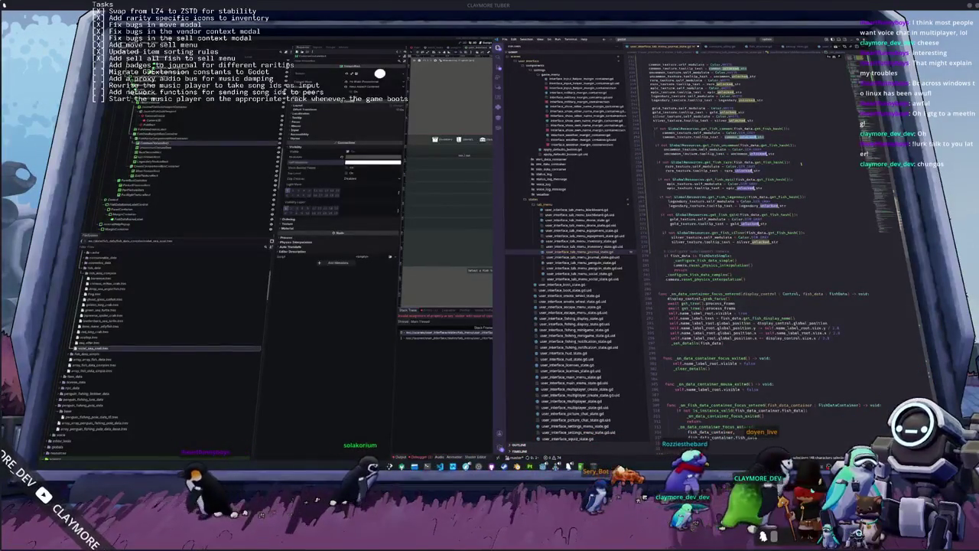
key(ctrl+shift+l)
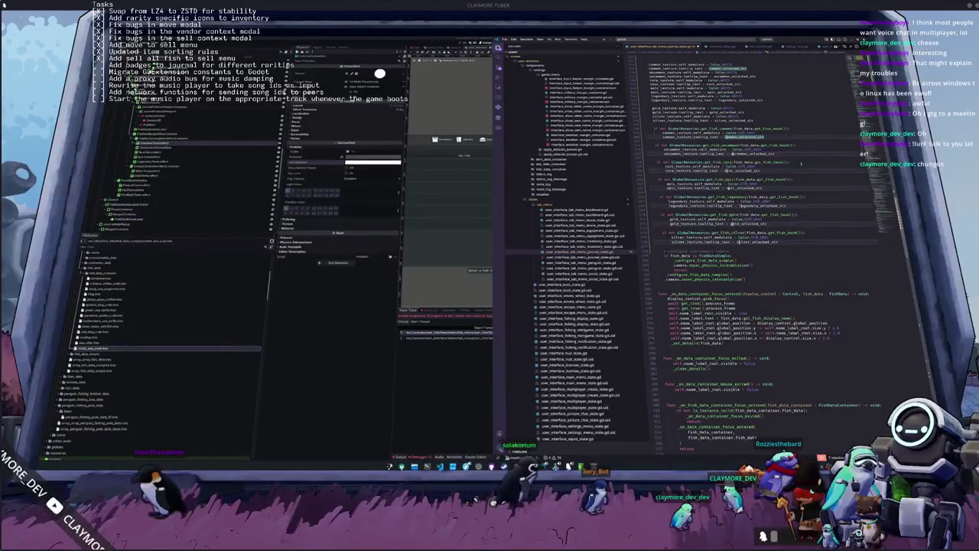
key(Up)
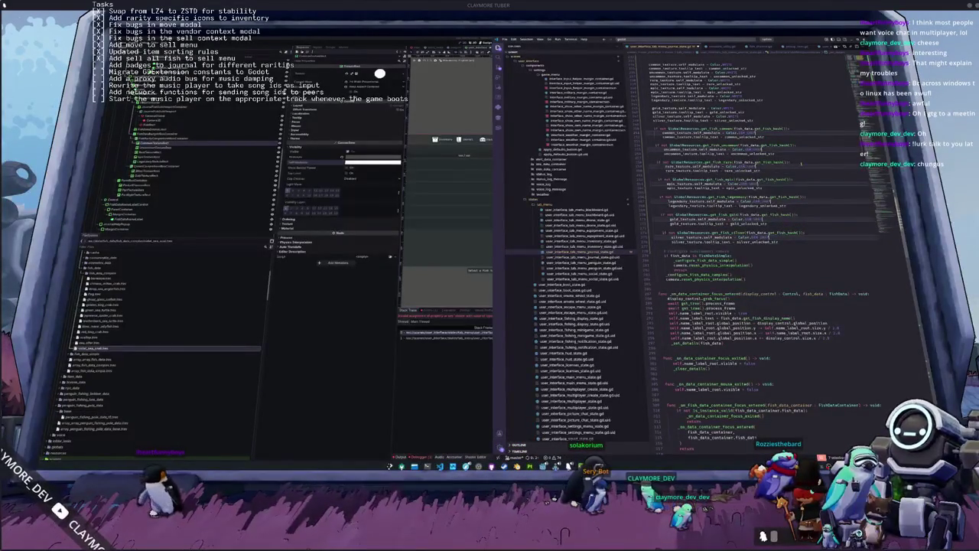
key(Down)
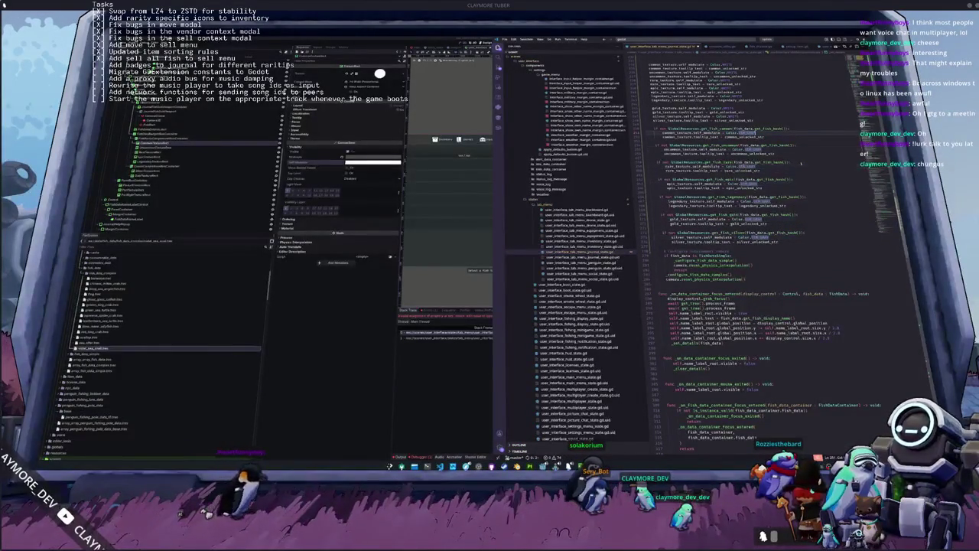
key(ctrl+shift+Left)
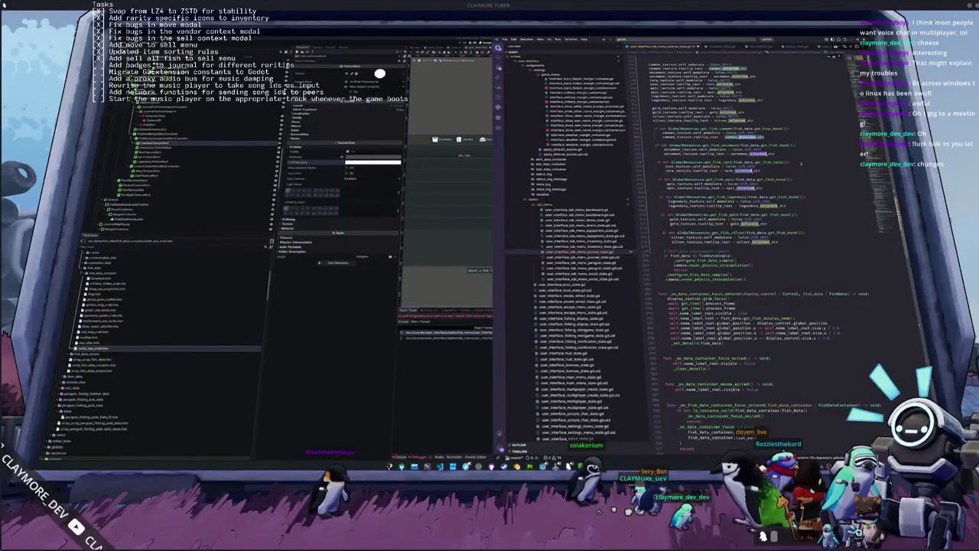
Change each tooltip value's "un" prefix to "not_un", then run the game with F5.
key(BackSpace)
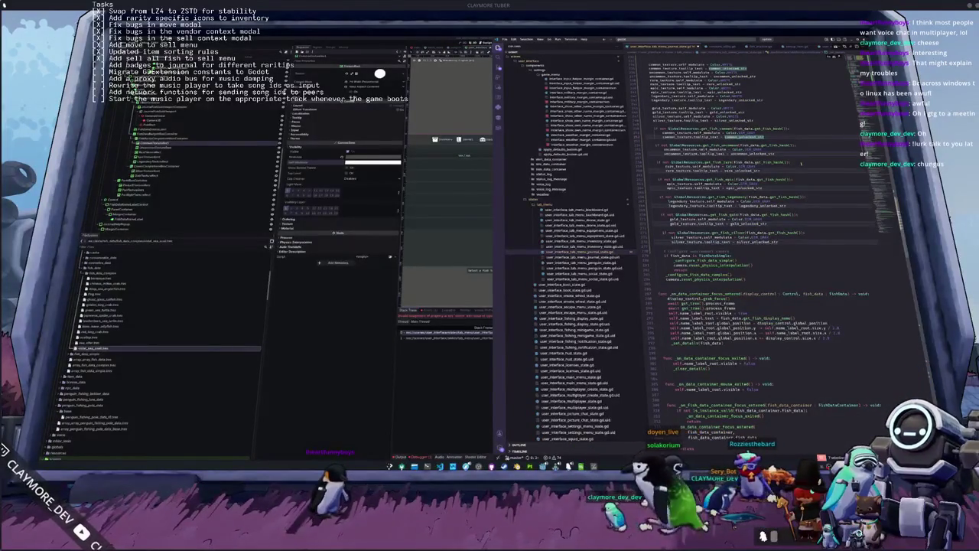
text(not_)
key(Escape)
key(F5)
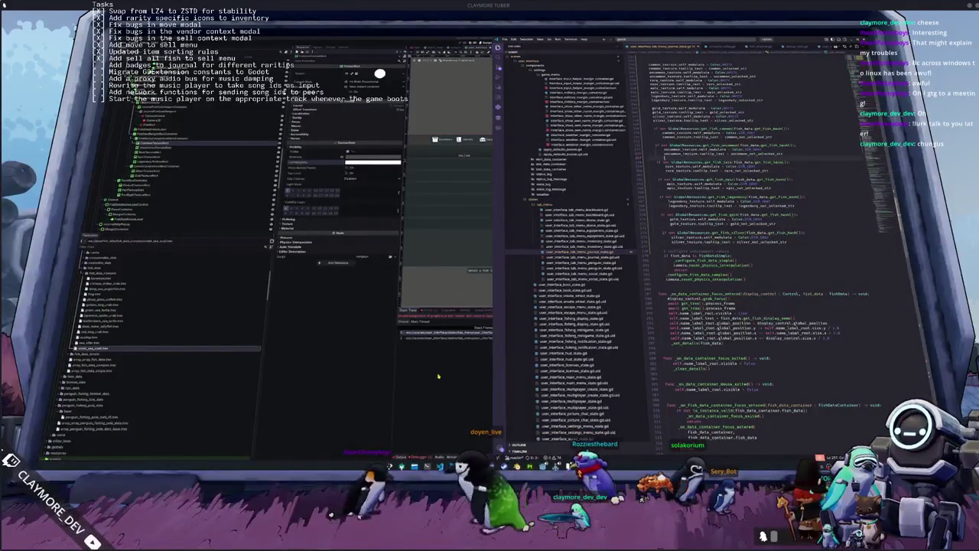
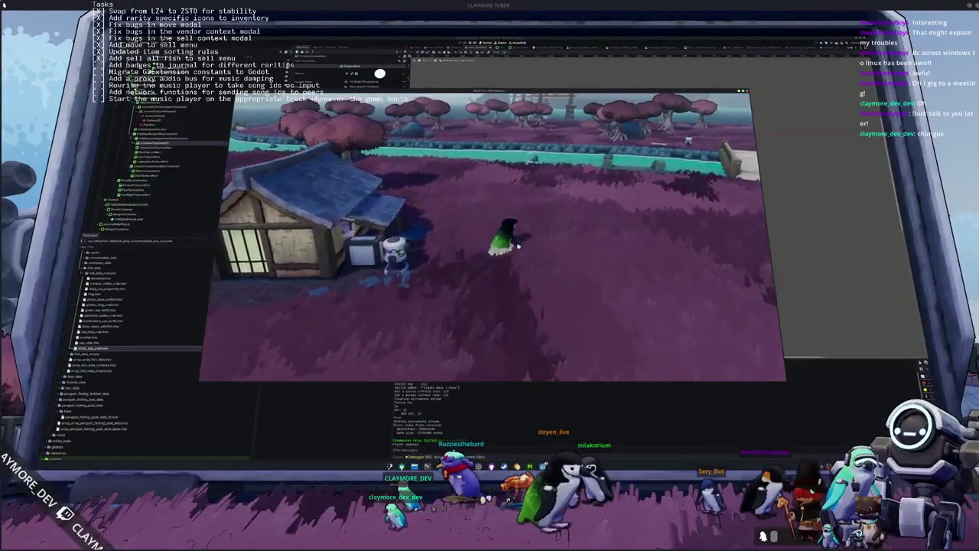
Open the fish journal in the running game and select the journal menu node remotely.
key(i)
key(j)
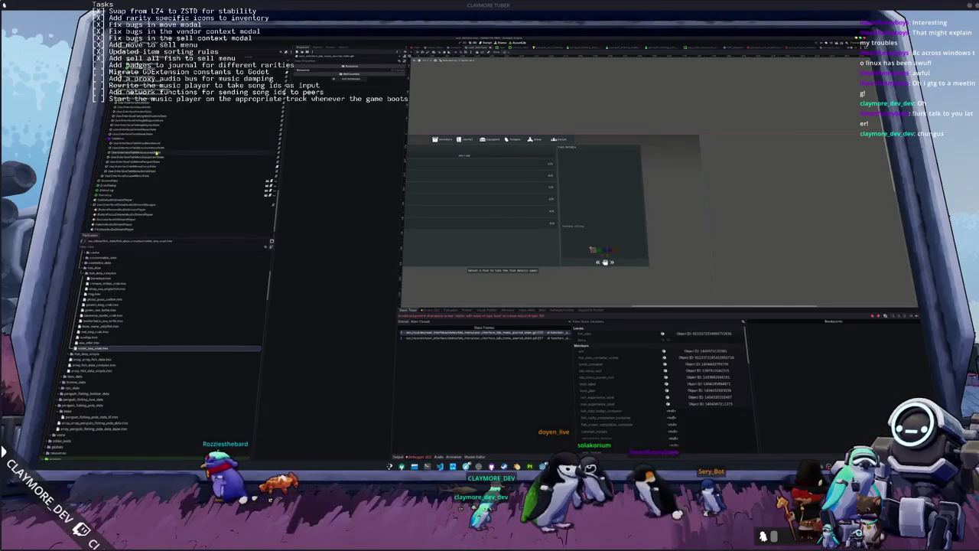
click(137, 143)
Point the first four rarity badge properties at their matching nodes, filtering by 'label'.
click(373, 111)
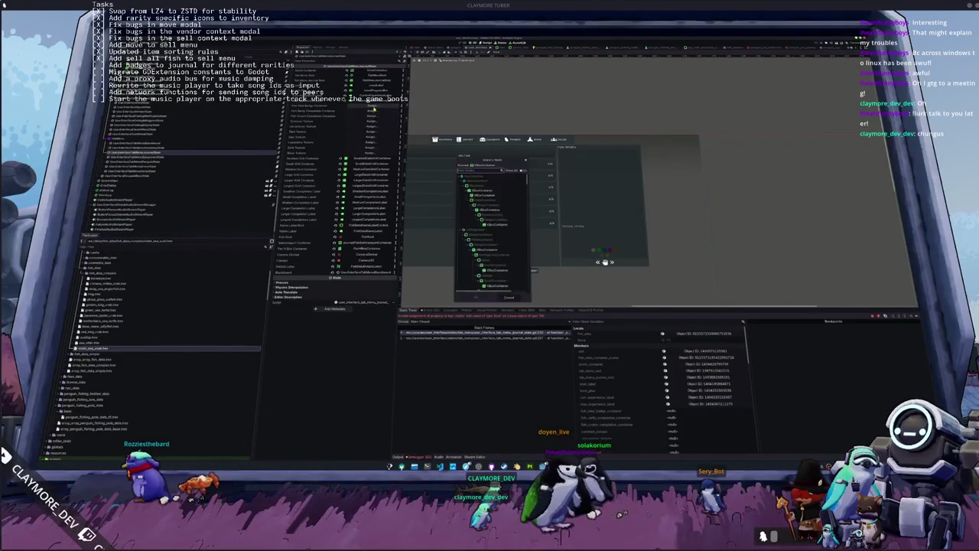
text(label)
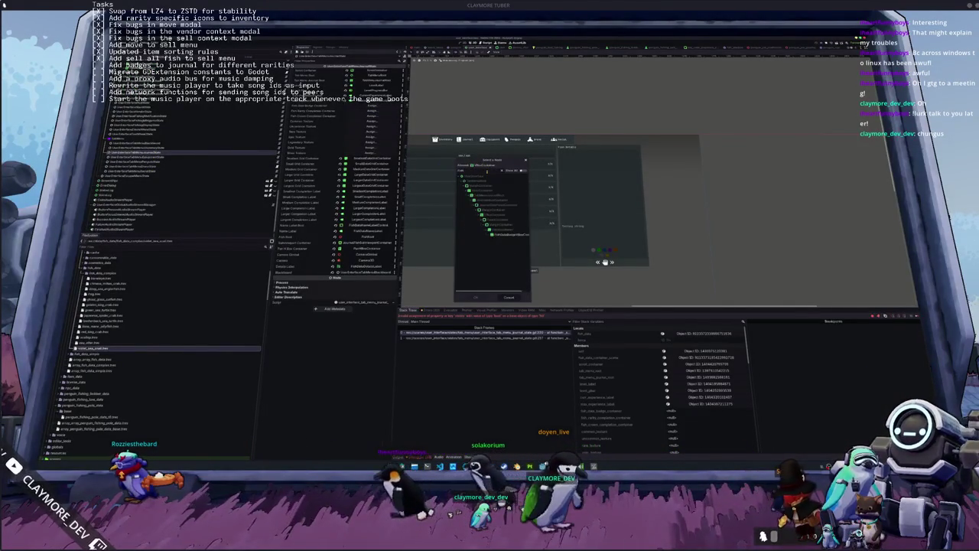
double_click(503, 240)
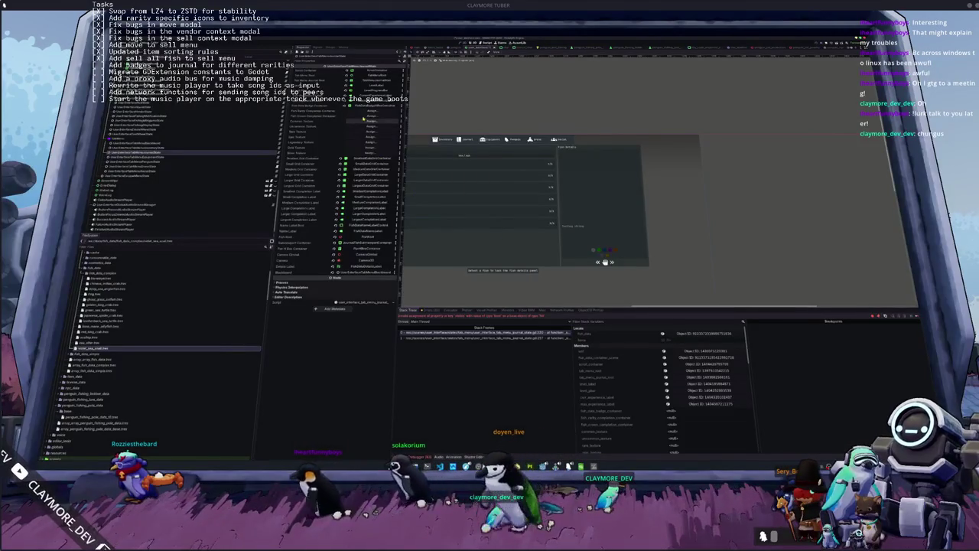
click(372, 122)
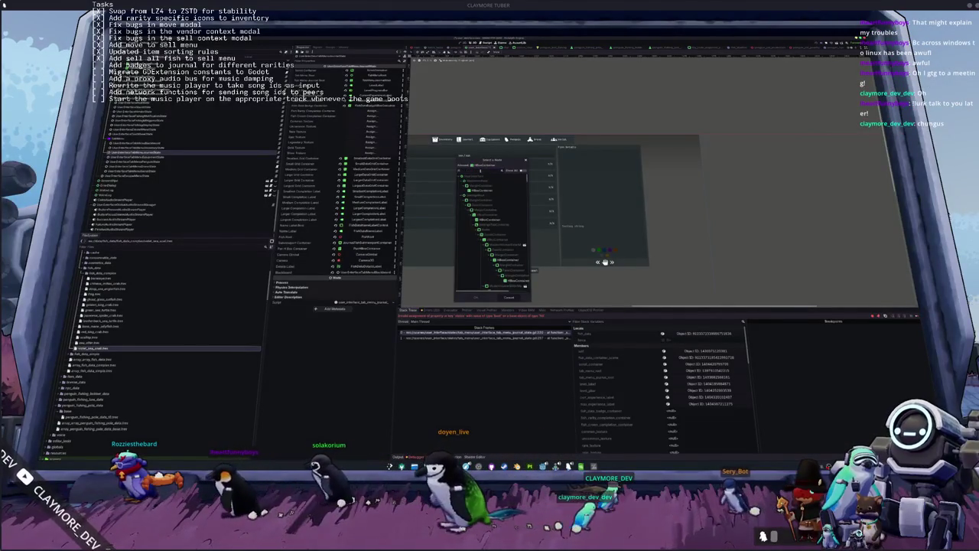
double_click(508, 242)
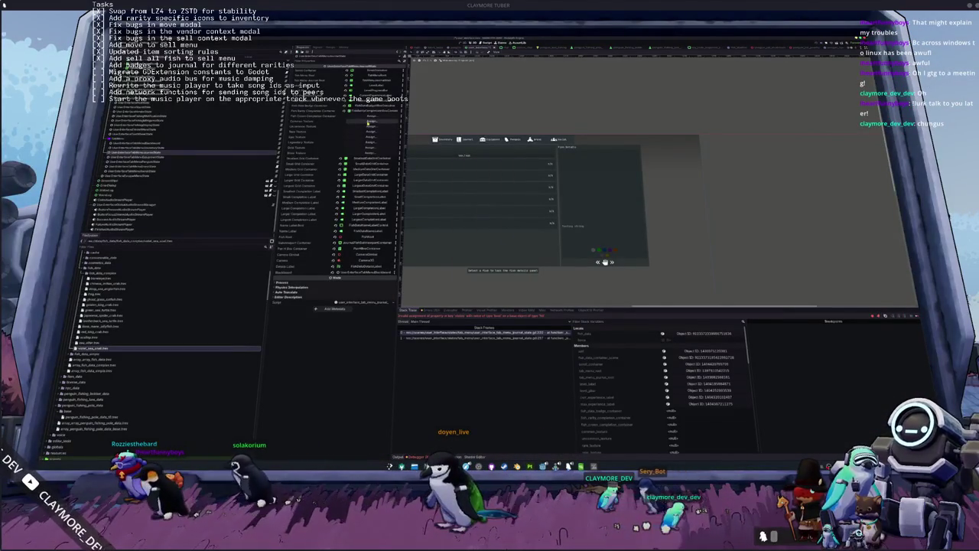
click(371, 122)
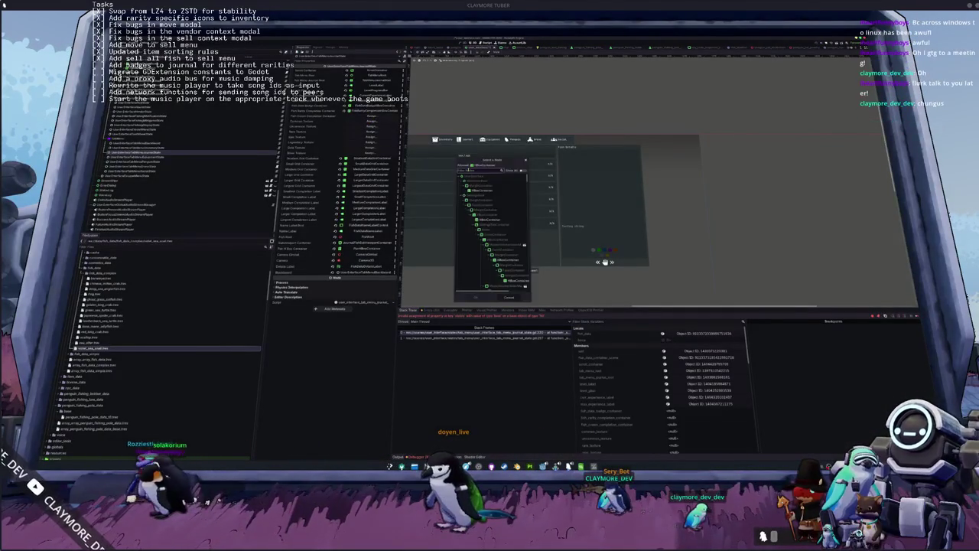
double_click(507, 242)
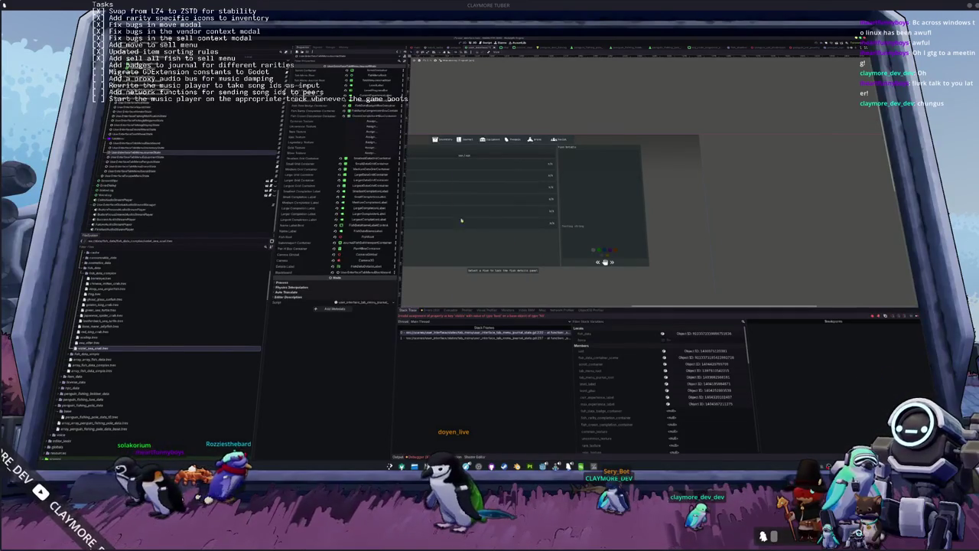
click(365, 123)
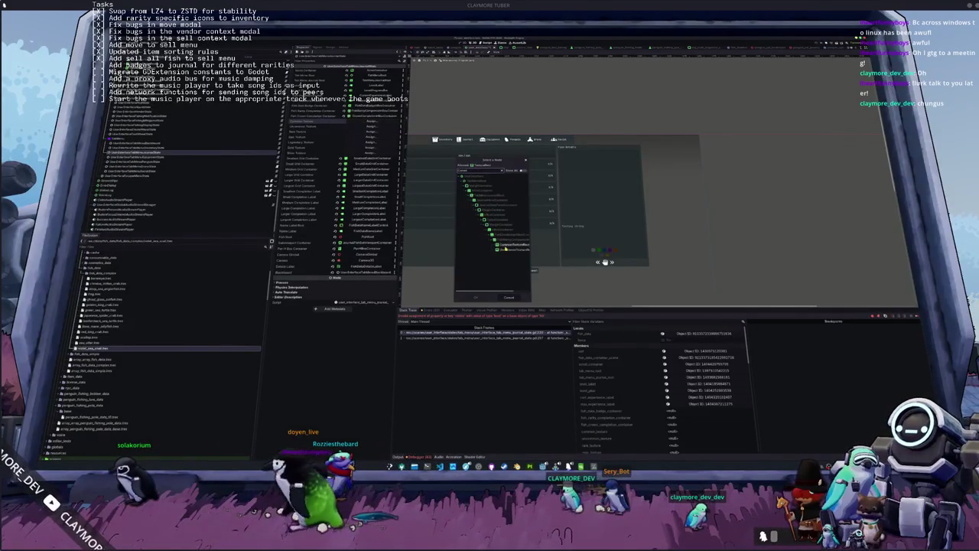
double_click(509, 245)
Assign the next badge properties, ending with LegendaryTextureRect found via the 'texture' filter.
click(372, 127)
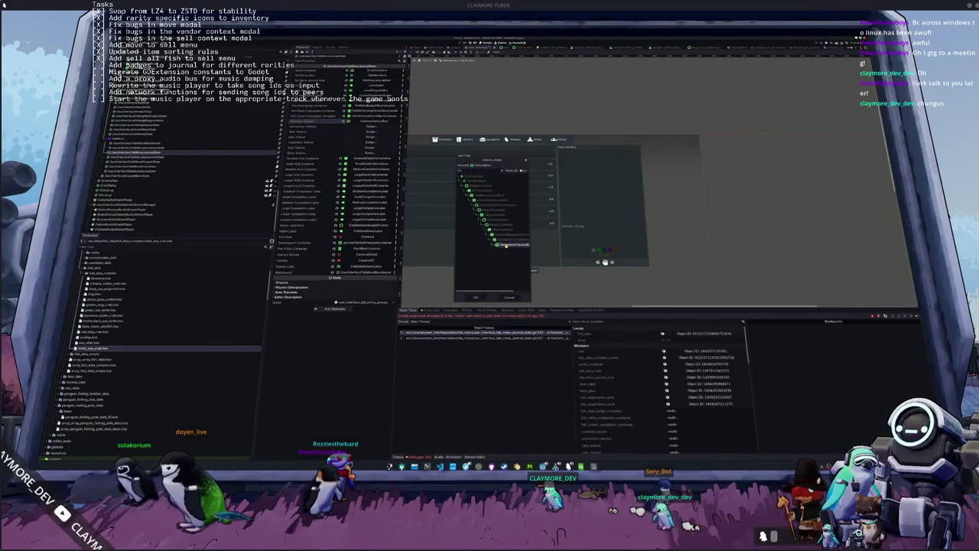
double_click(509, 245)
click(375, 133)
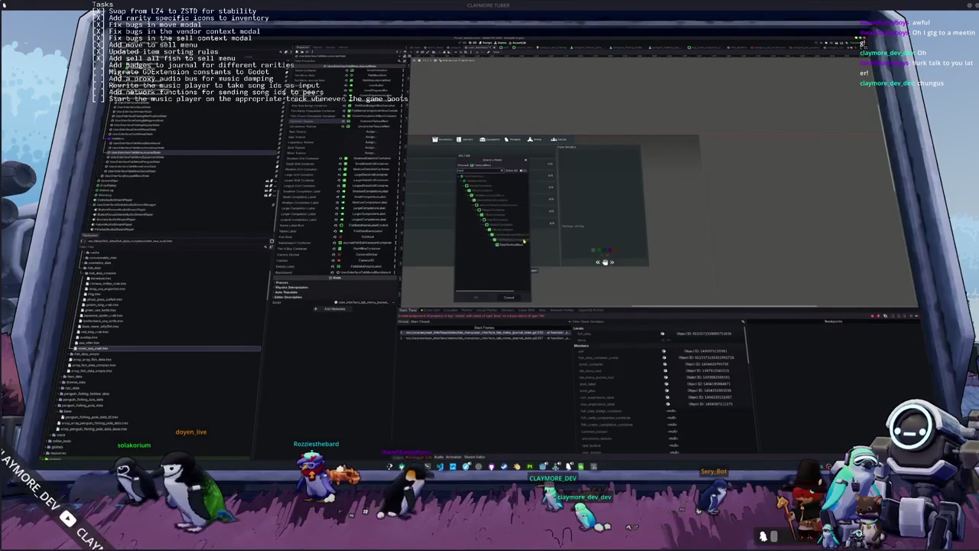
double_click(525, 241)
click(371, 137)
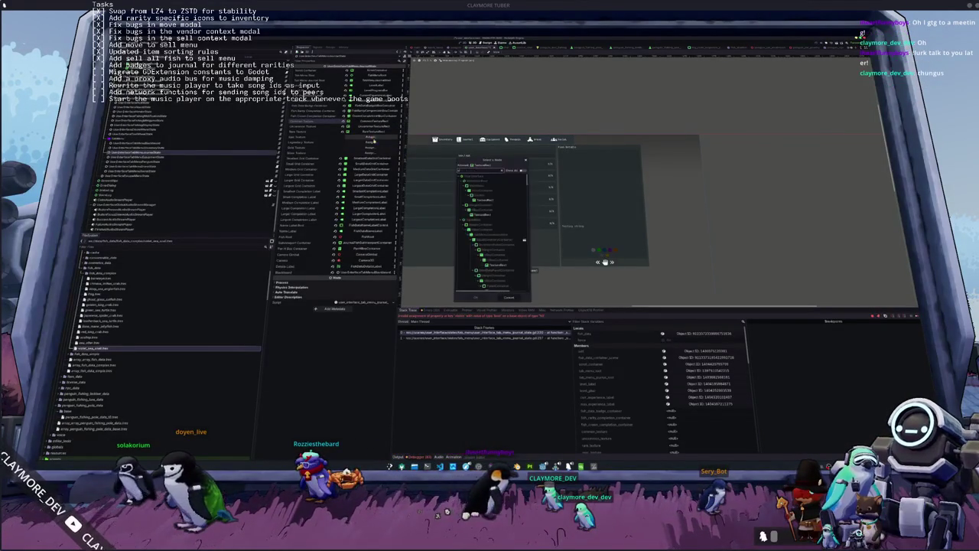
scroll(501, 249, down, 10)
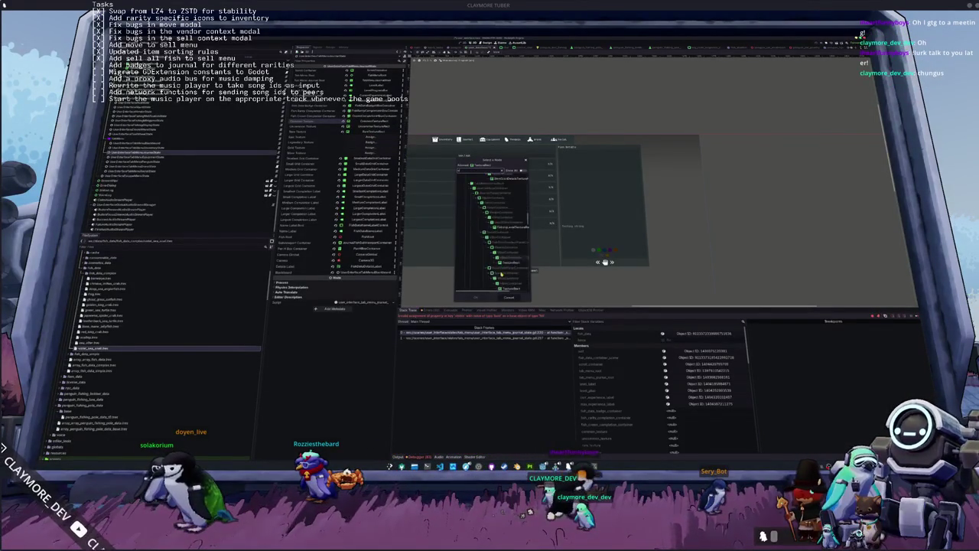
text(fish)
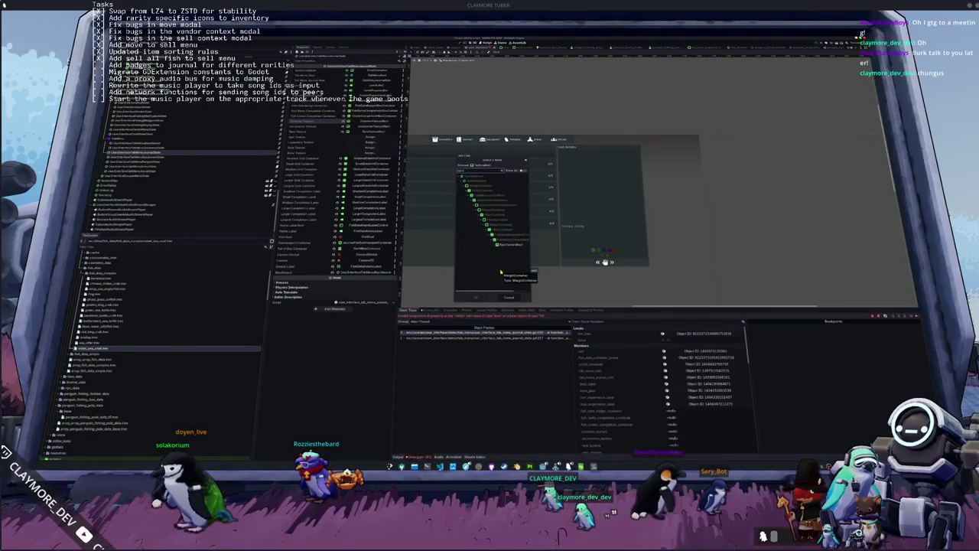
key(BackSpace)
key(BackSpace)
key(BackSpace)
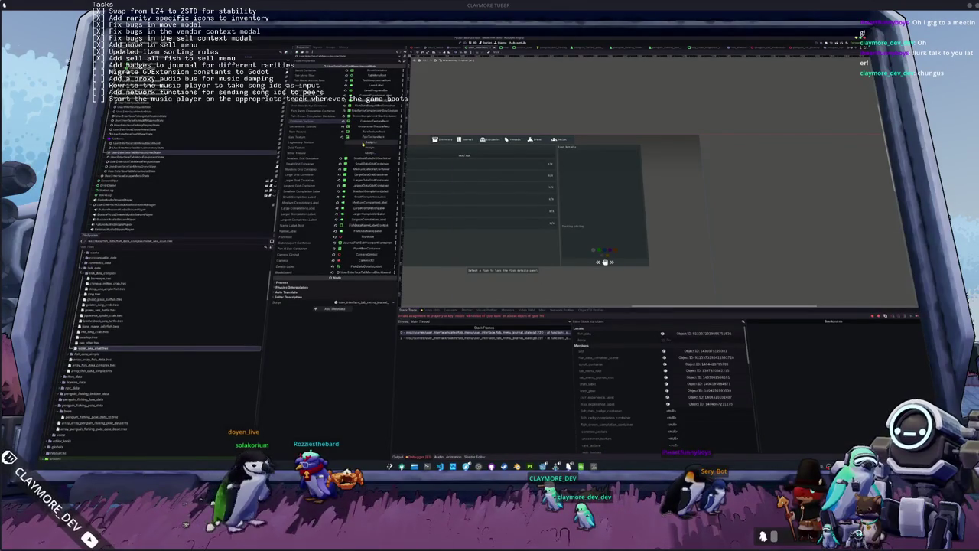
text(texture)
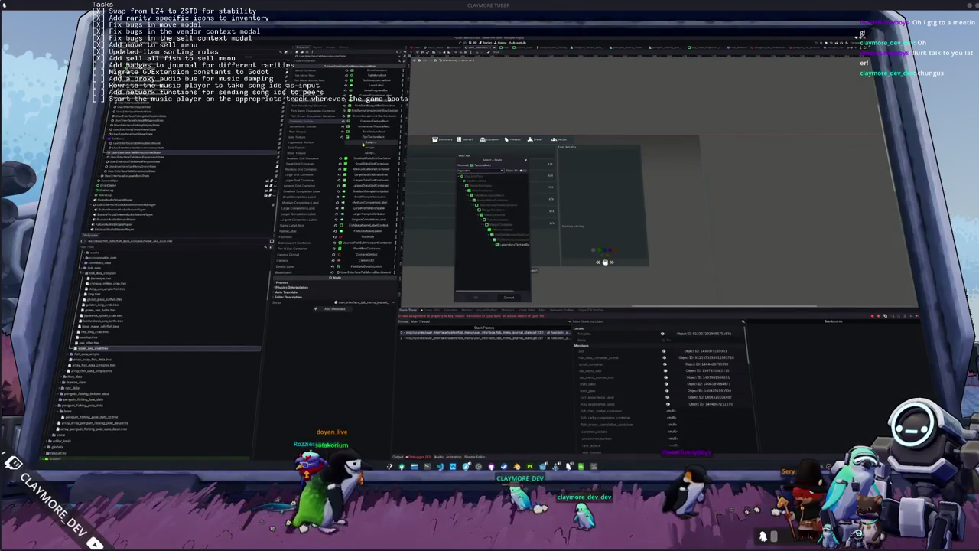
double_click(506, 244)
Link the last badge property to its TextureRect and relaunch the game with F5.
click(369, 147)
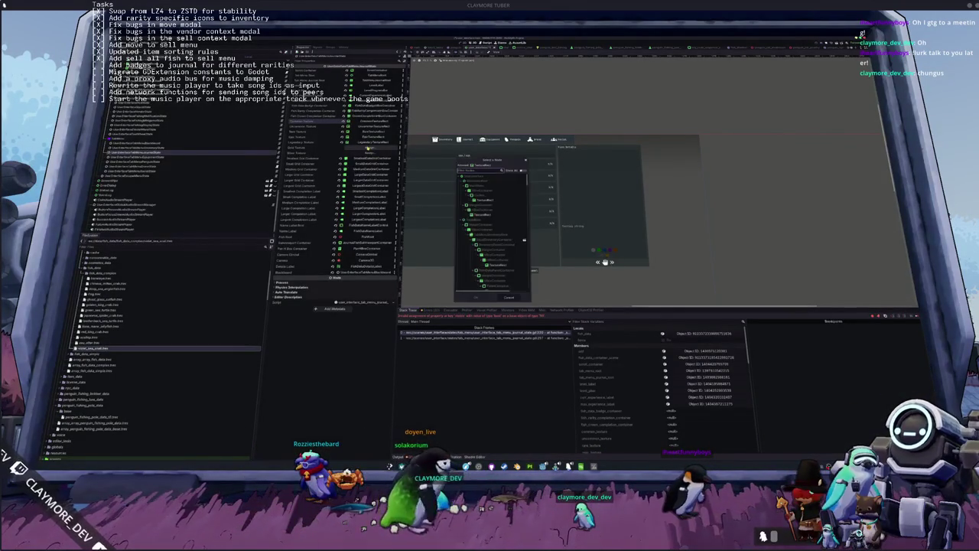
key(BackSpace)
key(BackSpace)
key(BackSpace)
text(tex)
double_click(505, 245)
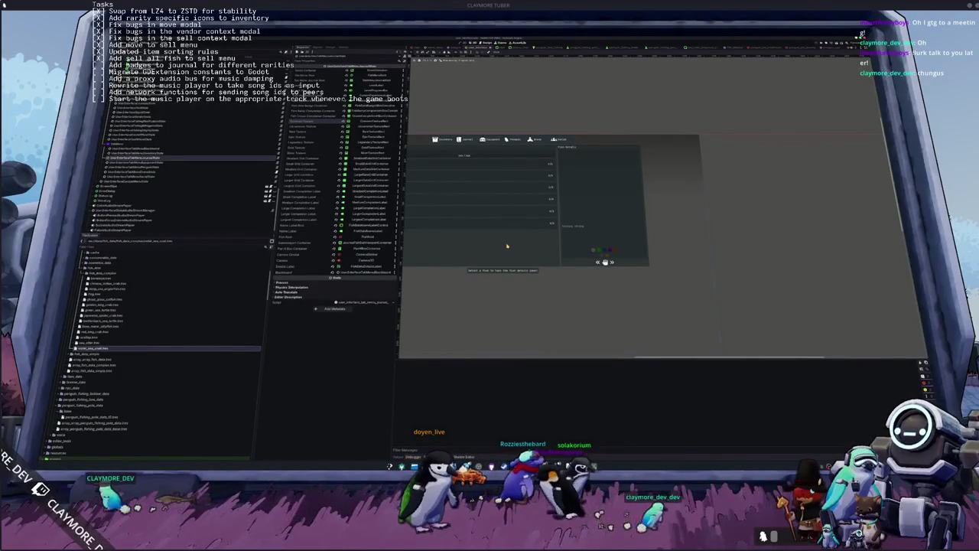
key(F5)
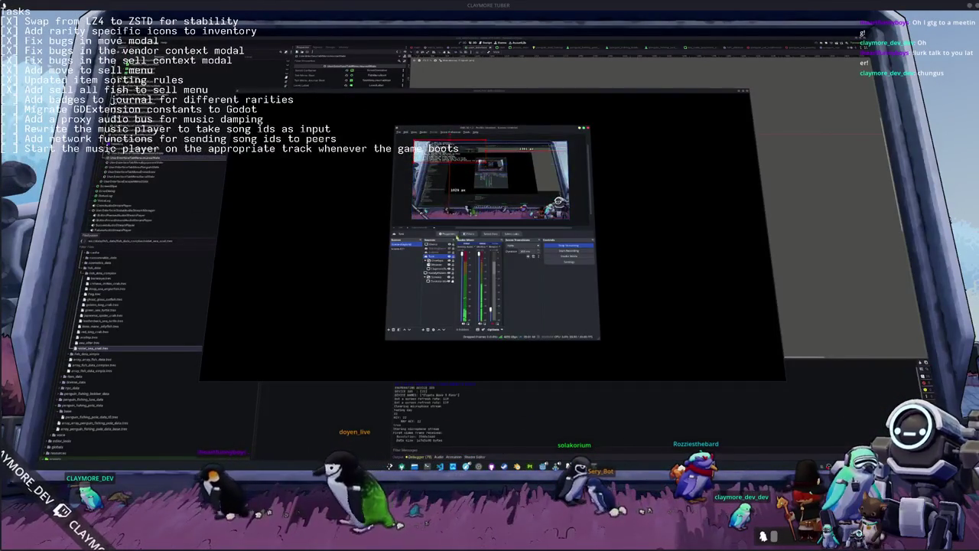
Add a new overlay line 'Add check to entirely completed fish in the journal' below the badges task.
scroll(343, 260, down, 2)
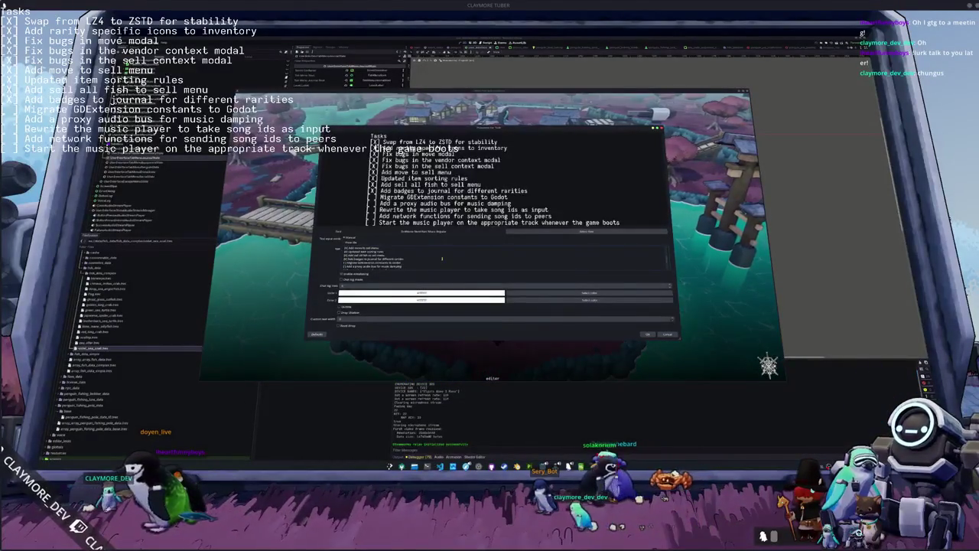
key(Return)
text([ ] Add check)
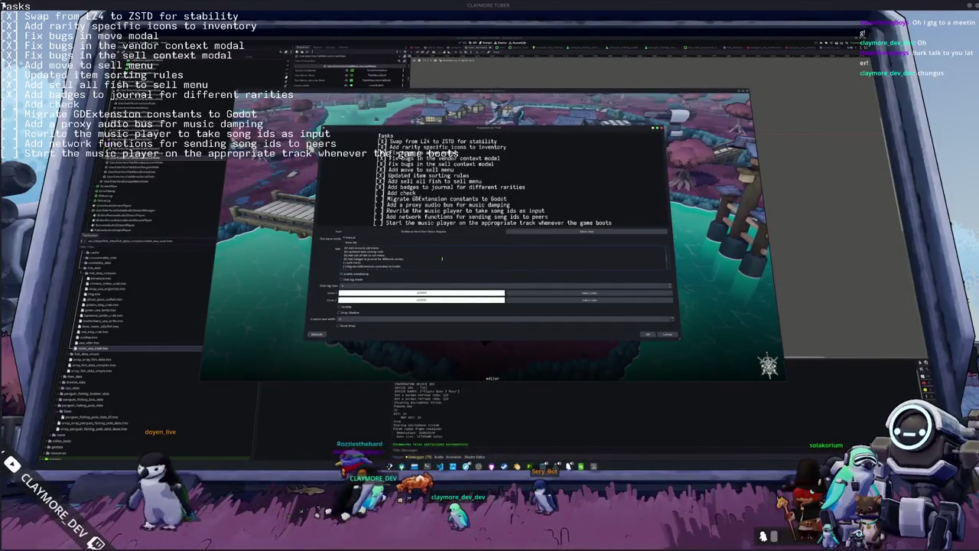
text(to entirely completed fish in the journal)
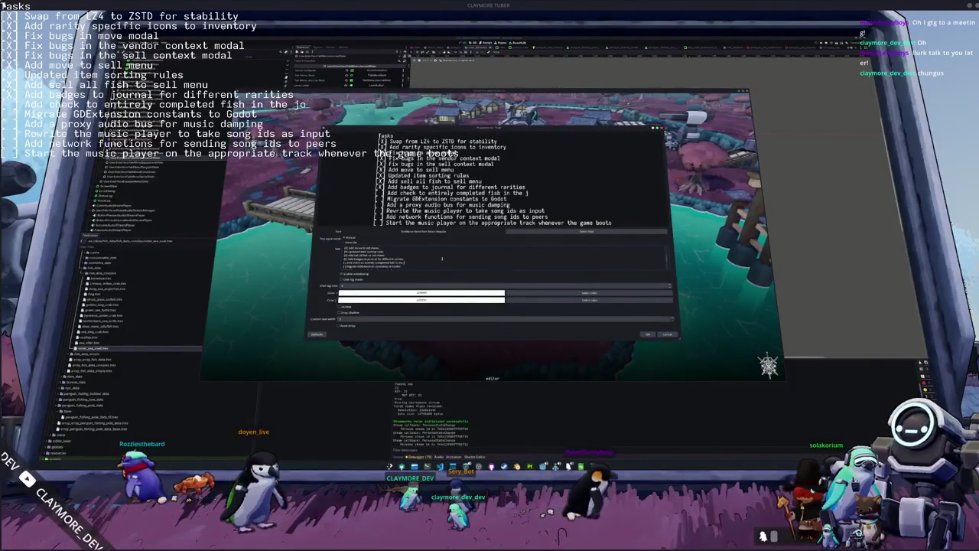
Save the task list, start a singleplayer game and view Moon Jellyfish in the journal.
click(644, 334)
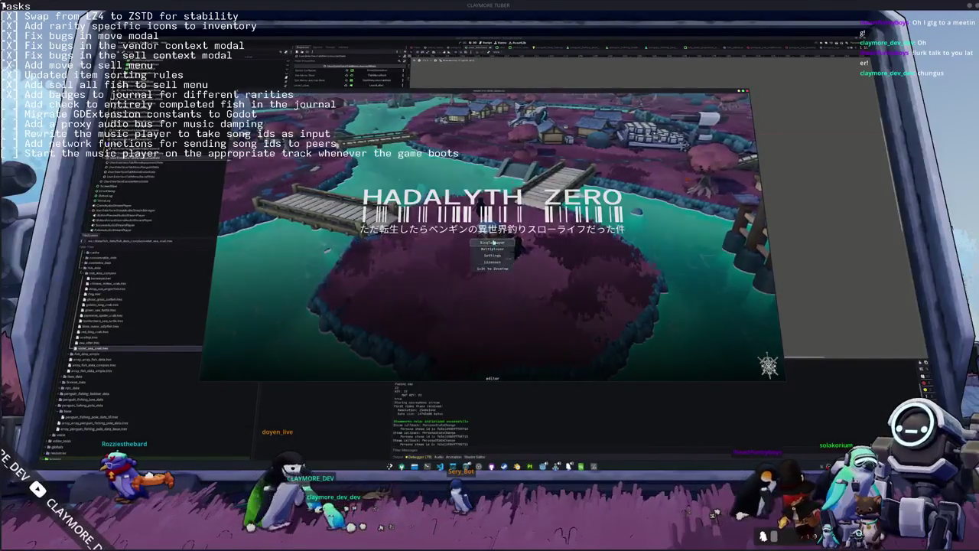
click(493, 242)
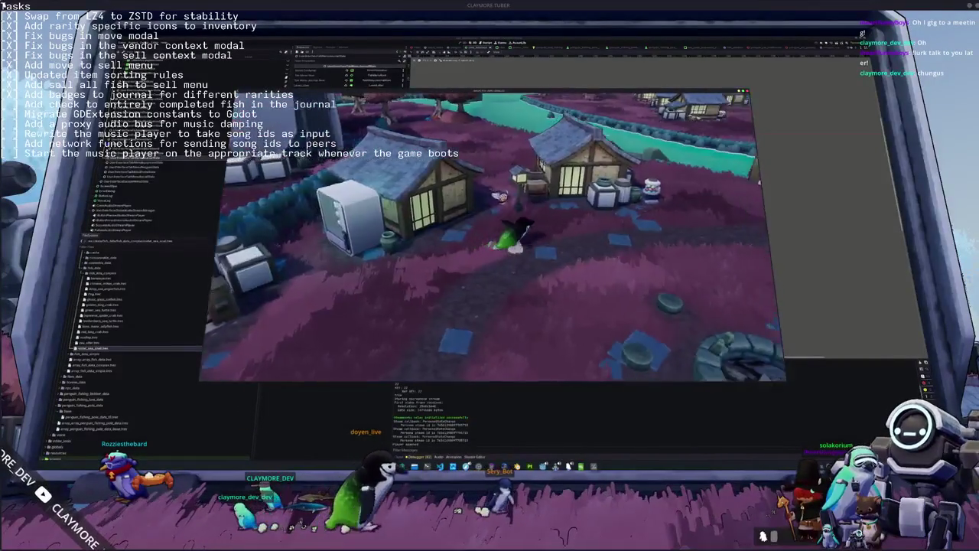
key(i)
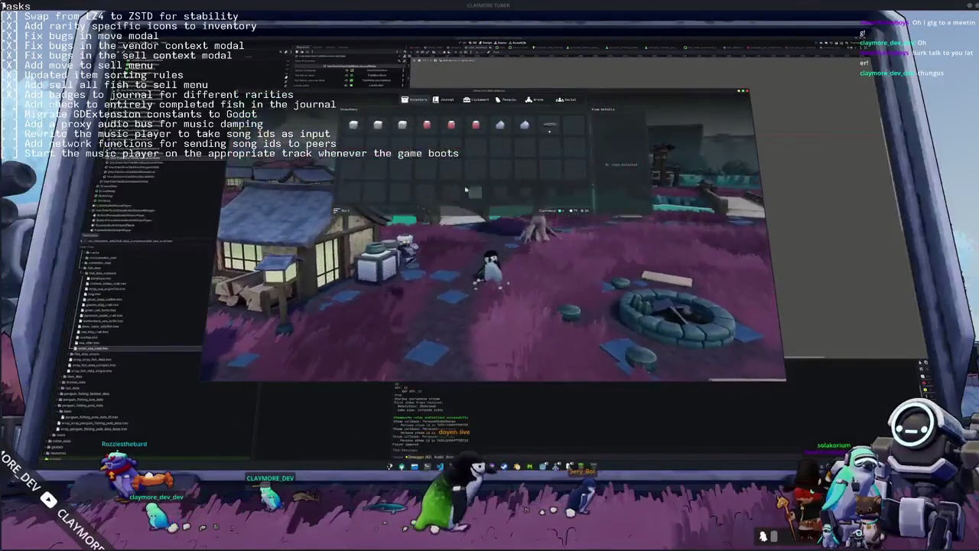
click(445, 99)
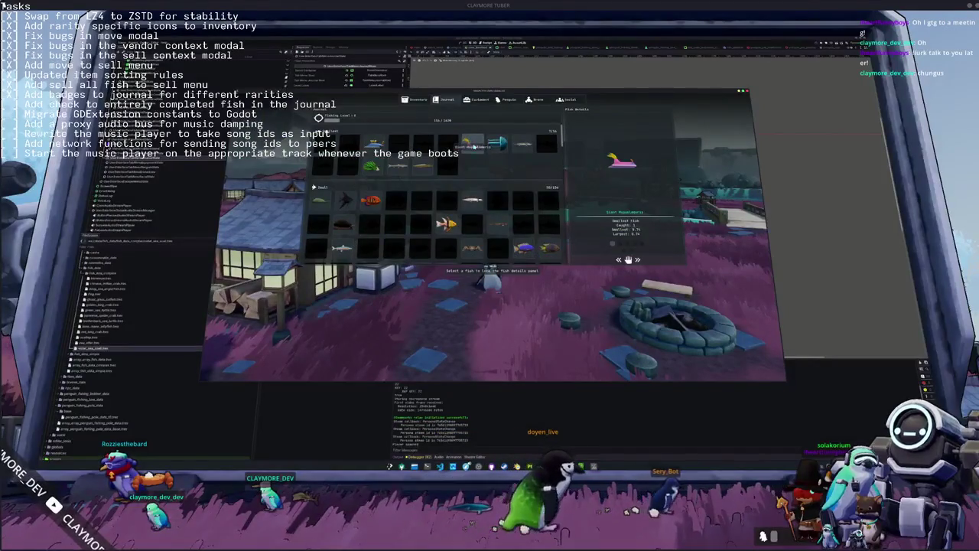
click(496, 145)
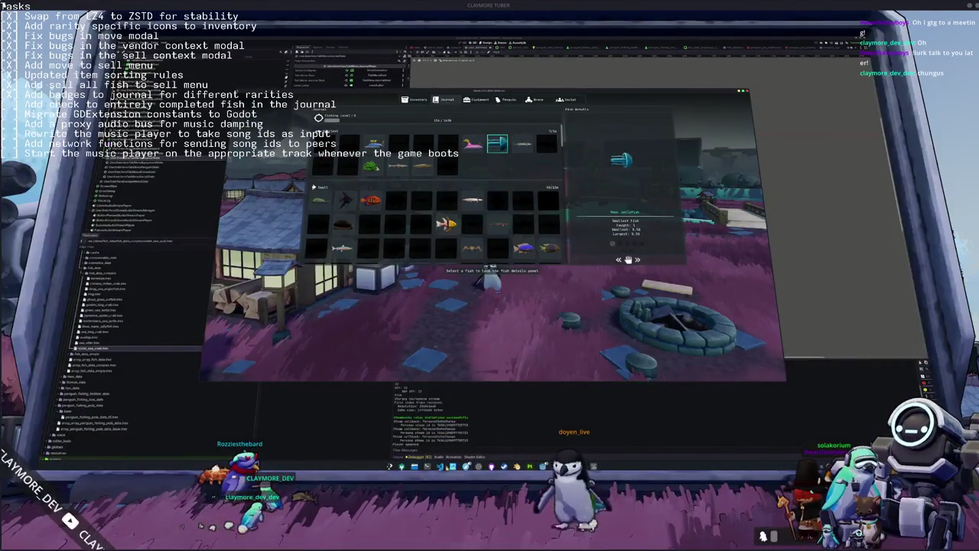
Look up where self_modulate is used in the code editor.
key(alt+Tab)
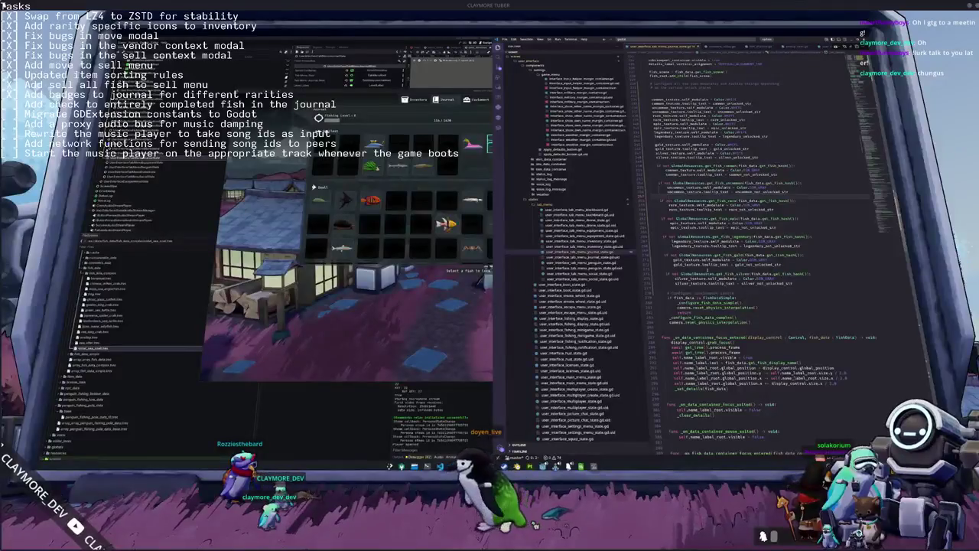
scroll(715, 260, up, 1)
click(715, 254)
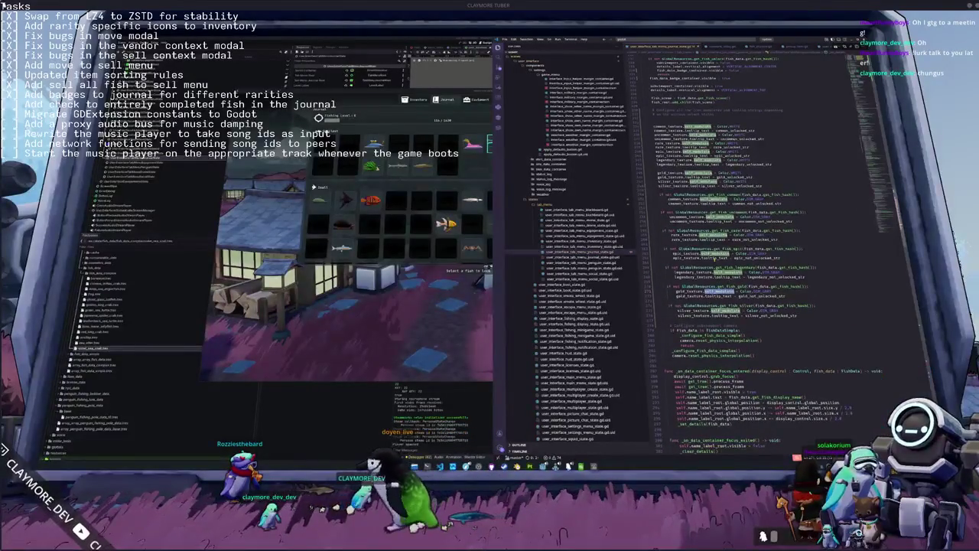
scroll(715, 260, down, 1)
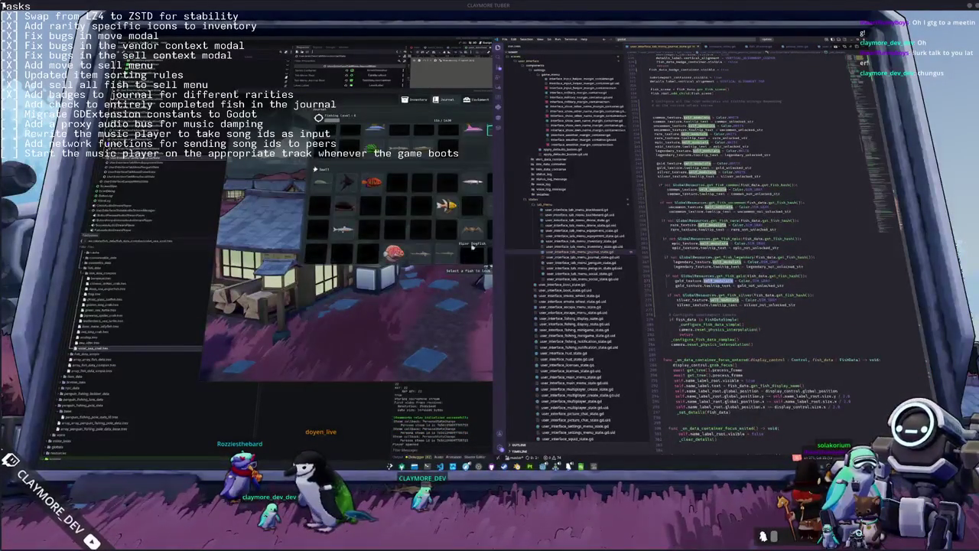
Browse the crab and Jack Mackerel entries through the journal grid, then close the game.
click(472, 252)
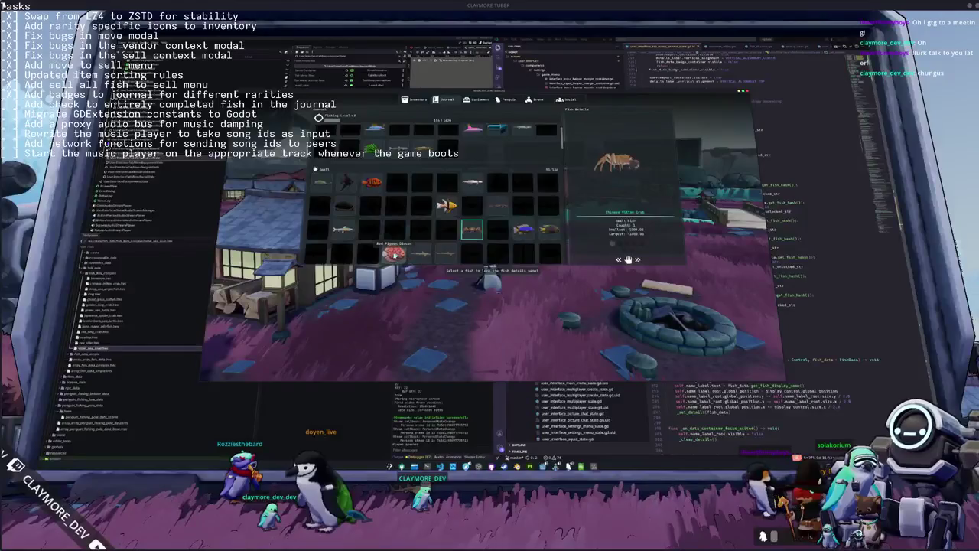
scroll(475, 236, down, 3)
click(501, 244)
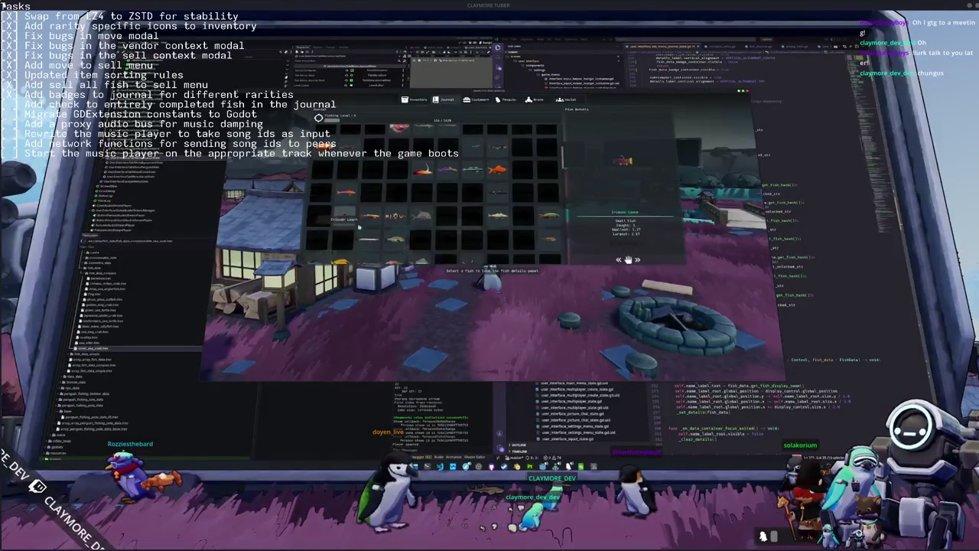
scroll(344, 216, down, 1)
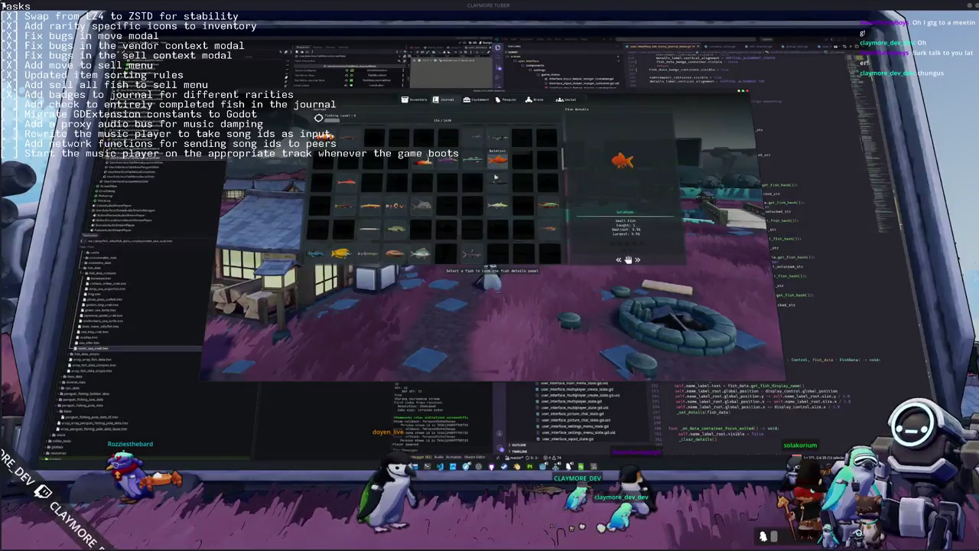
scroll(498, 205, down, 1)
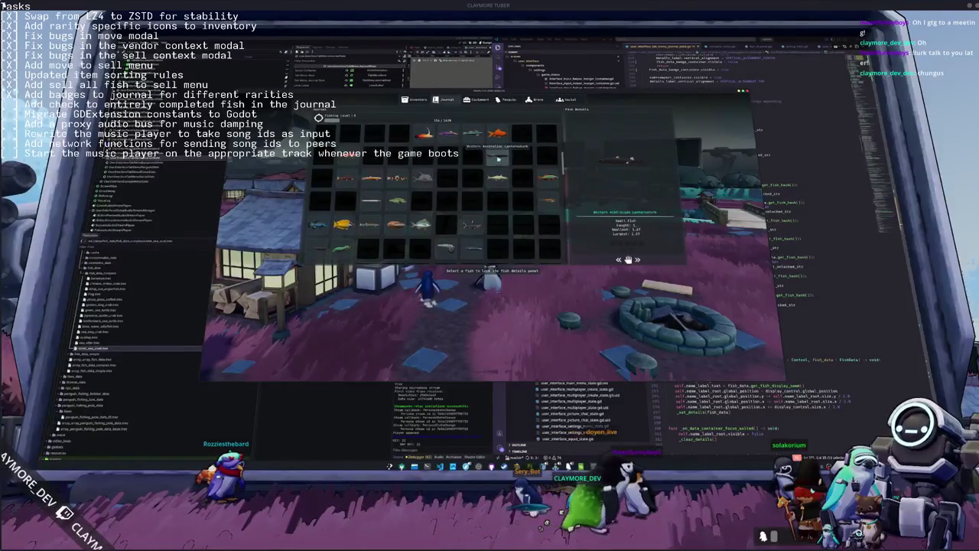
scroll(497, 164, up, 2)
scroll(496, 165, up, 1)
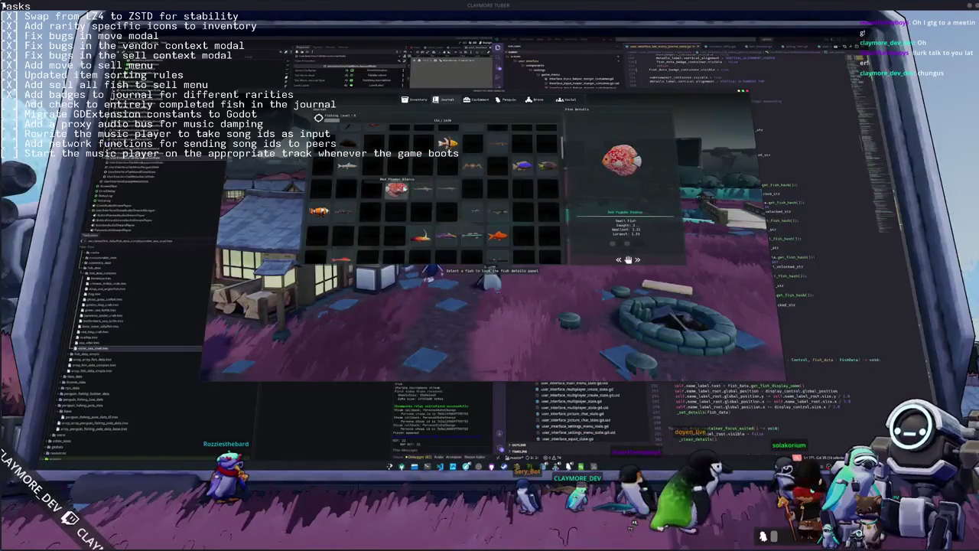
key(F8)
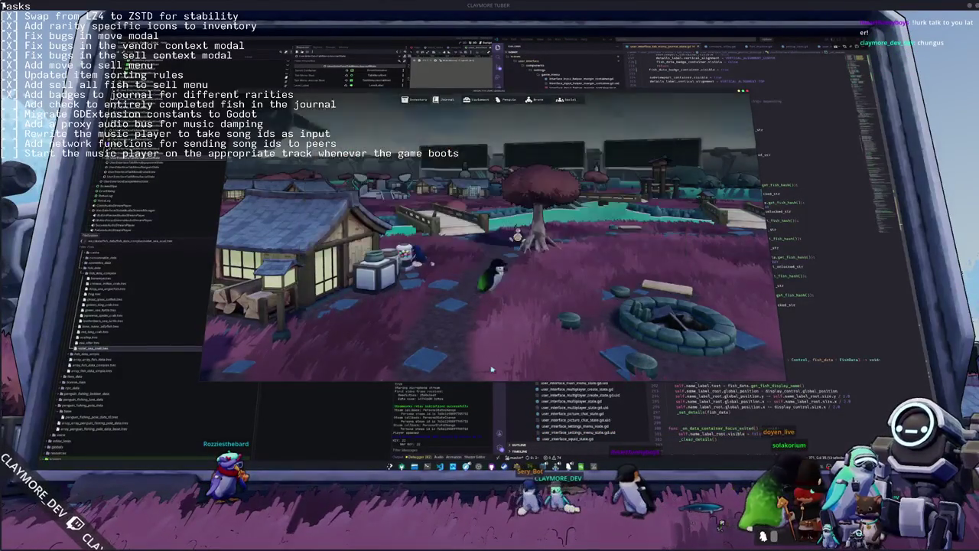
Select elements of the Fish Details panel and inspect the label's layout settings.
click(617, 243)
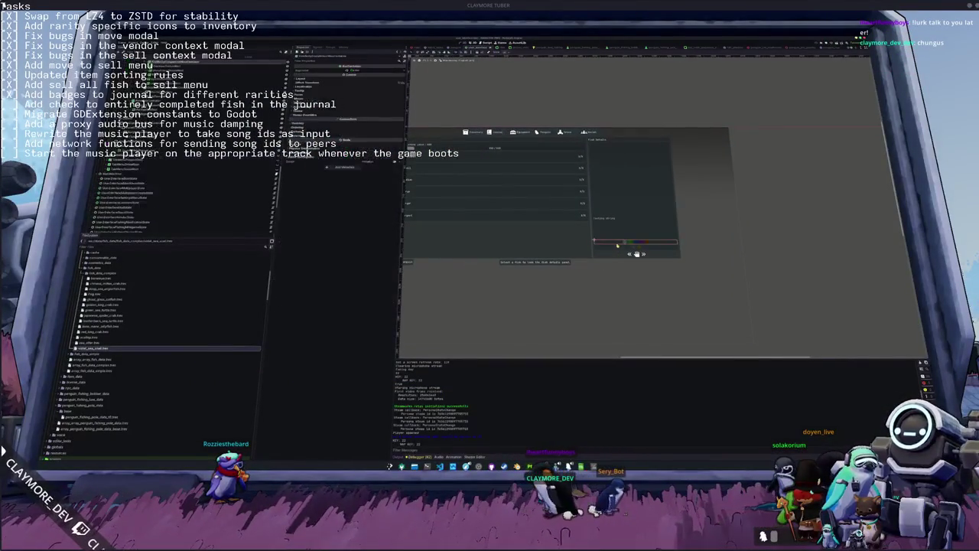
click(626, 244)
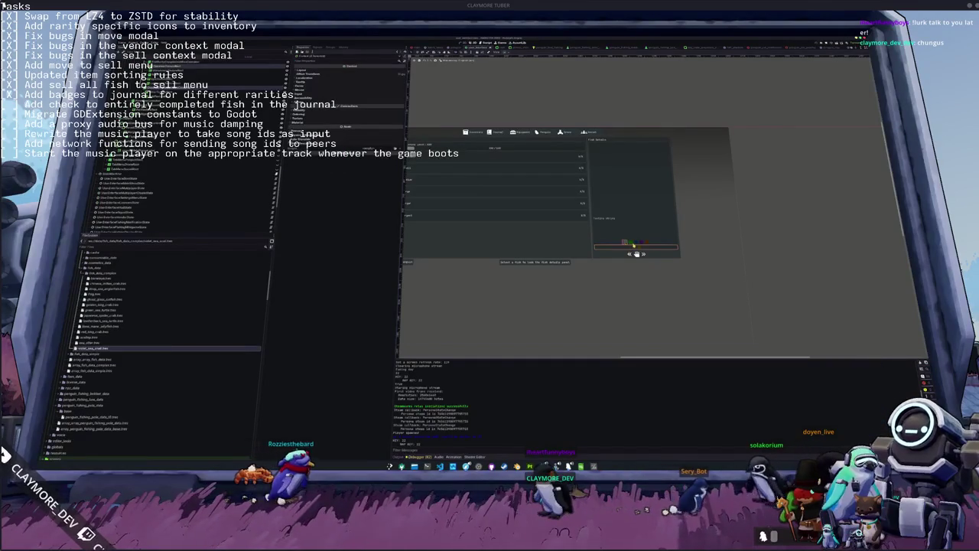
click(607, 243)
click(608, 235)
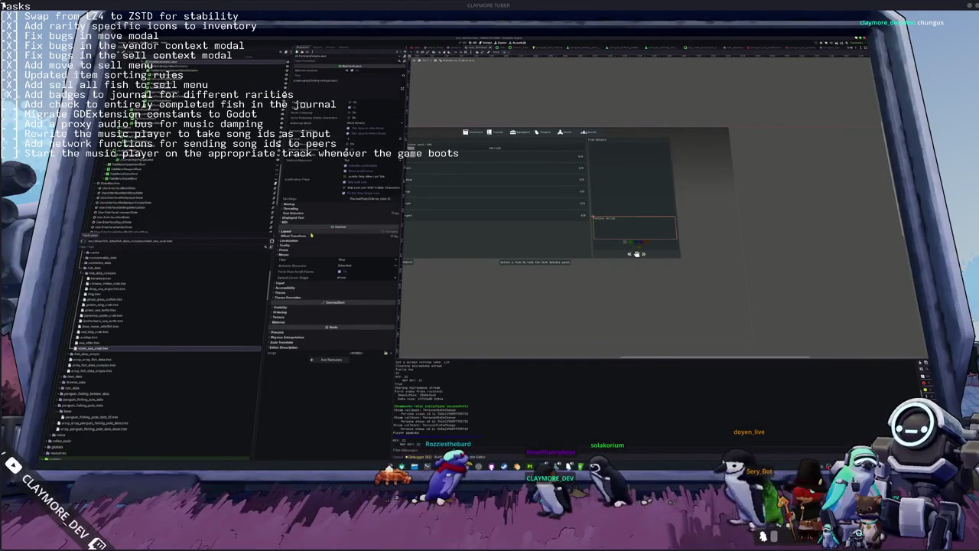
click(311, 233)
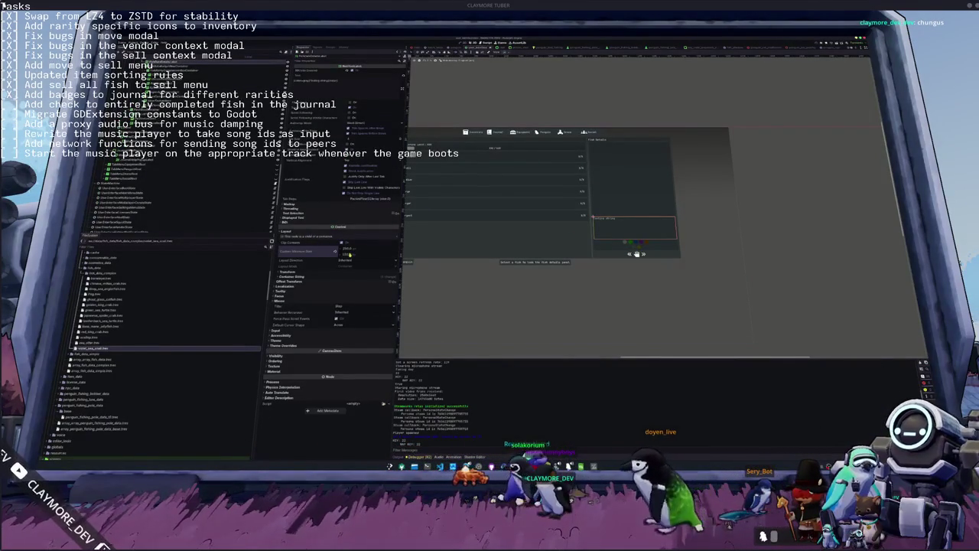
mouse_move(314, 254)
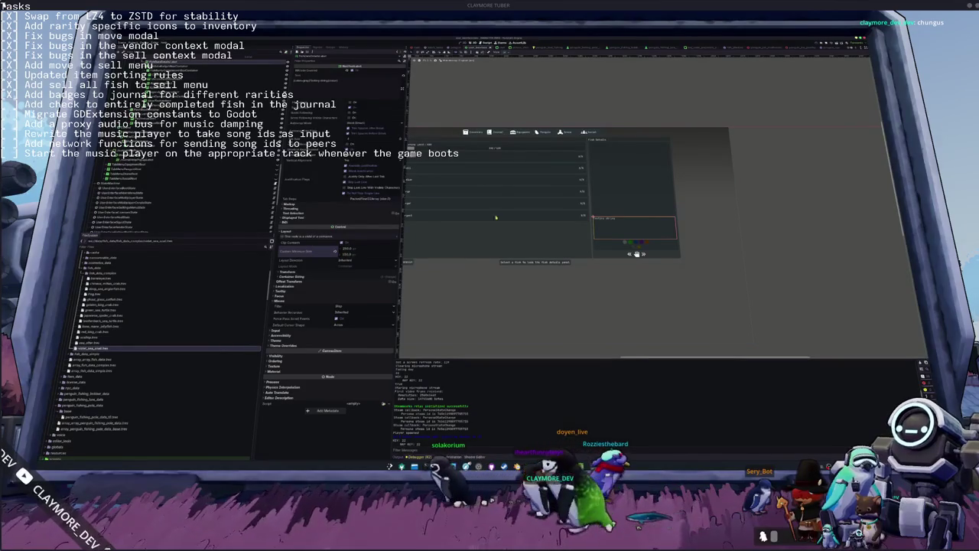
Select the enclosing panels and nested nodes, then check their size and position values.
click(638, 188)
click(602, 253)
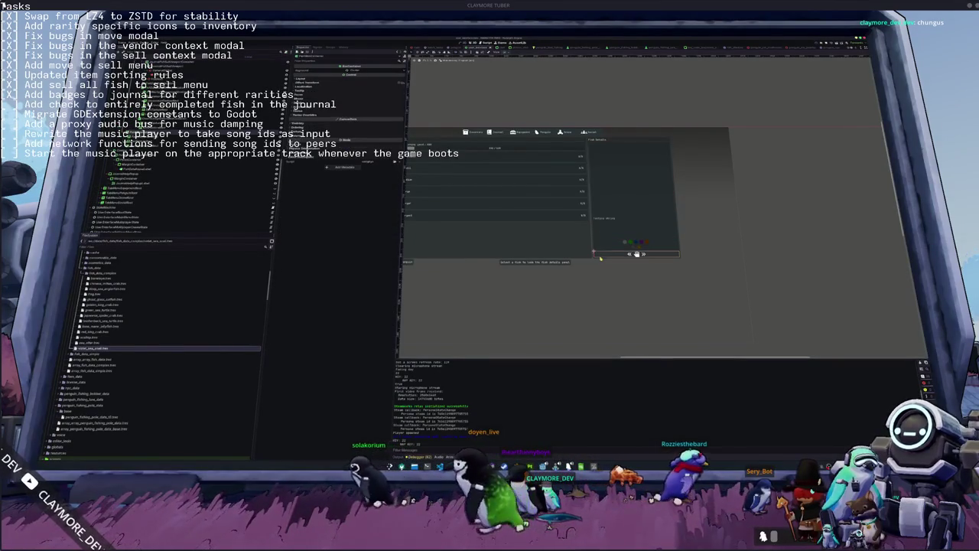
click(600, 253)
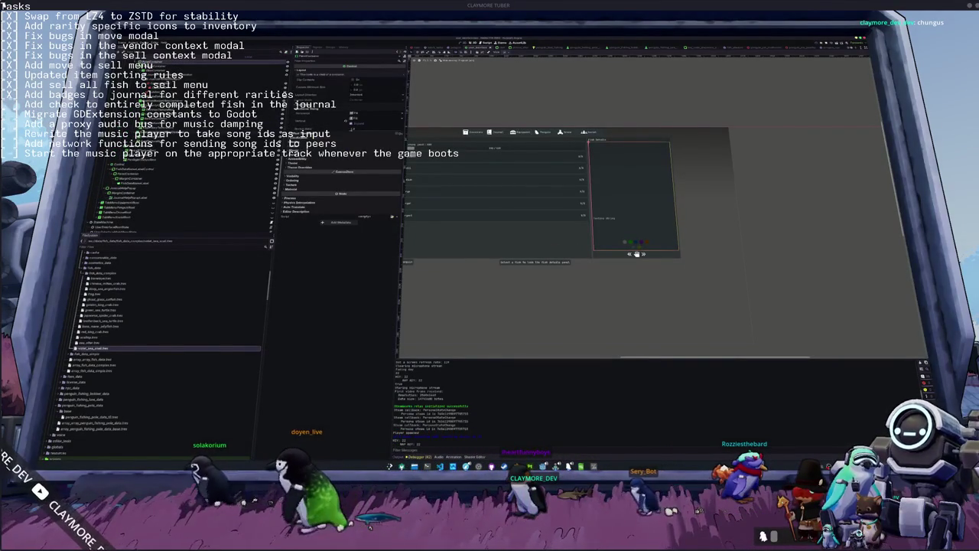
click(636, 253)
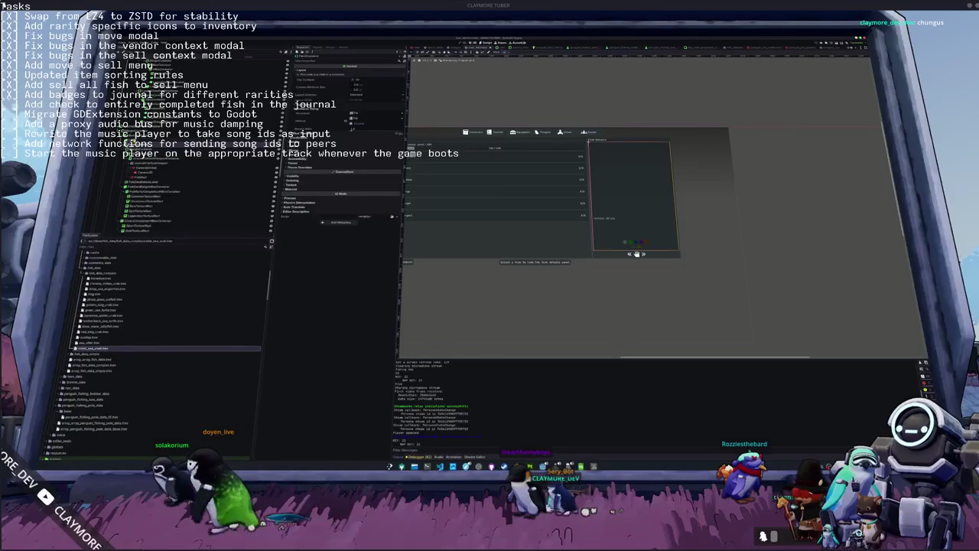
click(636, 253)
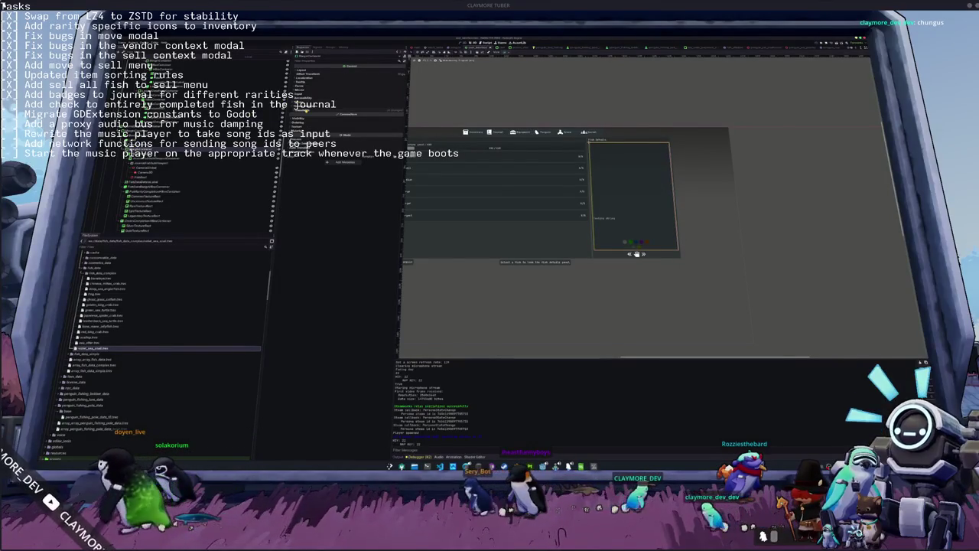
click(637, 253)
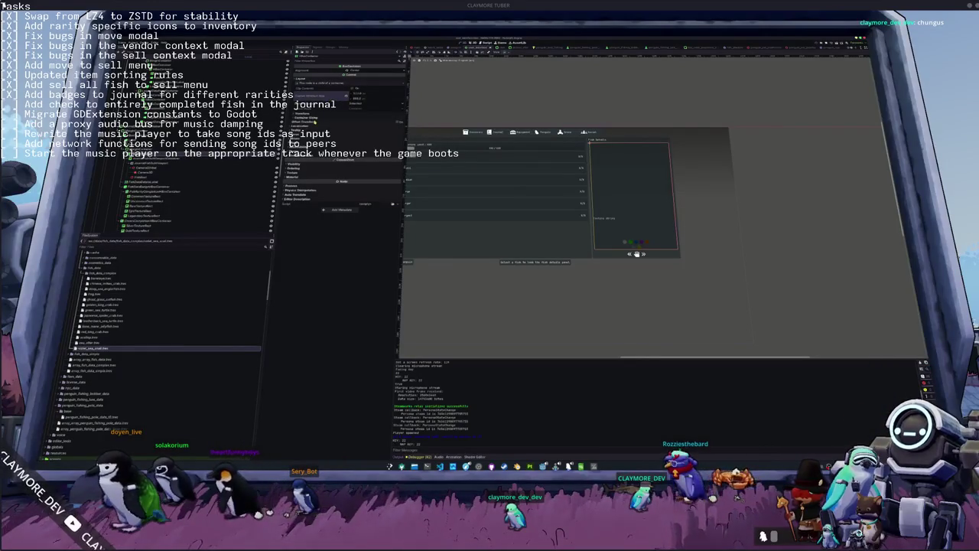
click(316, 114)
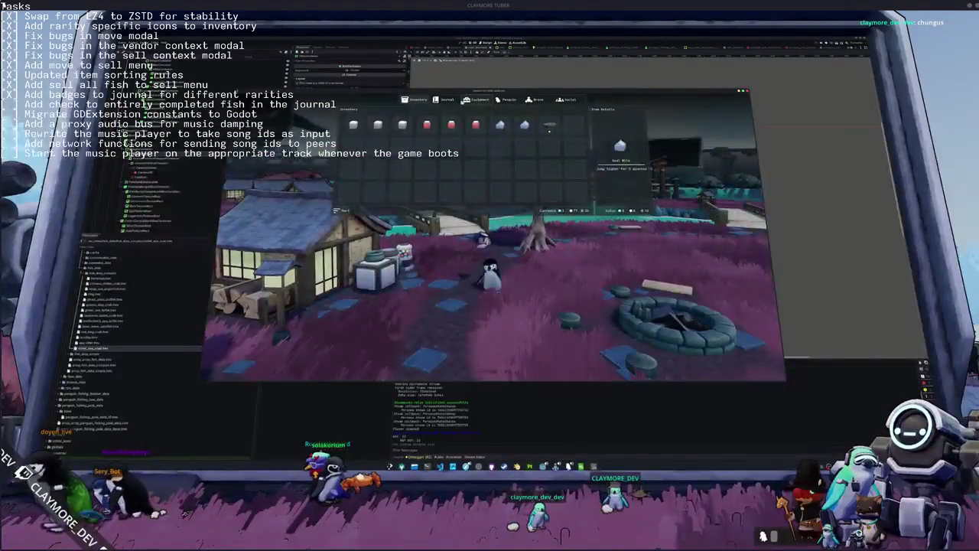
Open the journal, scroll the fish grid and read an uncaught fish's rarity badge tooltip.
click(444, 99)
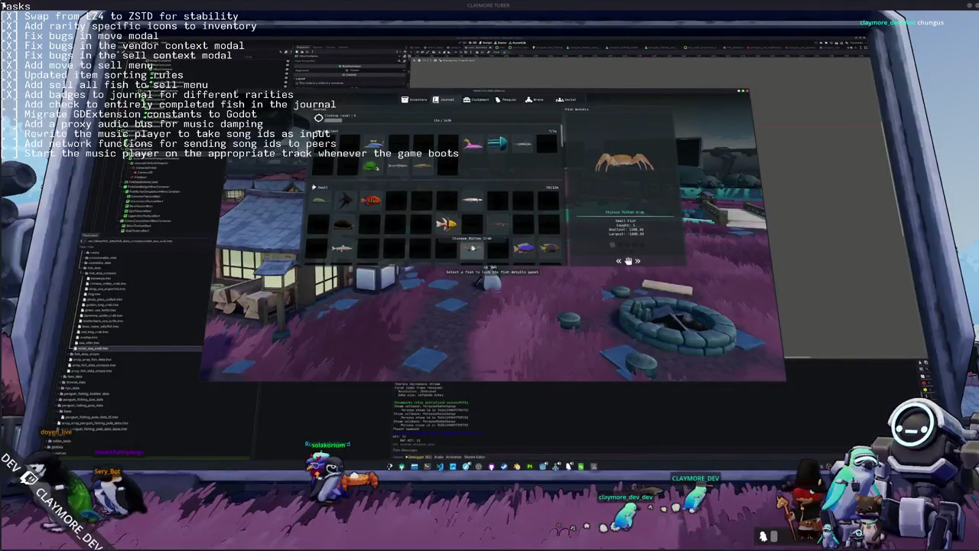
scroll(472, 247, down, 3)
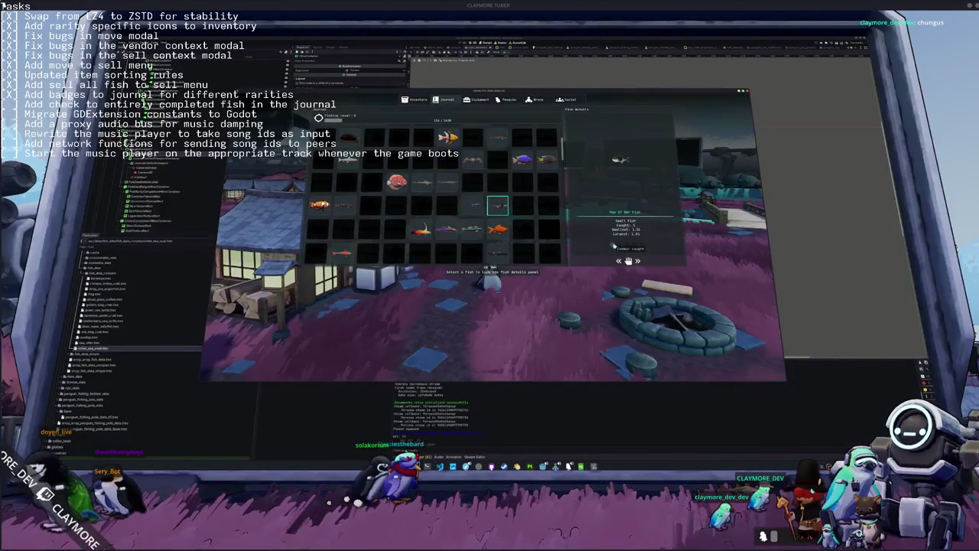
mouse_move(627, 247)
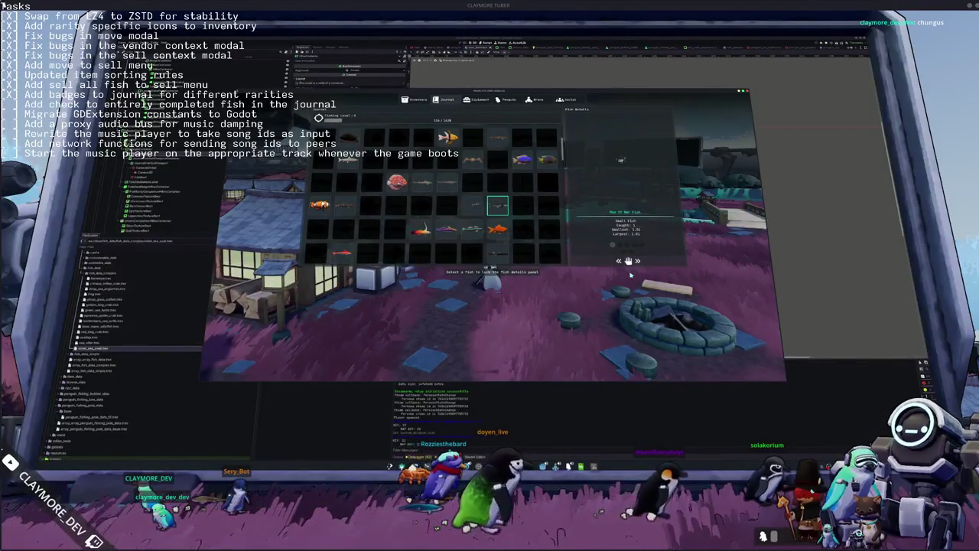
Close the game, check two badge nodes' Self Modulate colours in the Inspector, and relaunch.
key(F8)
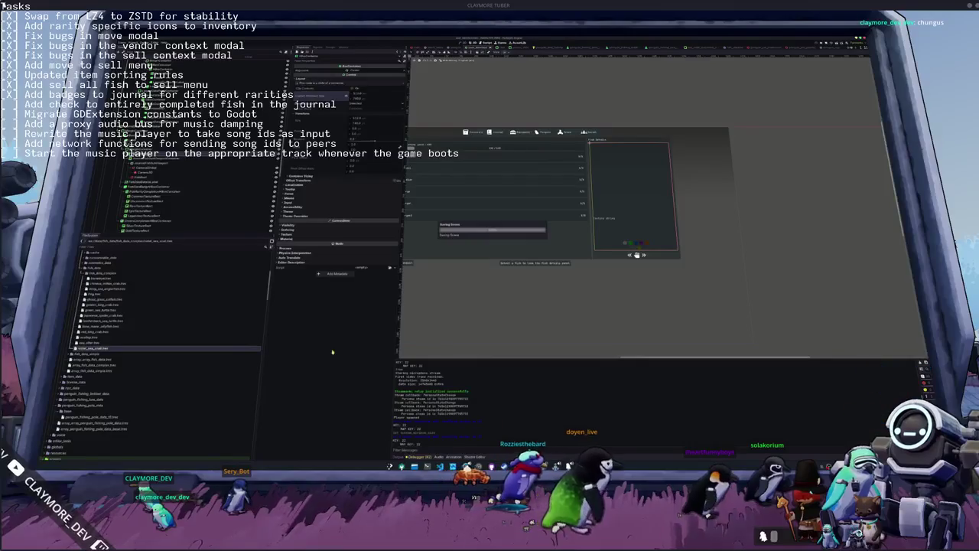
scroll(161, 174, down, 5)
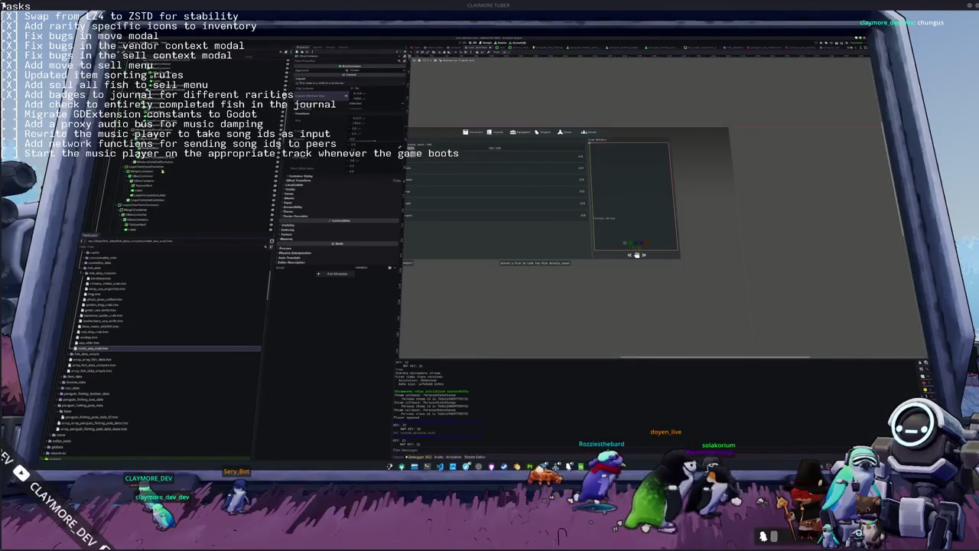
scroll(162, 174, up, 3)
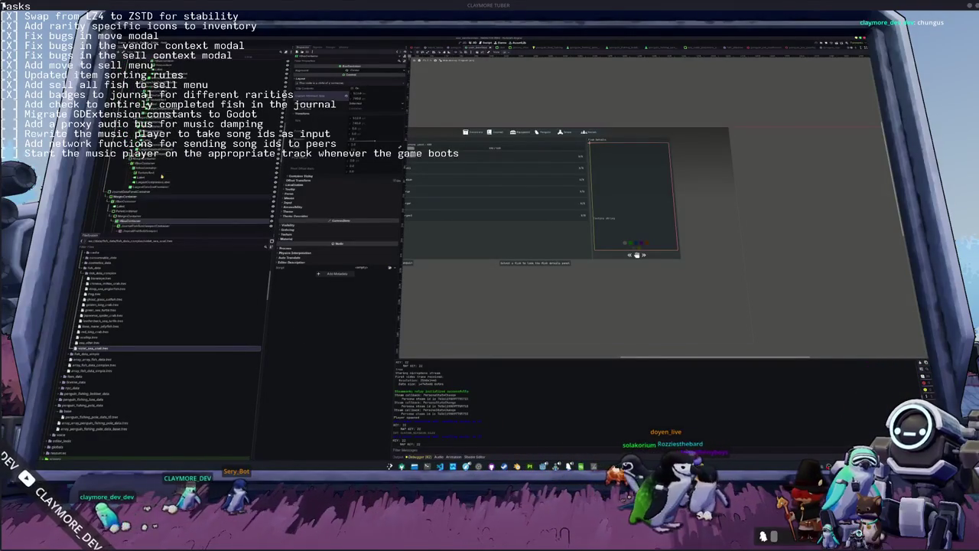
scroll(161, 174, down, 3)
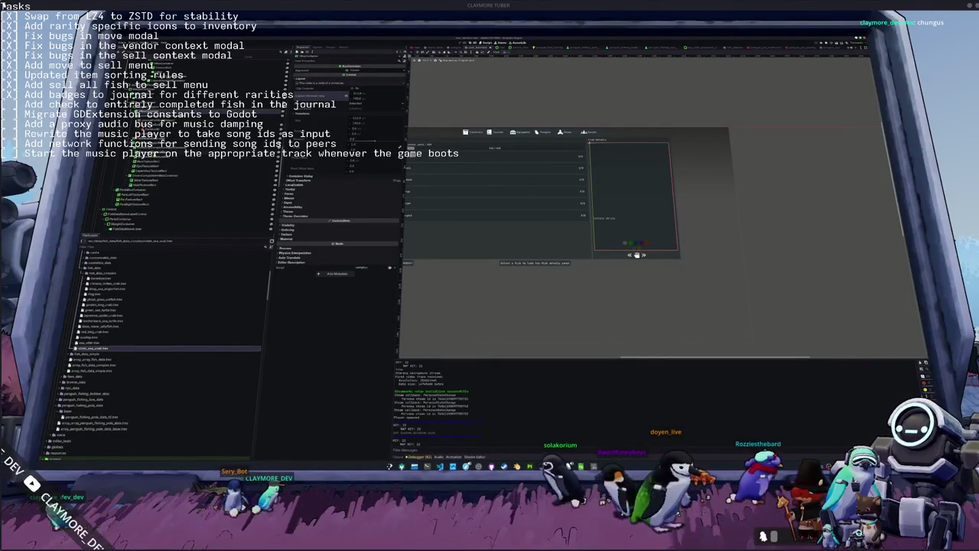
click(149, 154)
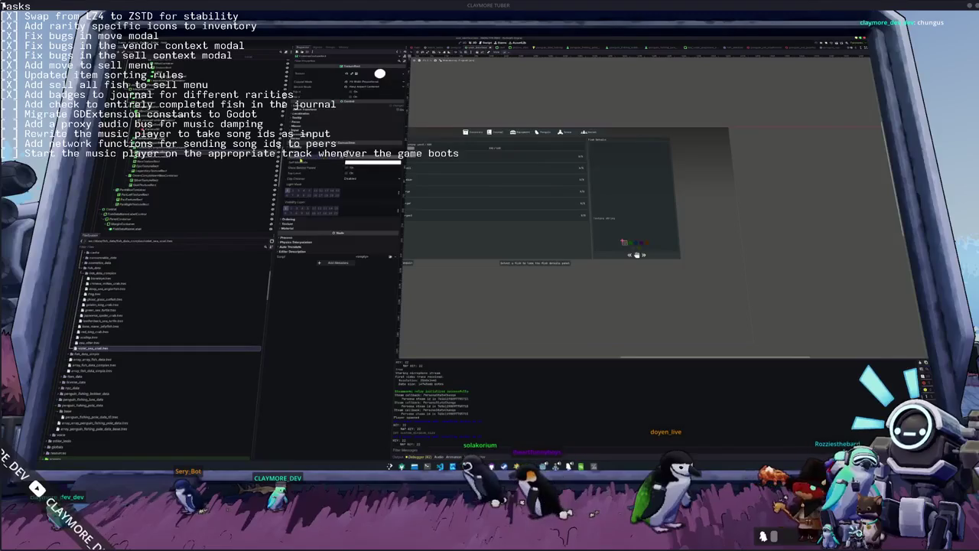
click(145, 161)
key(F5)
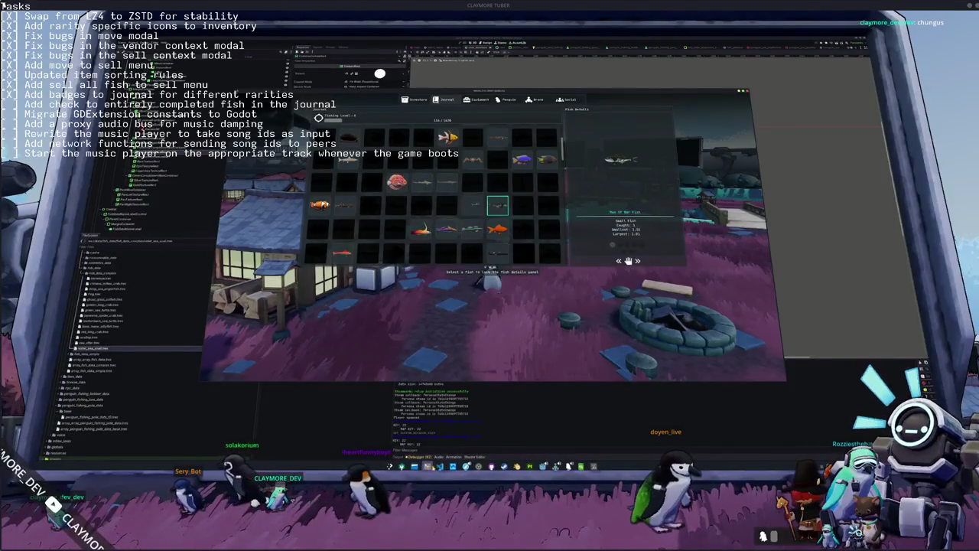
Search the badge script for 'modulate', then return to the game and stop it.
key(alt+Tab)
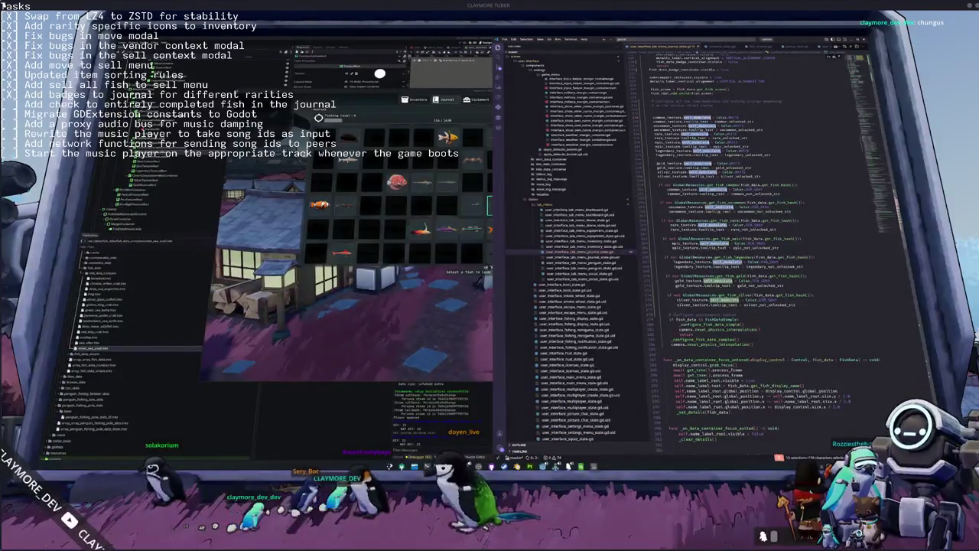
text(modulate)
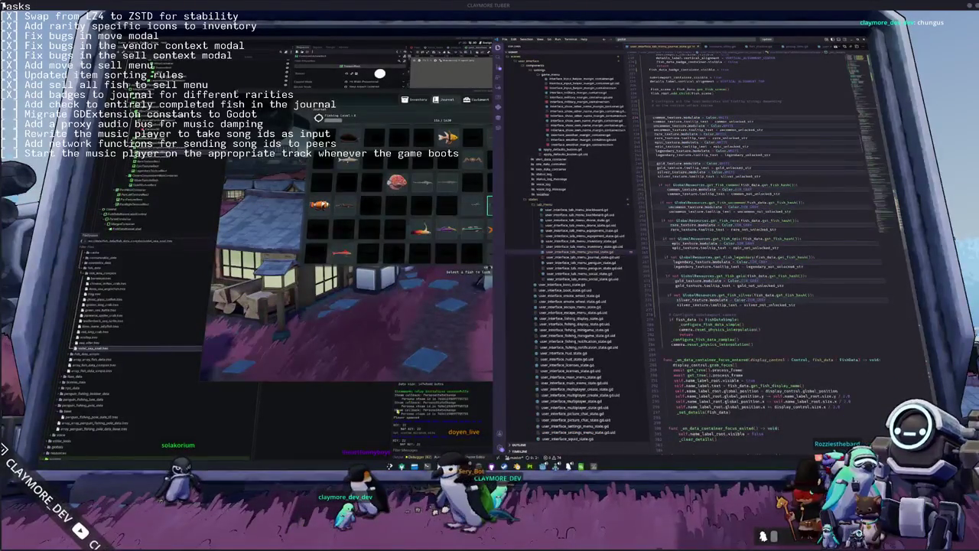
click(387, 365)
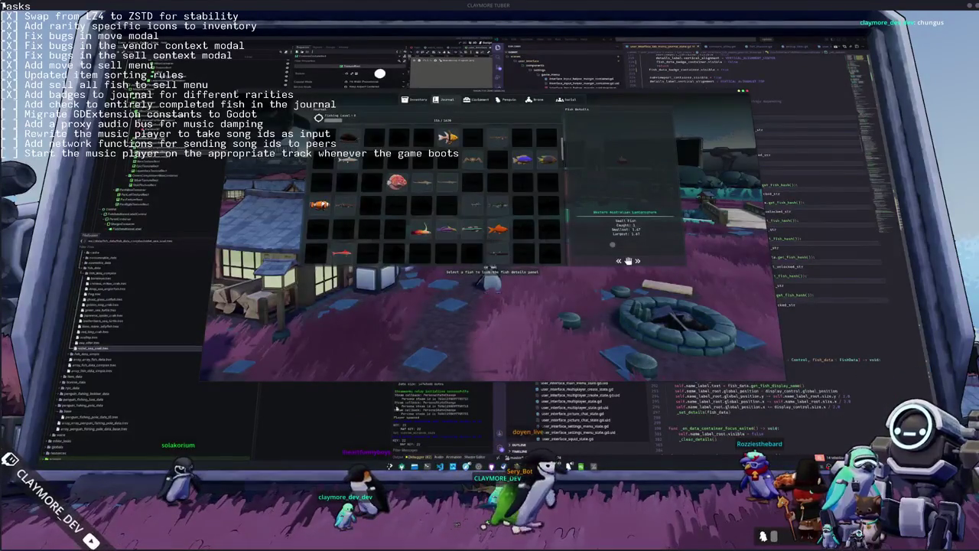
key(F8)
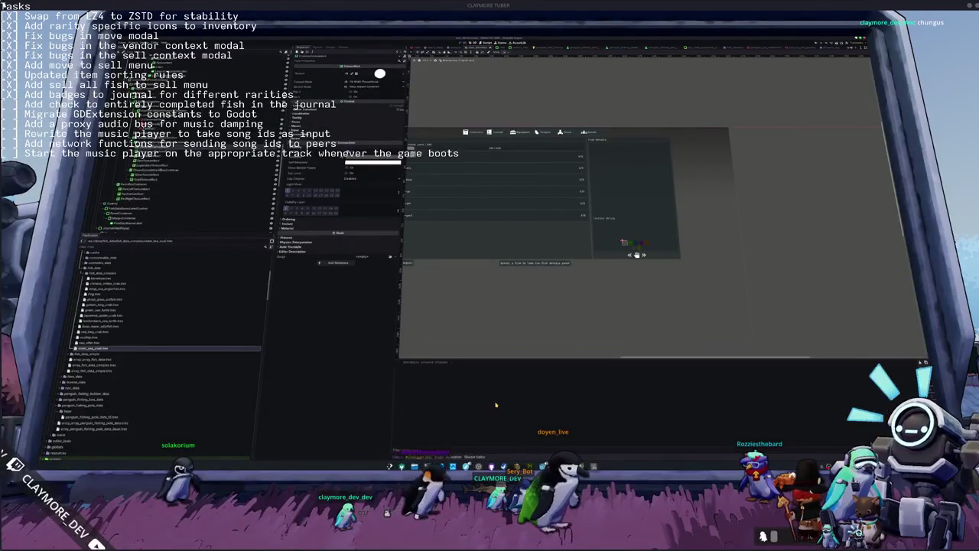
Relaunch the game with F6 and load into the world beside the river.
key(F6)
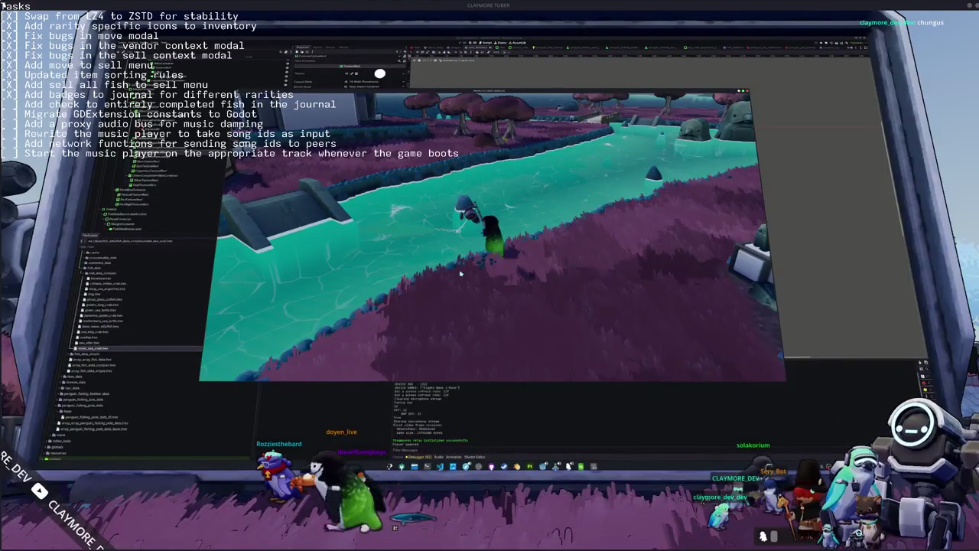
Cast the line and enter the arrow sequences Left, Up, Left, Up, Down, Up, Right to land a fish.
click(403, 298)
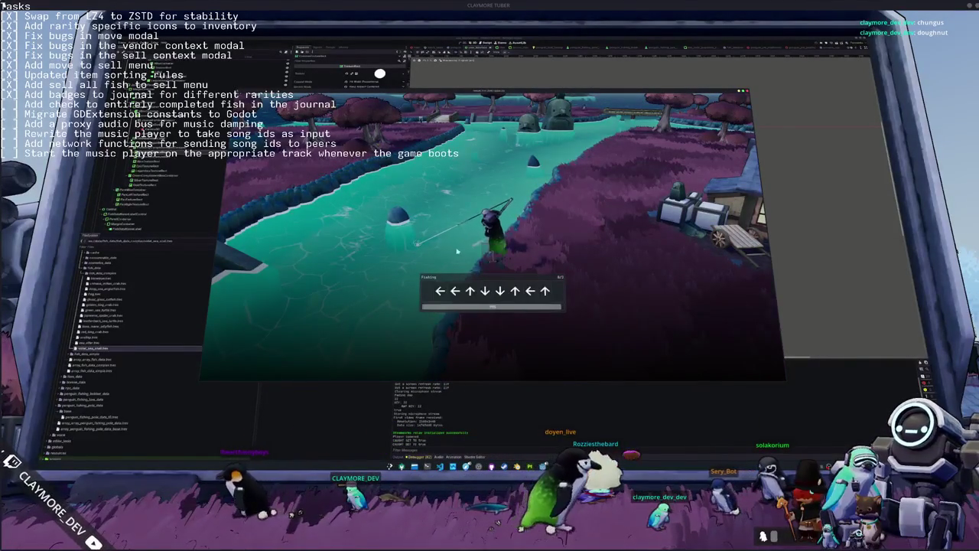
key(Left)
key(Up)
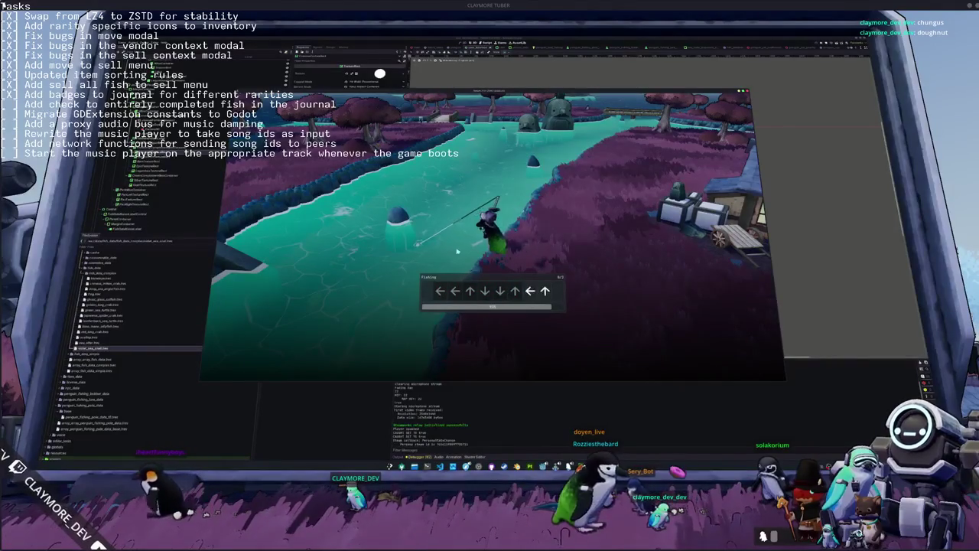
key(Left)
key(Up)
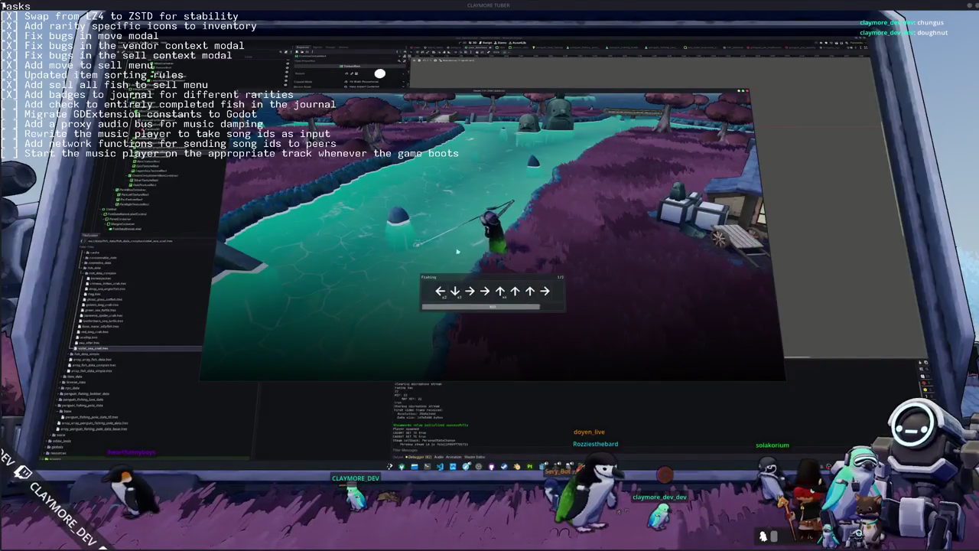
key(Down)
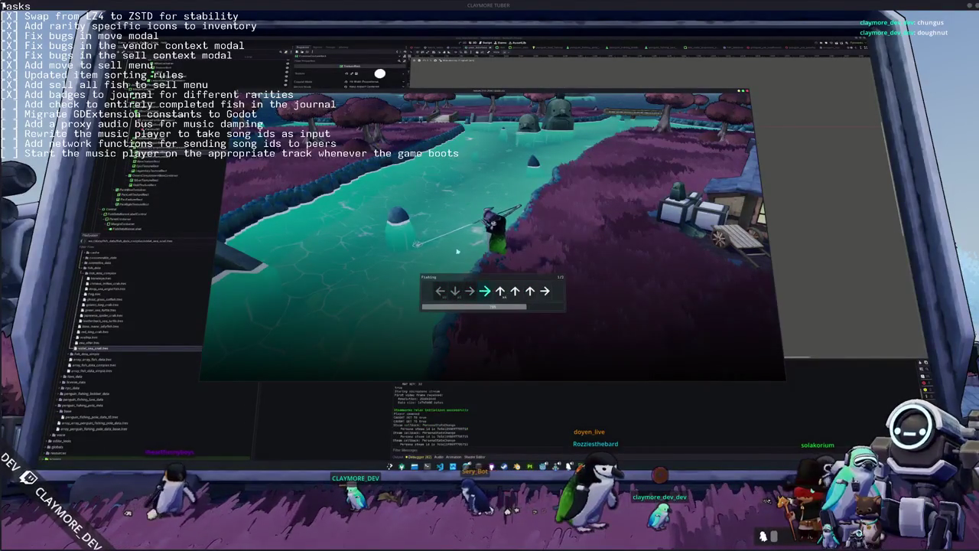
key(Up)
key(Up)
key(Right)
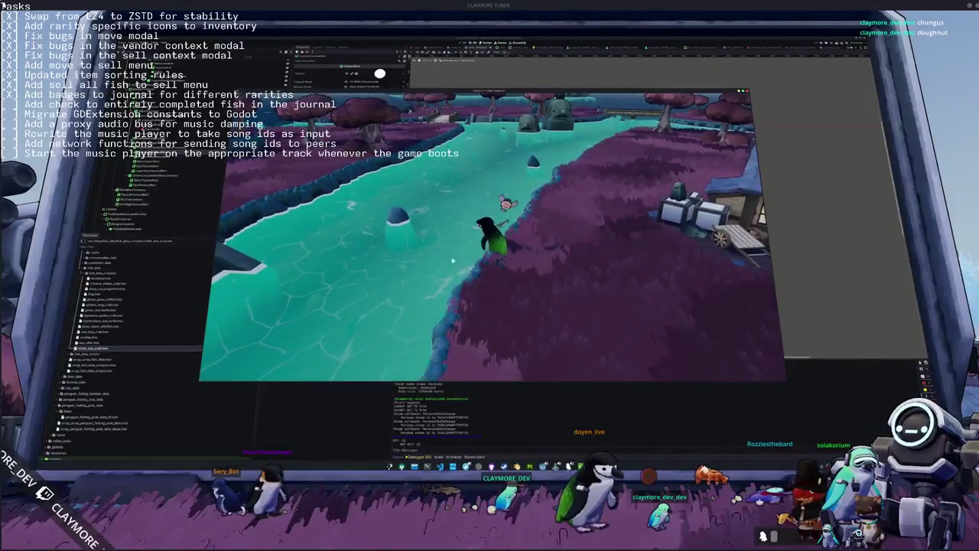
Open the fish journal, scroll to Giant Trevally and view its rarity badges.
key(i)
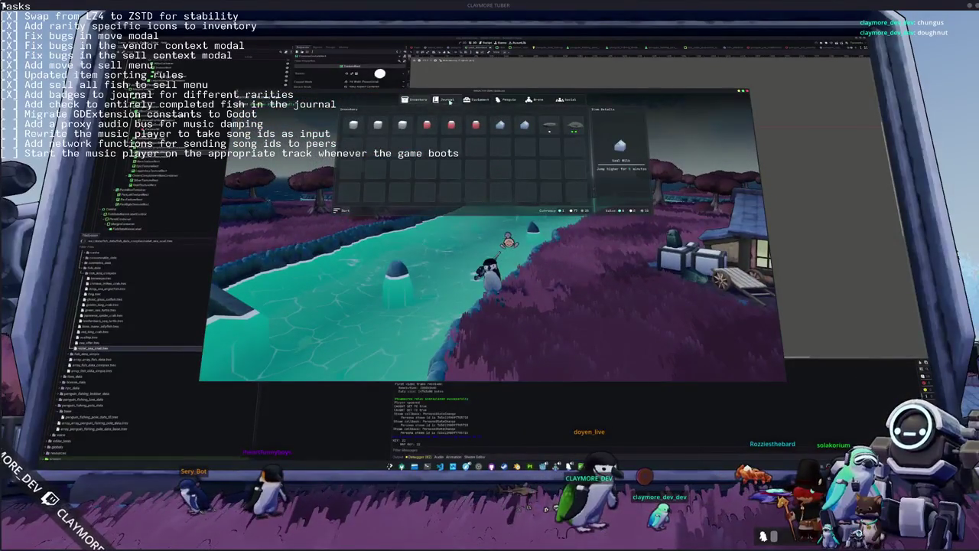
click(446, 100)
scroll(465, 190, down, 5)
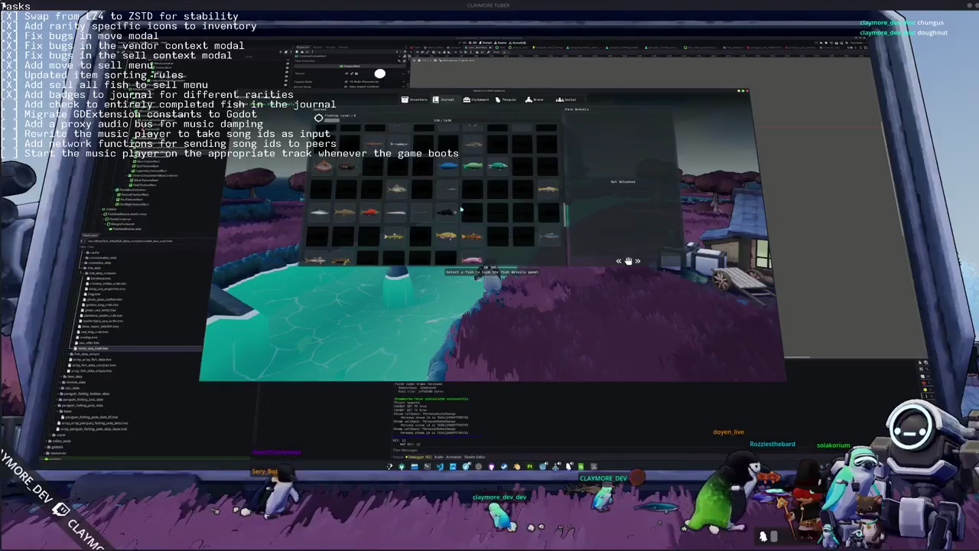
scroll(461, 209, down, 2)
scroll(462, 209, down, 5)
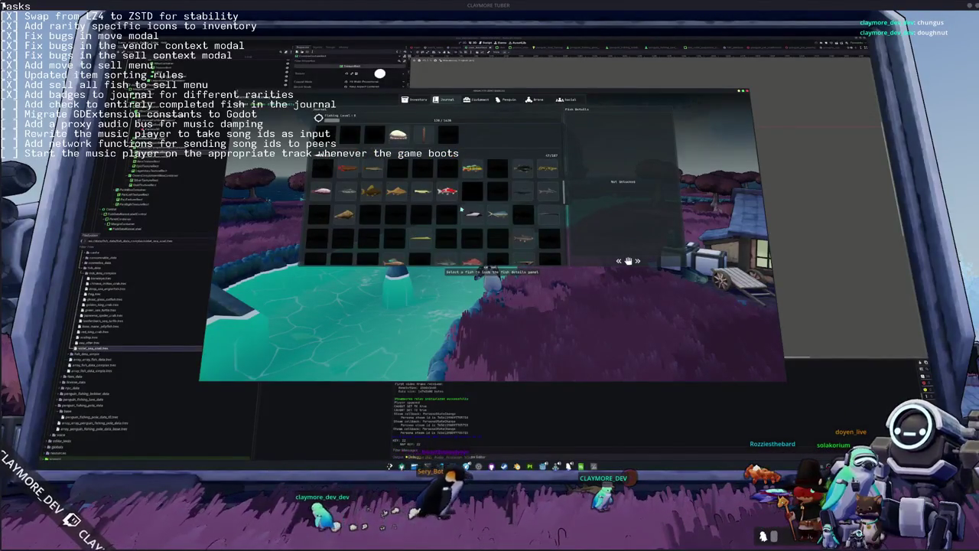
scroll(461, 209, up, 4)
scroll(461, 208, down, 4)
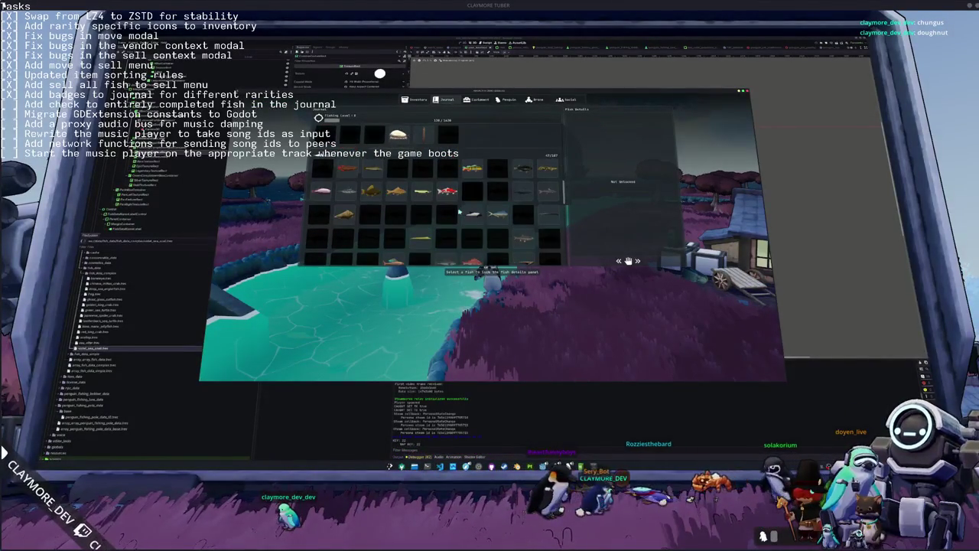
scroll(460, 212, down, 6)
scroll(460, 212, down, 5)
scroll(460, 212, down, 5)
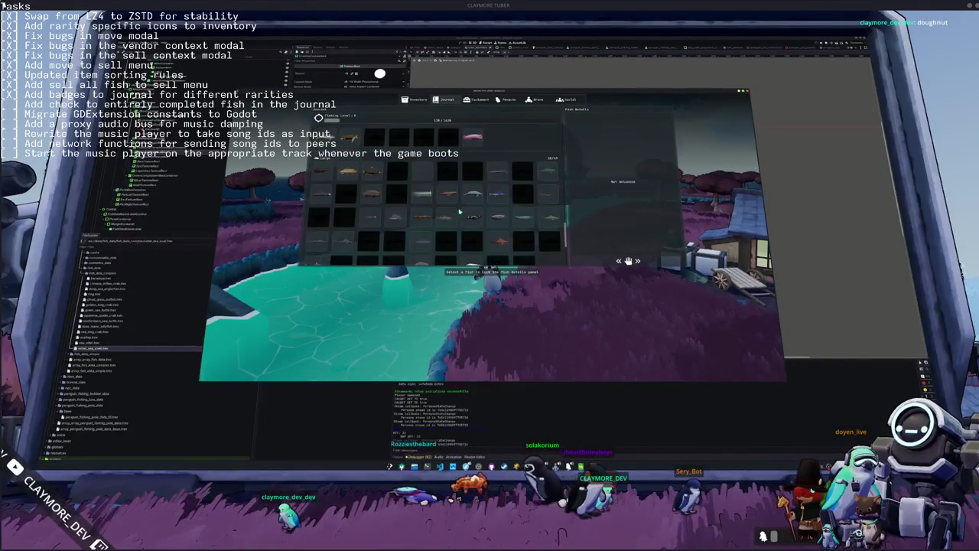
scroll(460, 212, down, 1)
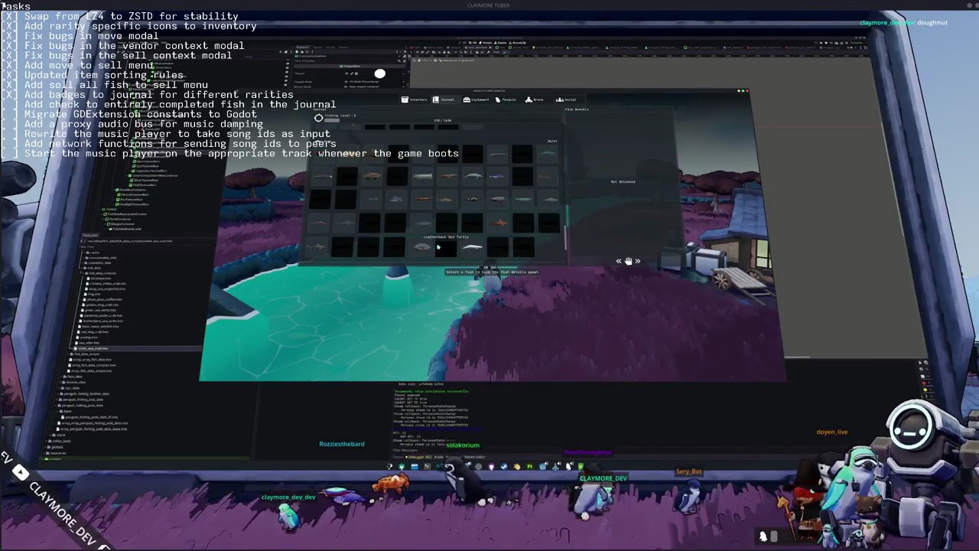
click(420, 246)
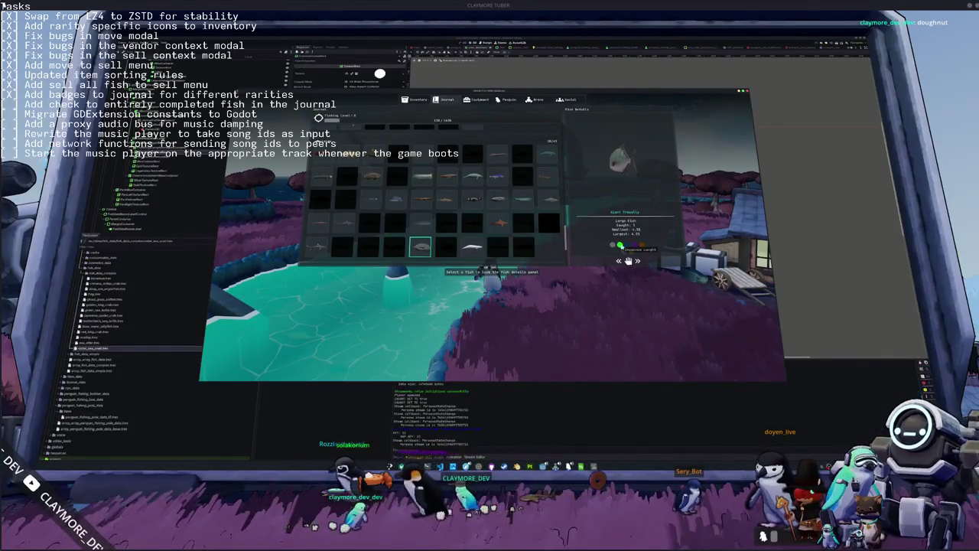
mouse_move(618, 245)
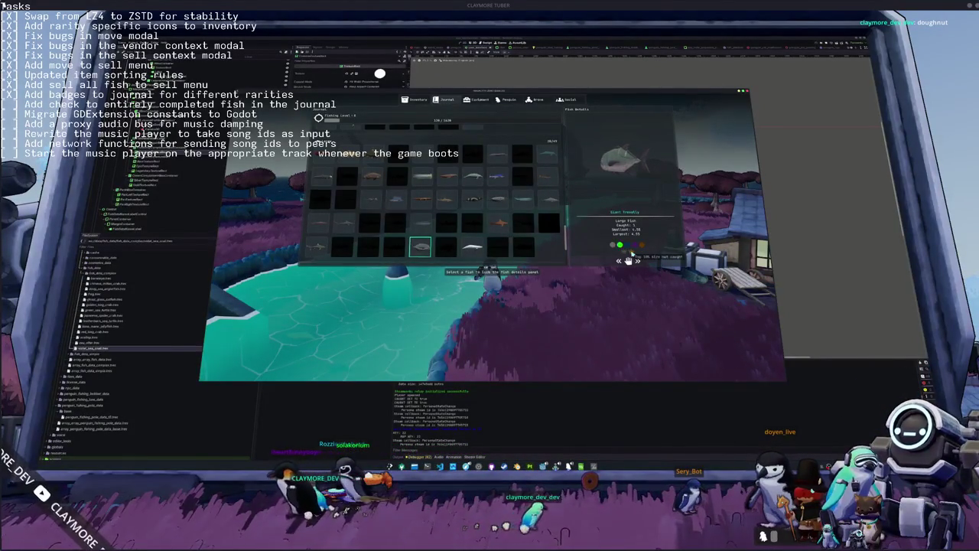
Snip a screenshot of the Fish Details panel, then stop the game.
key(super+shift+s)
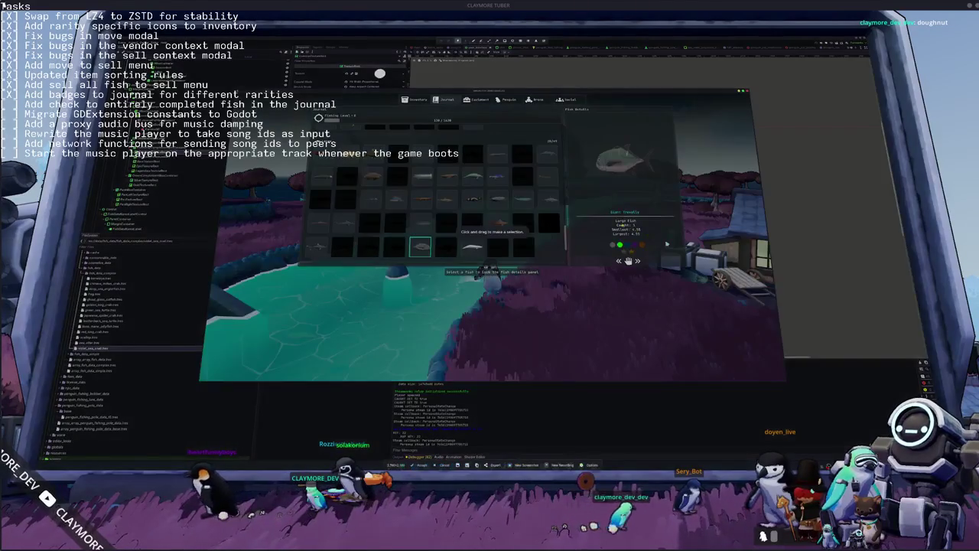
mouse_move(564, 106)
mouse_down()
mouse_move(698, 271)
mouse_move(676, 267)
mouse_up()
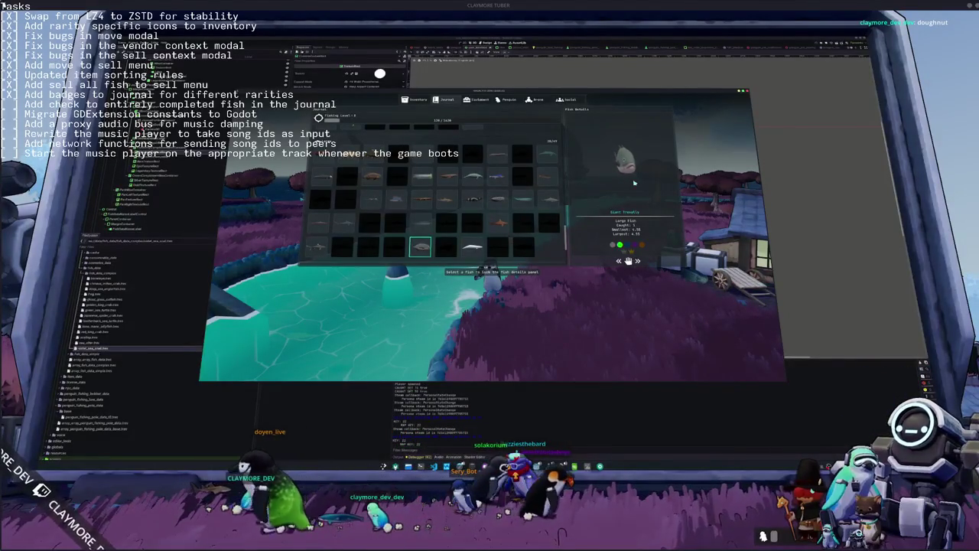
key(F8)
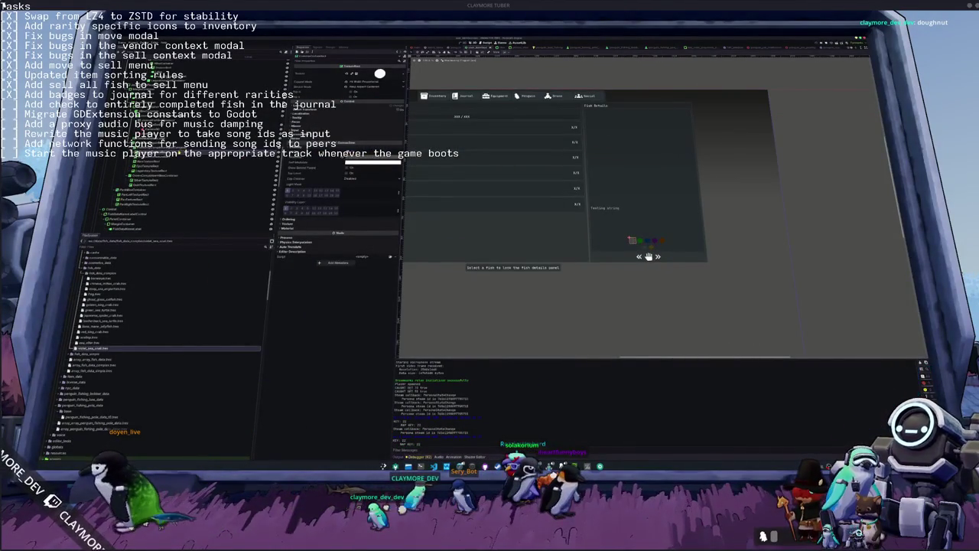
Add a TextureRect node and quick-load the checkmark texture into its Texture property.
key(ctrl+a)
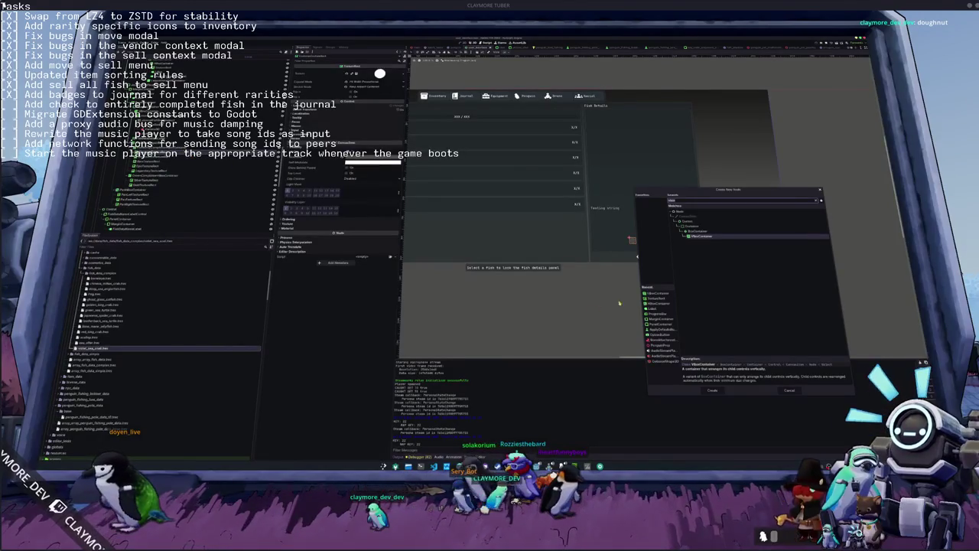
click(656, 298)
click(714, 392)
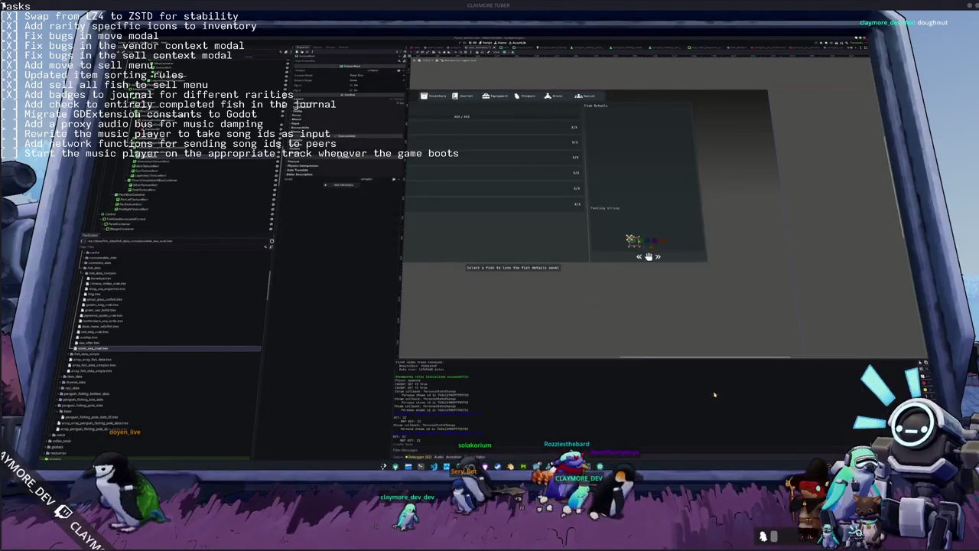
scroll(591, 280, down, 2)
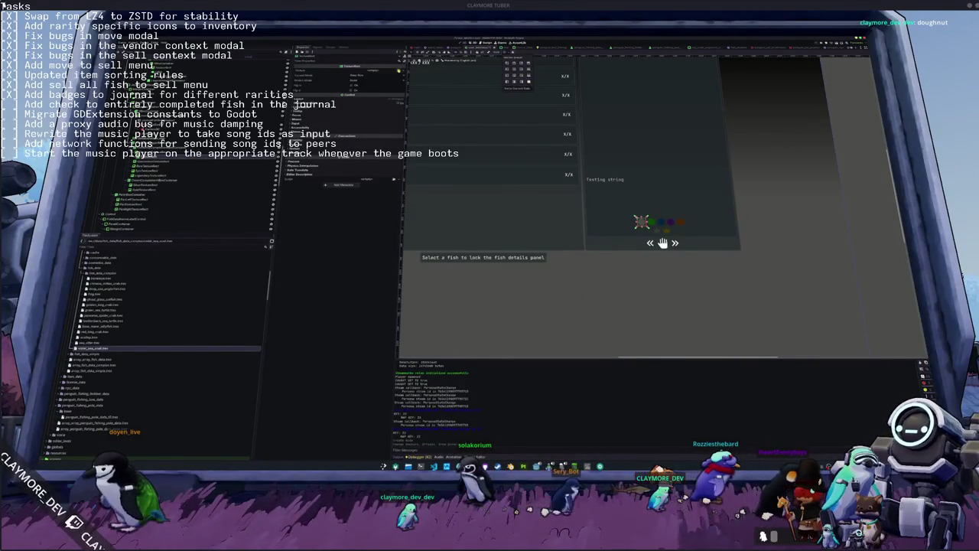
click(351, 70)
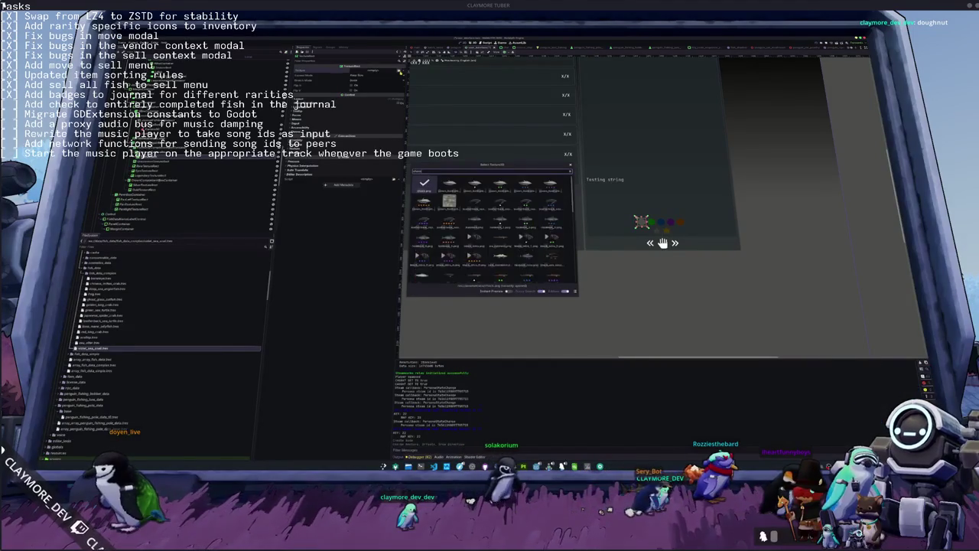
key(Return)
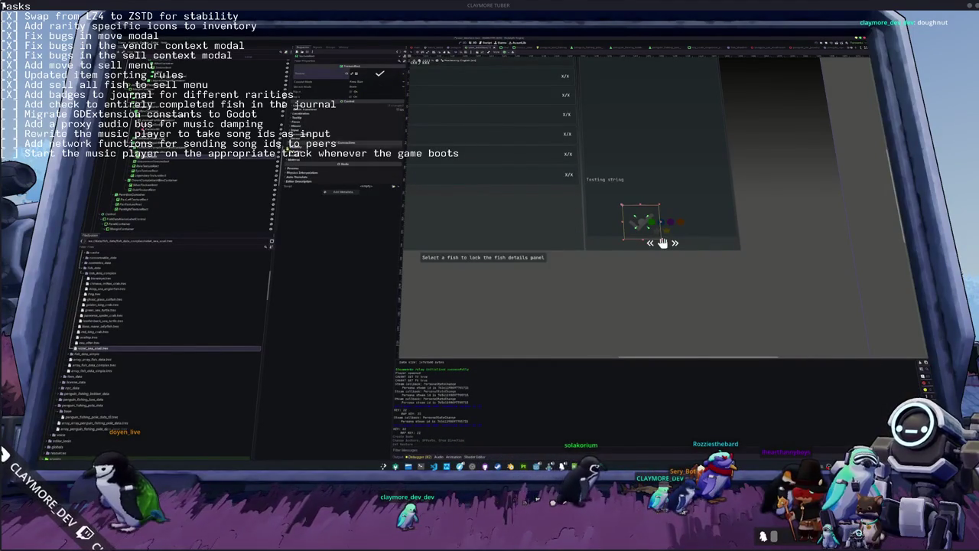
Select the checkmark node, then the small grey rarity circle node.
click(663, 242)
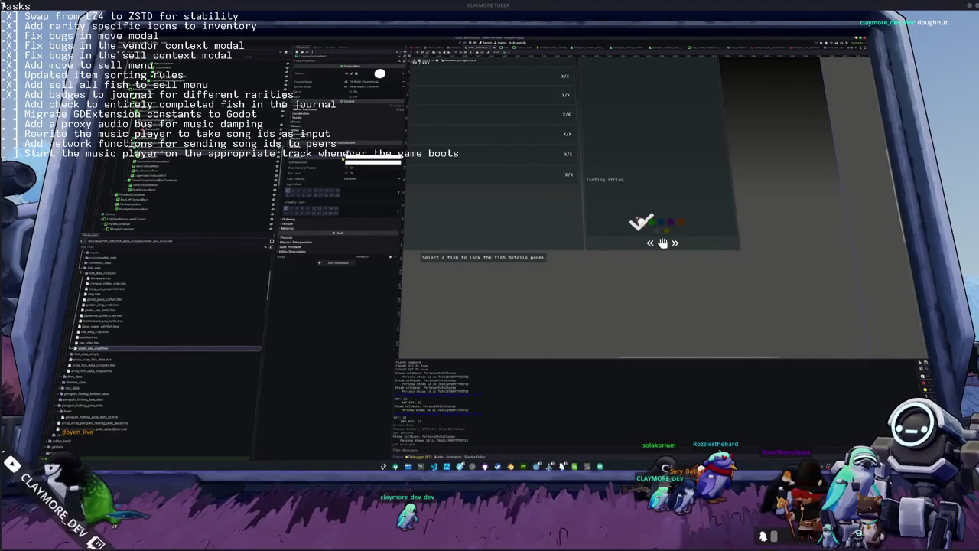
scroll(646, 223, up, 5)
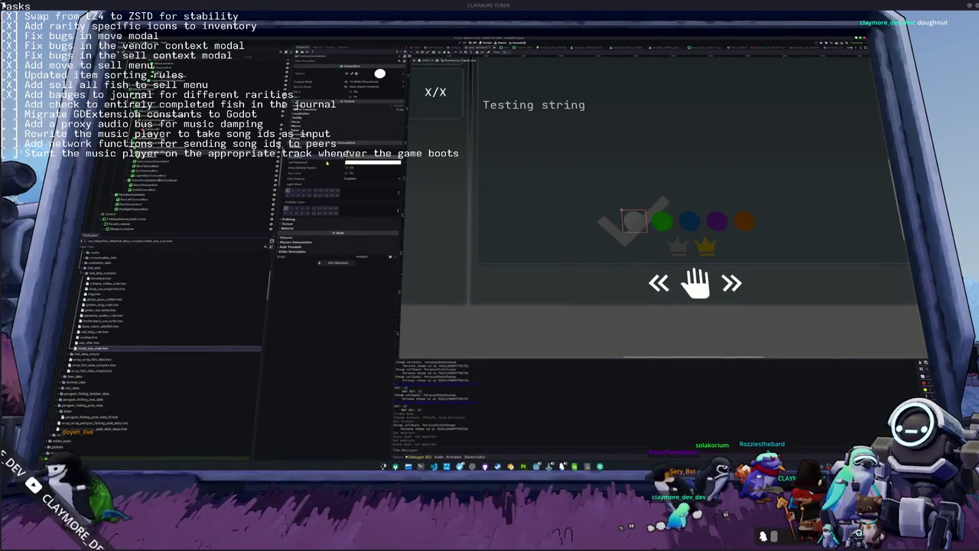
click(613, 237)
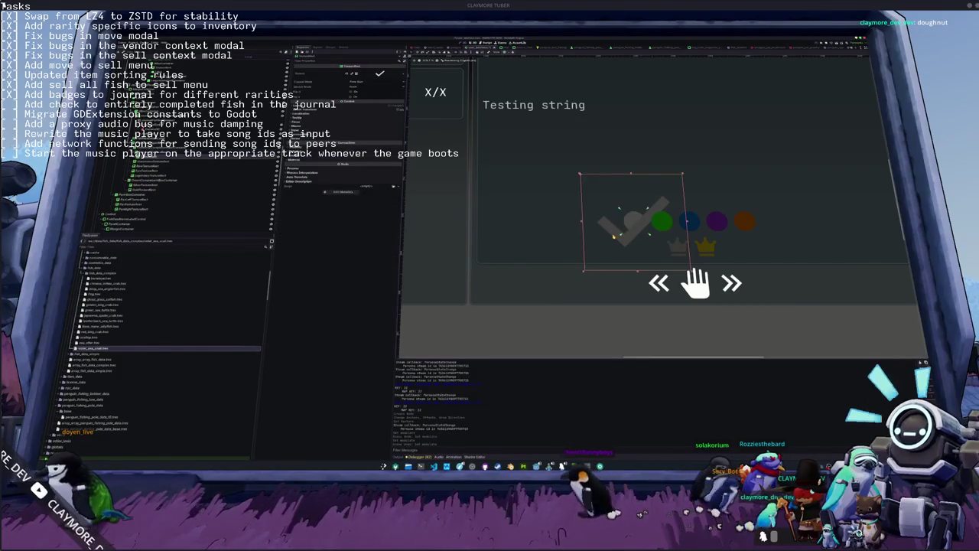
click(191, 156)
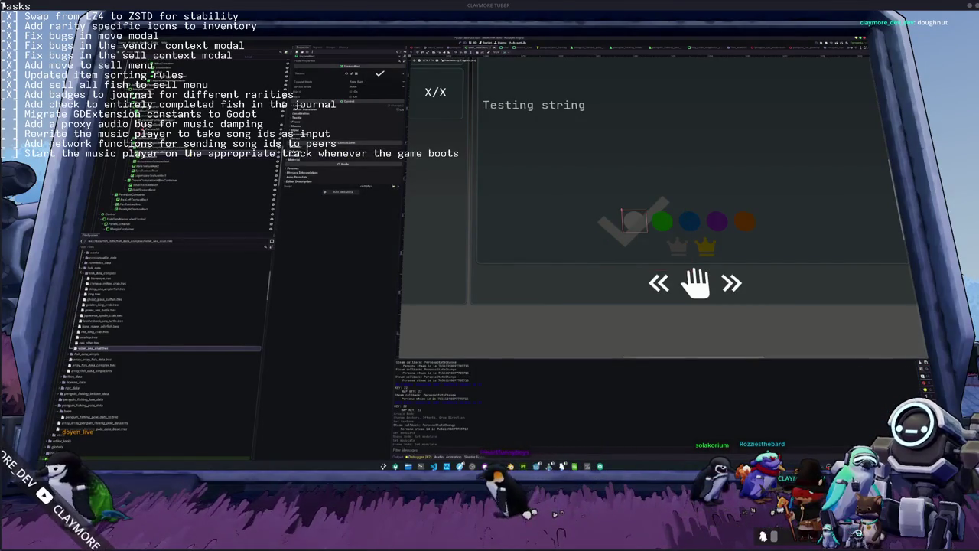
Toggle the checkmark overlay's visibility off and on, then expand its Inspector sections down to Mouse.
click(191, 152)
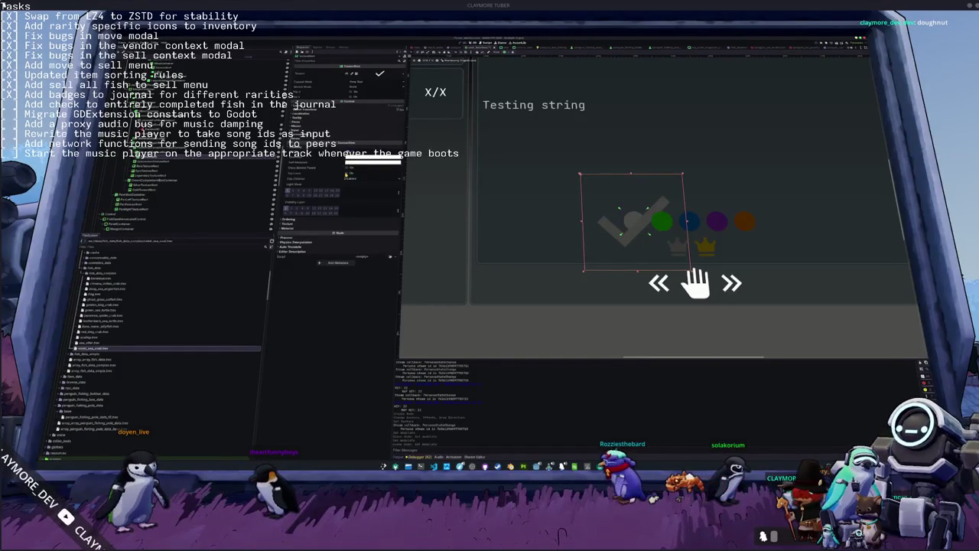
click(345, 174)
click(345, 173)
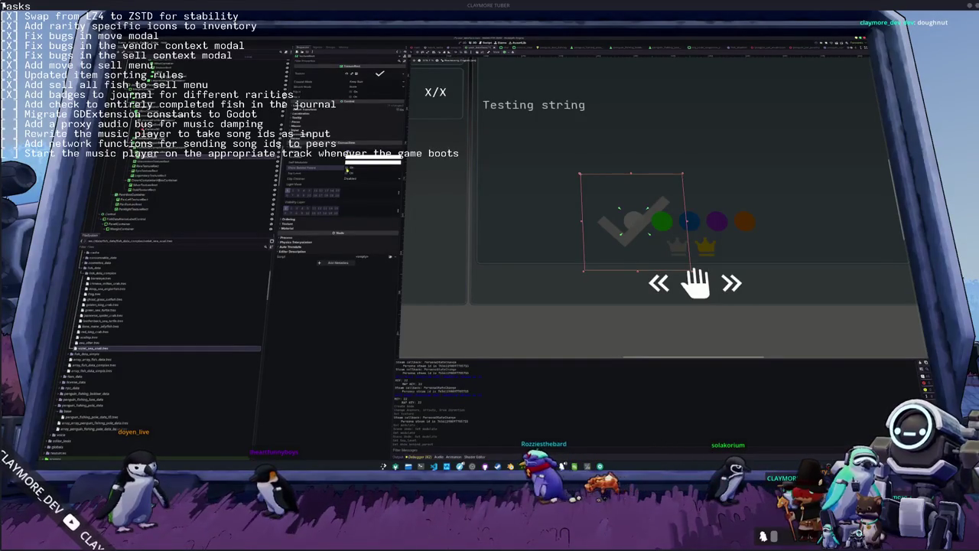
click(327, 227)
click(327, 224)
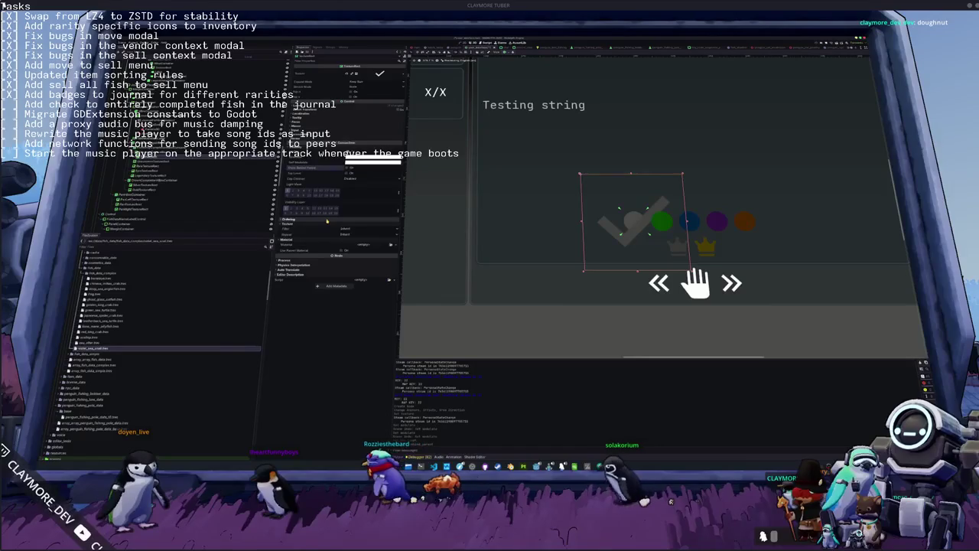
click(328, 221)
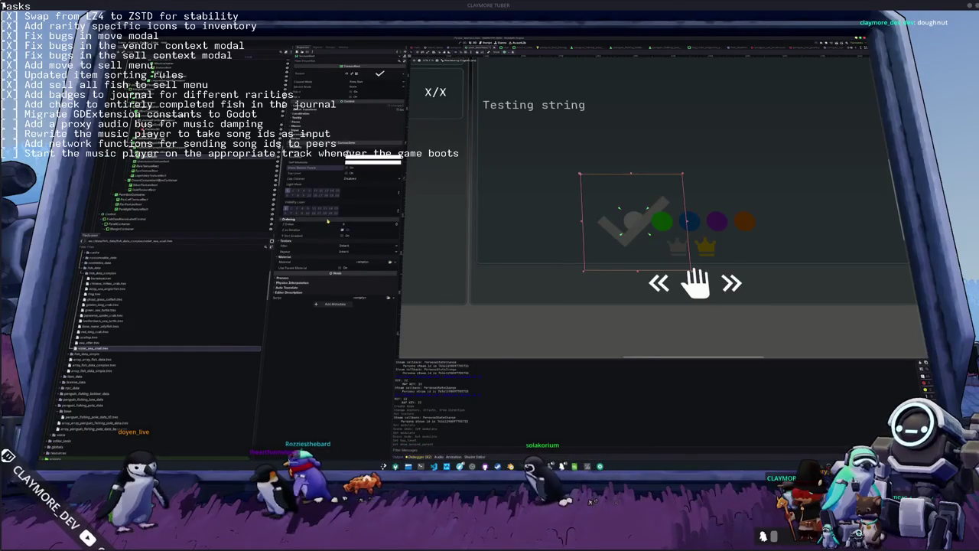
click(329, 140)
click(308, 126)
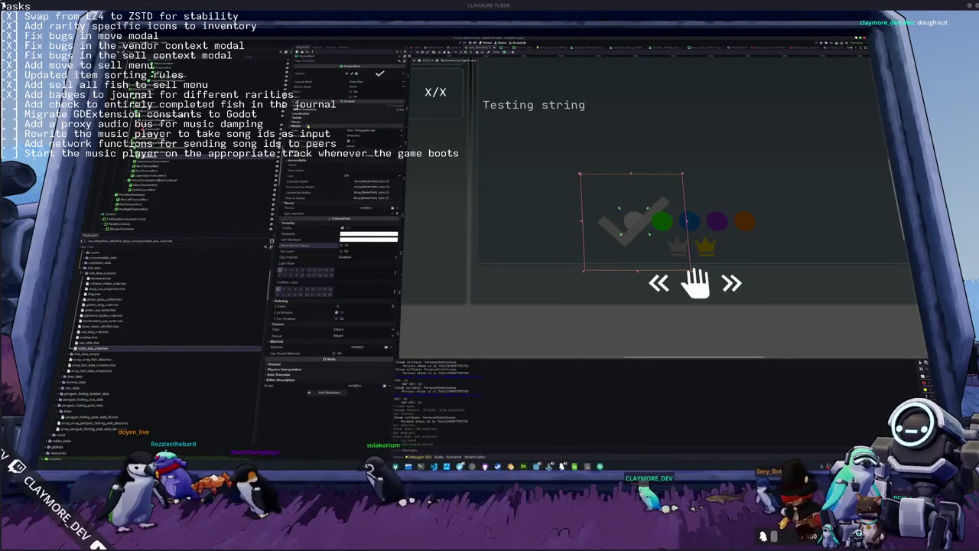
Set the checkmark's Mouse Filter so clicks pass through to the grey circle underneath.
scroll(308, 126, down, 4)
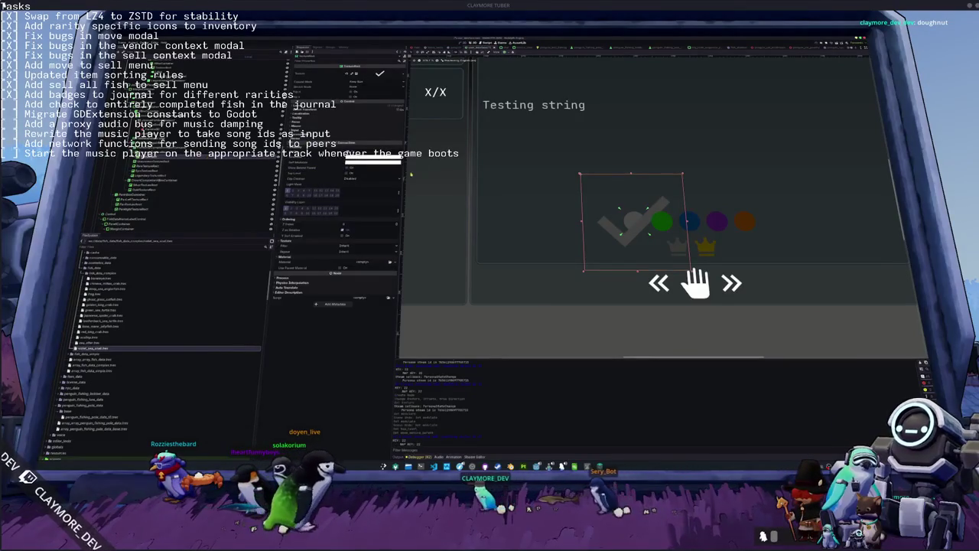
click(361, 90)
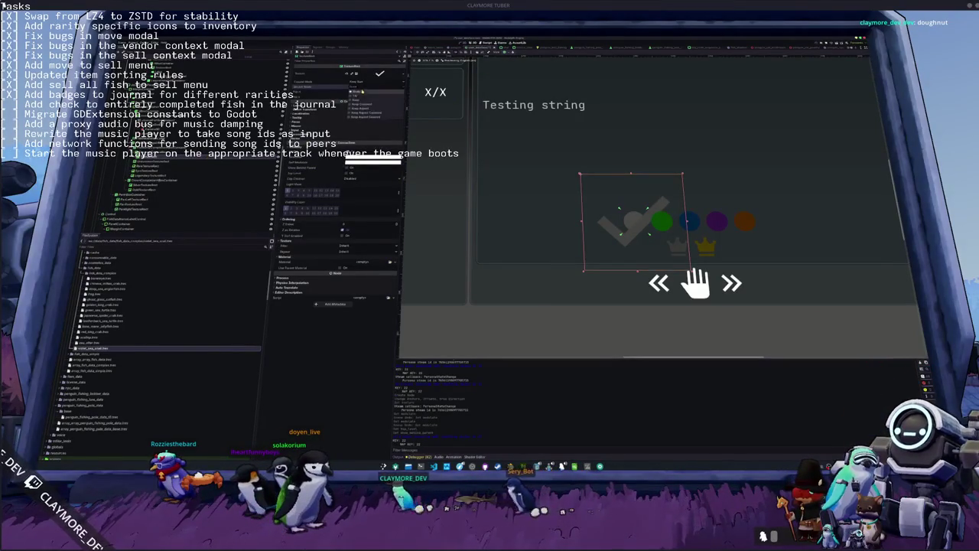
click(362, 118)
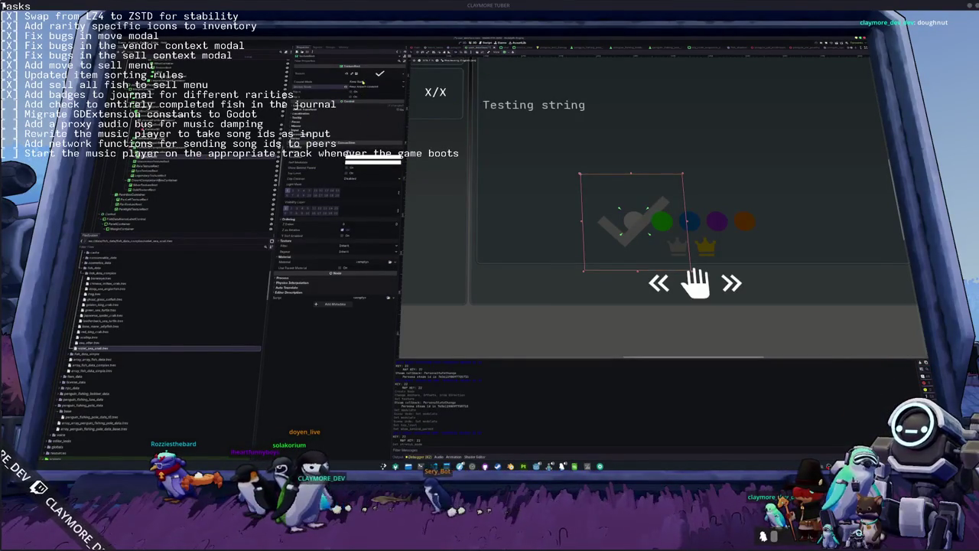
click(363, 82)
click(363, 105)
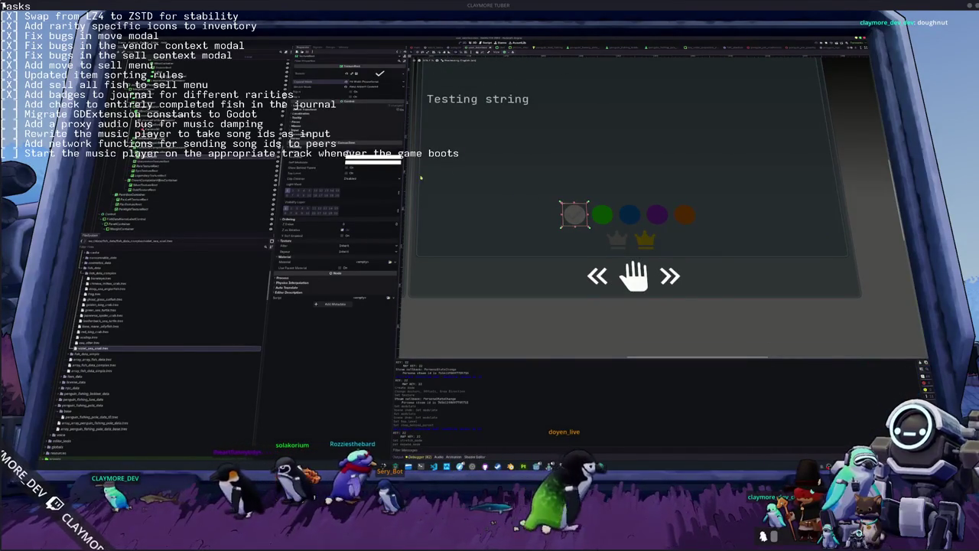
click(372, 160)
drag(398, 164, 398, 215)
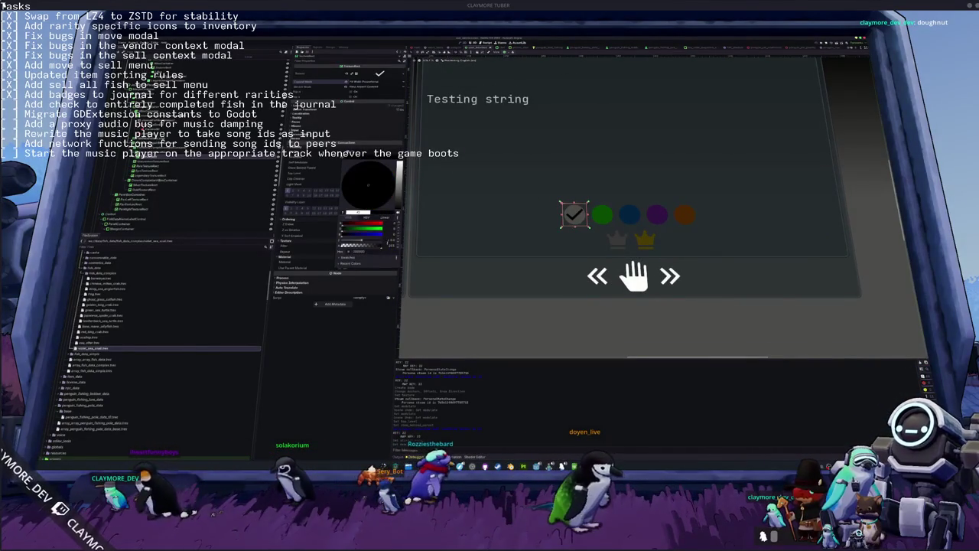
click(314, 174)
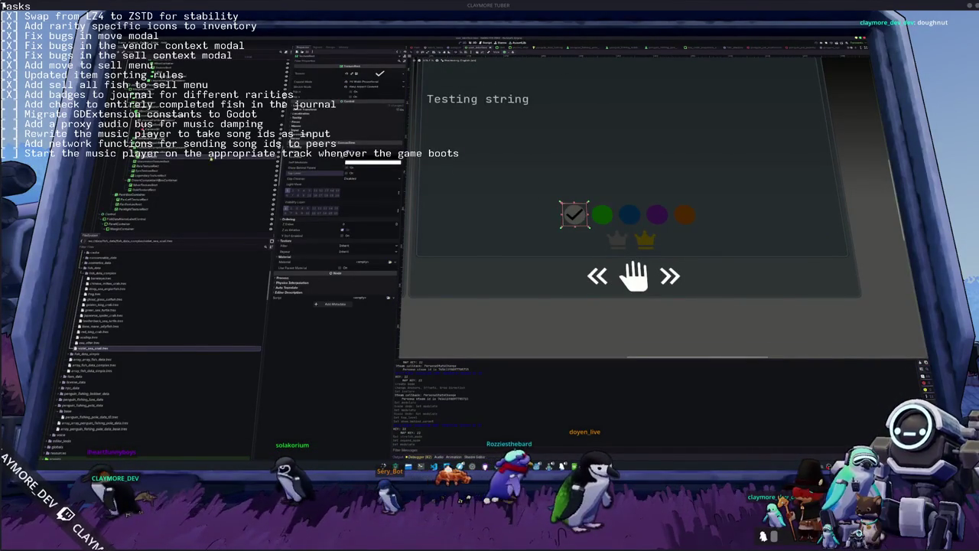
click(287, 255)
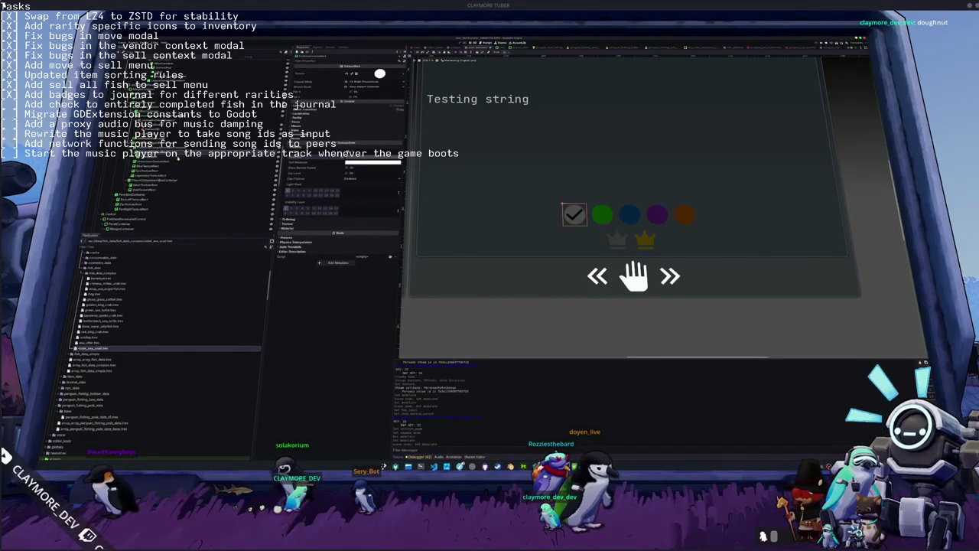
click(160, 157)
click(531, 217)
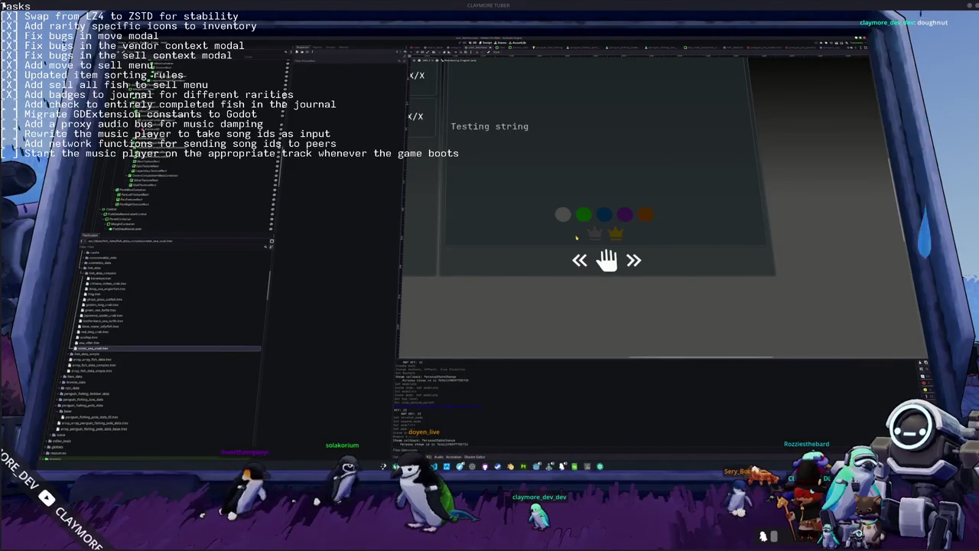
click(584, 212)
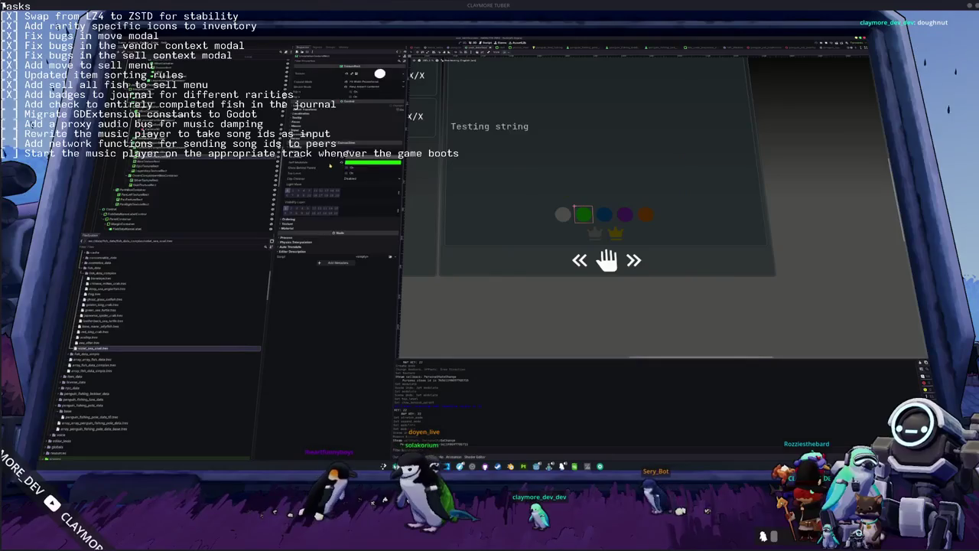
click(359, 163)
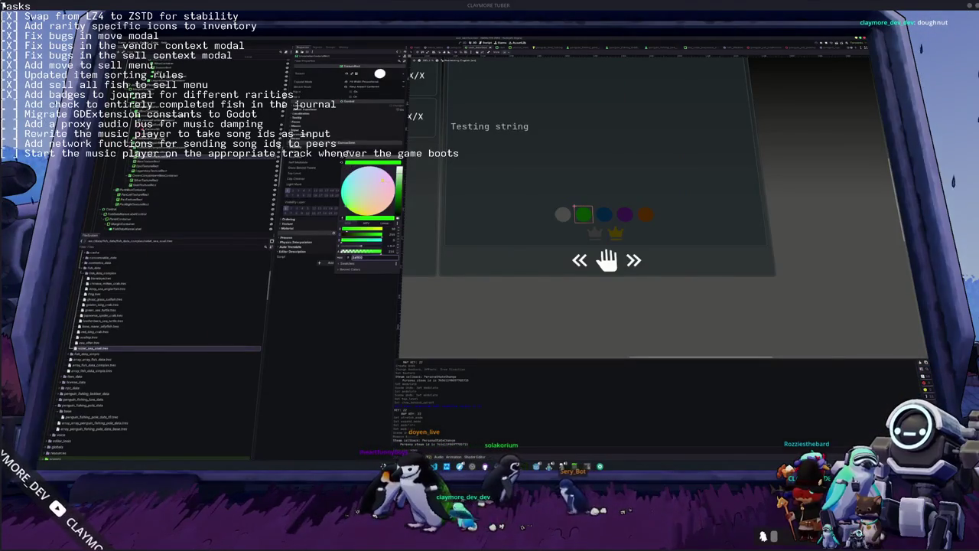
click(372, 190)
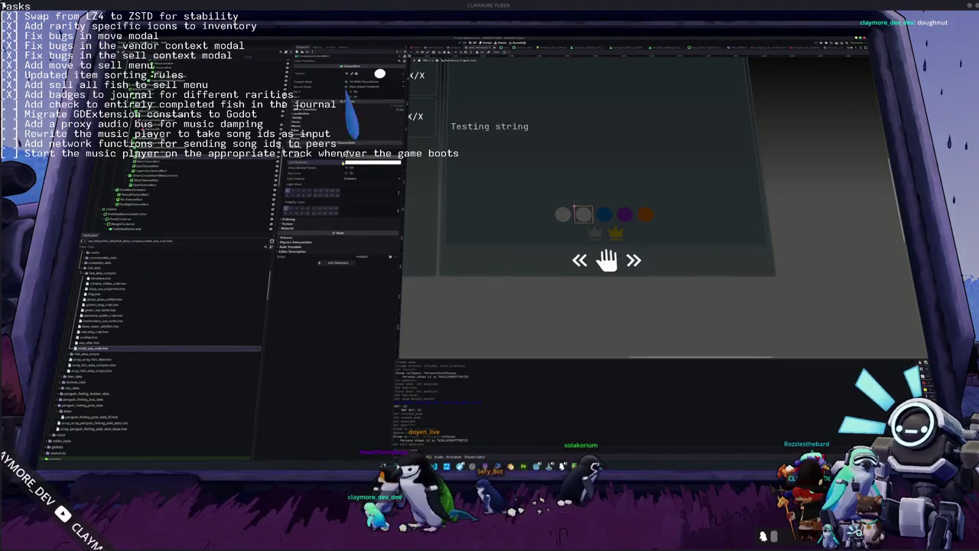
click(562, 215)
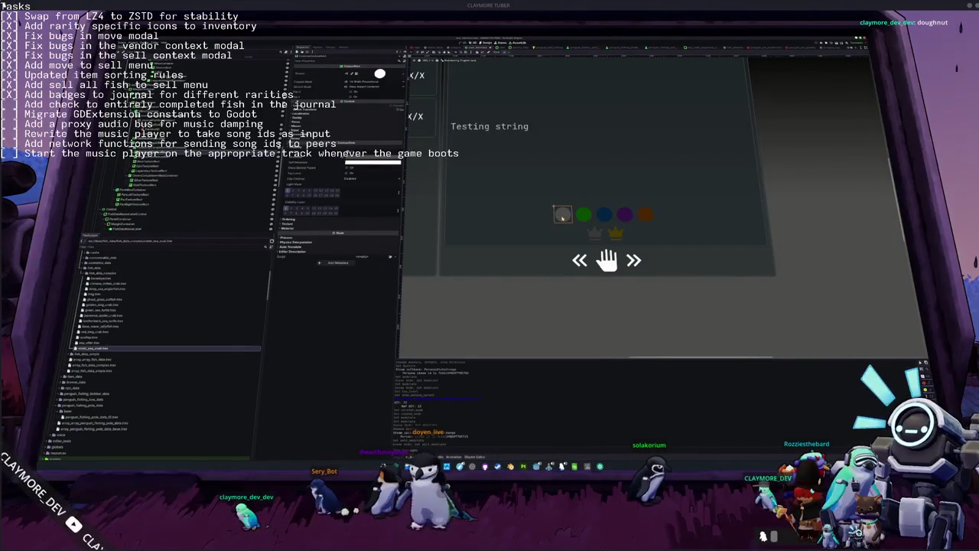
click(373, 162)
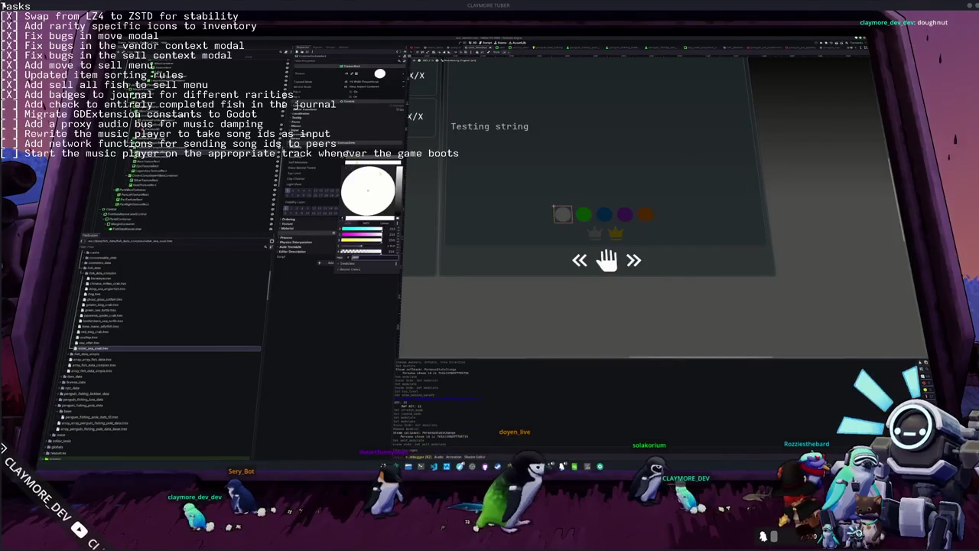
mouse_move(398, 195)
mouse_down()
mouse_move(398, 215)
mouse_move(399, 175)
mouse_move(399, 184)
mouse_up()
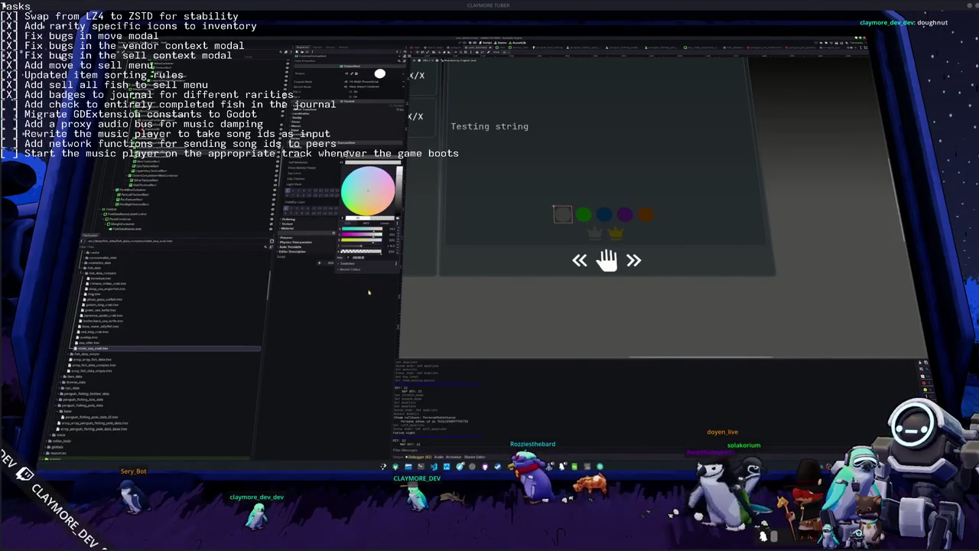
click(370, 296)
click(594, 233)
click(371, 162)
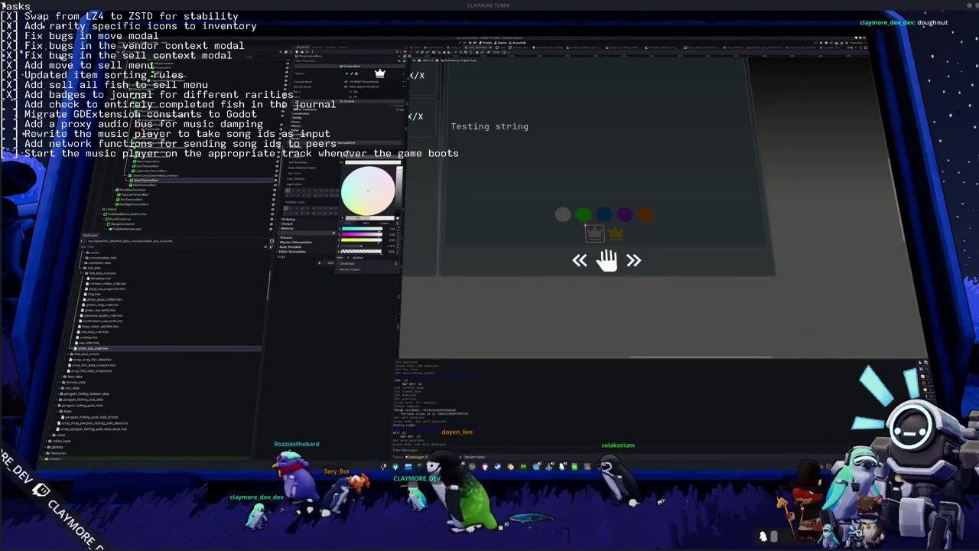
click(330, 274)
scroll(539, 266, up, 1)
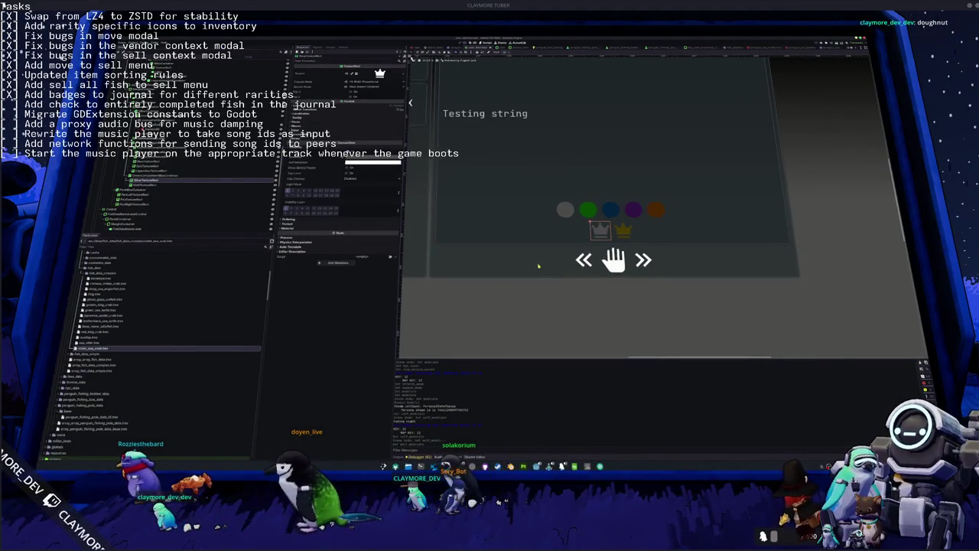
click(563, 211)
scroll(564, 212, right, 1)
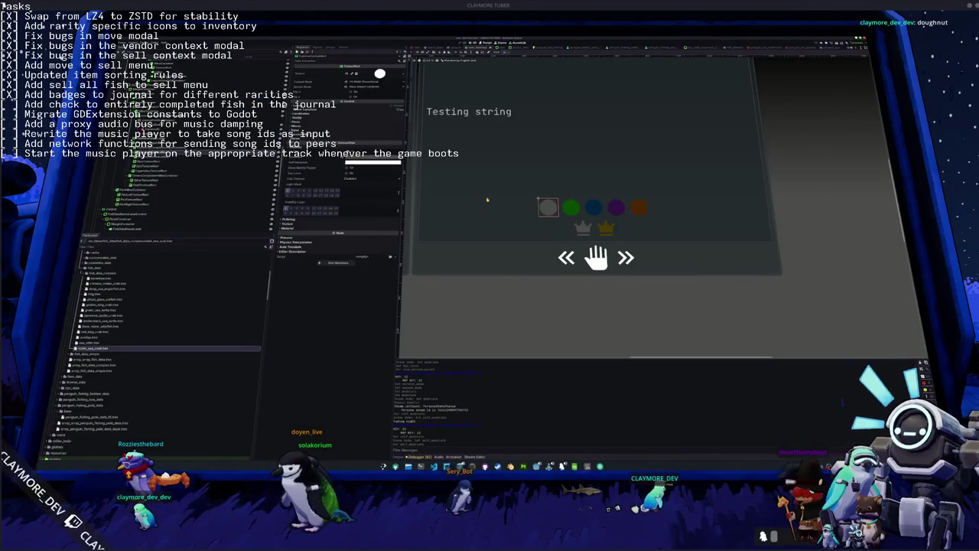
click(595, 210)
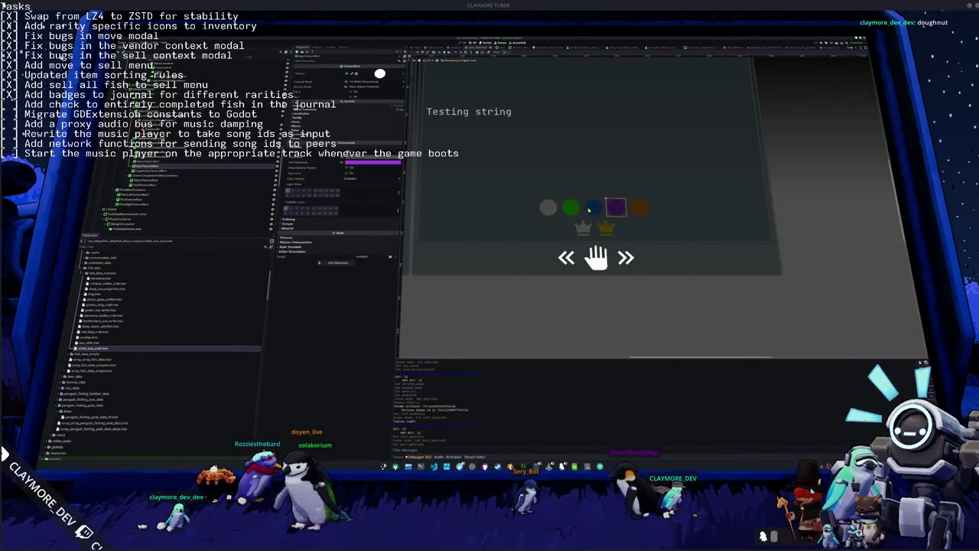
click(548, 207)
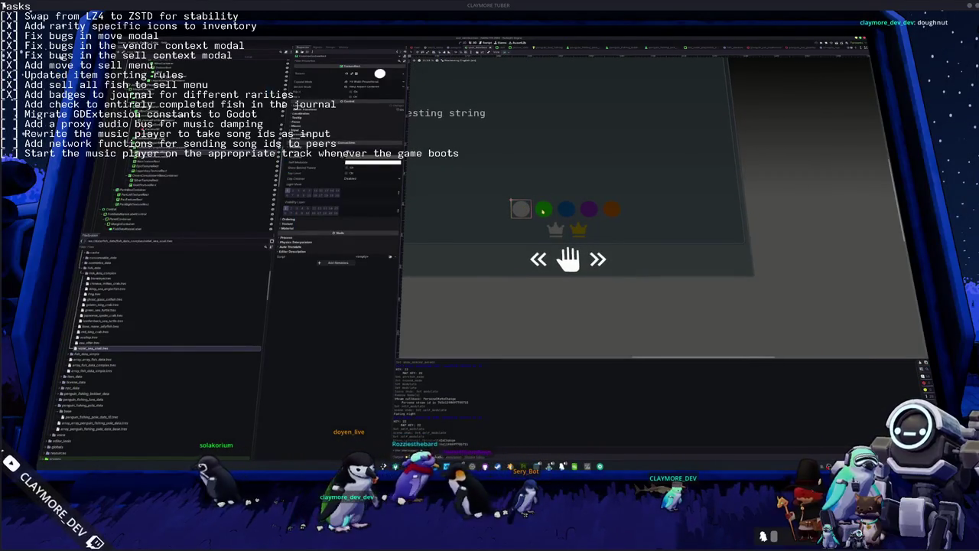
click(588, 208)
click(611, 209)
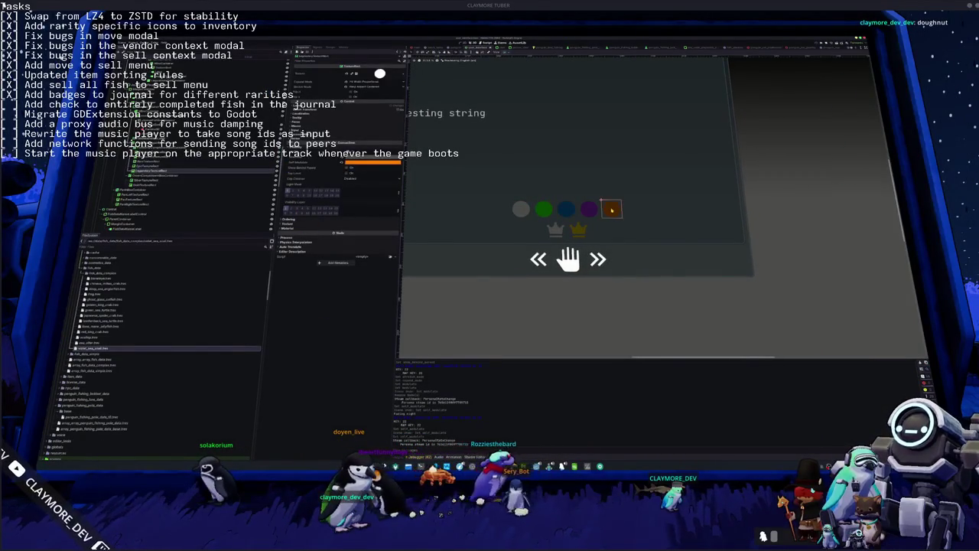
click(519, 209)
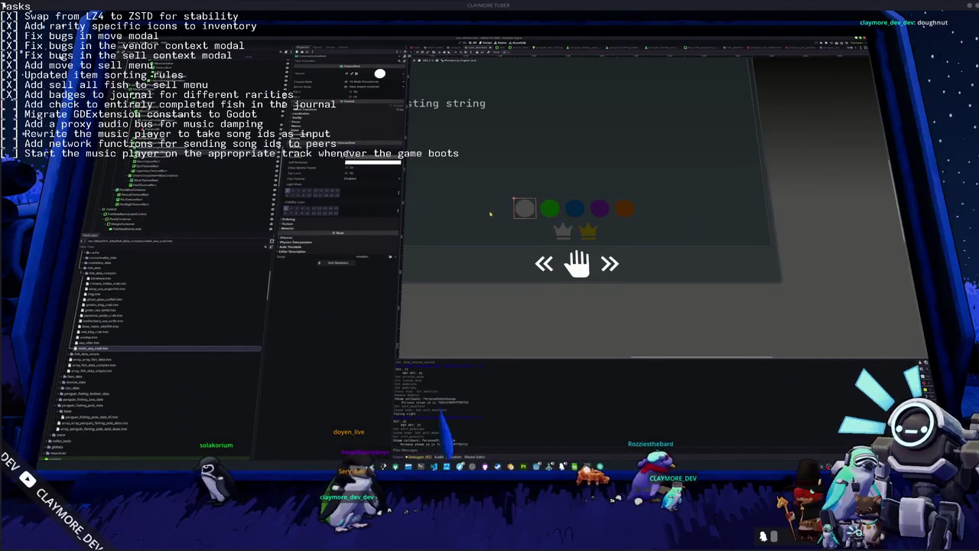
click(615, 210)
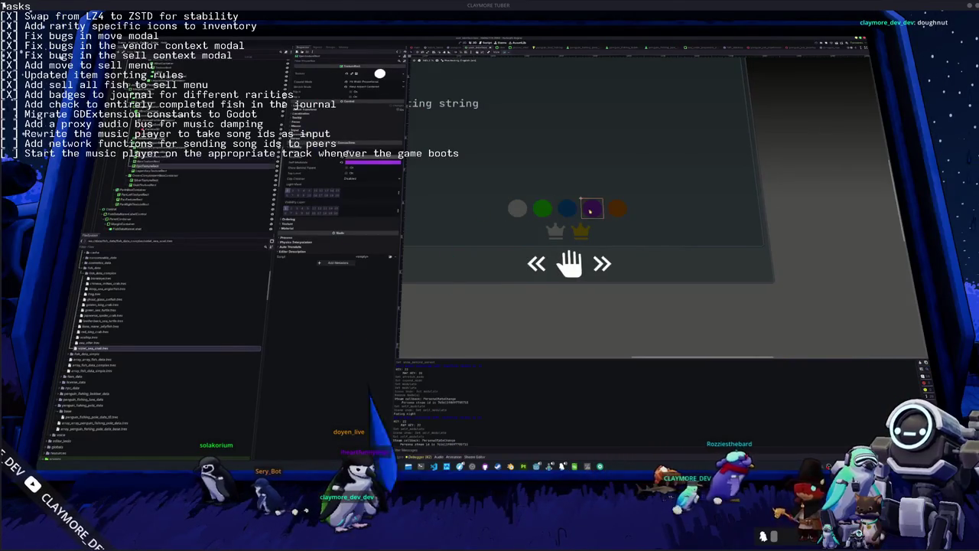
click(379, 74)
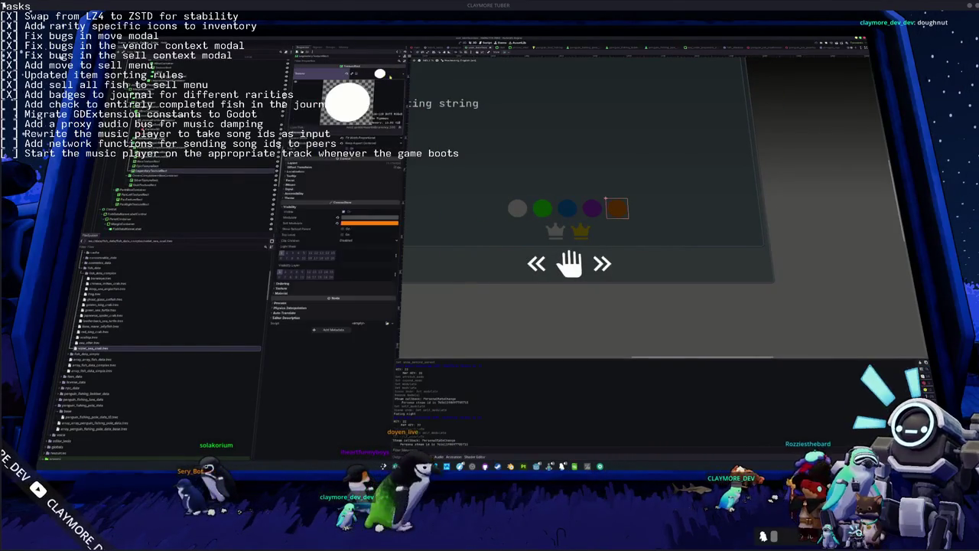
Browse the project's textures in Quick Load and pick one for the rarity circle.
click(396, 74)
click(371, 166)
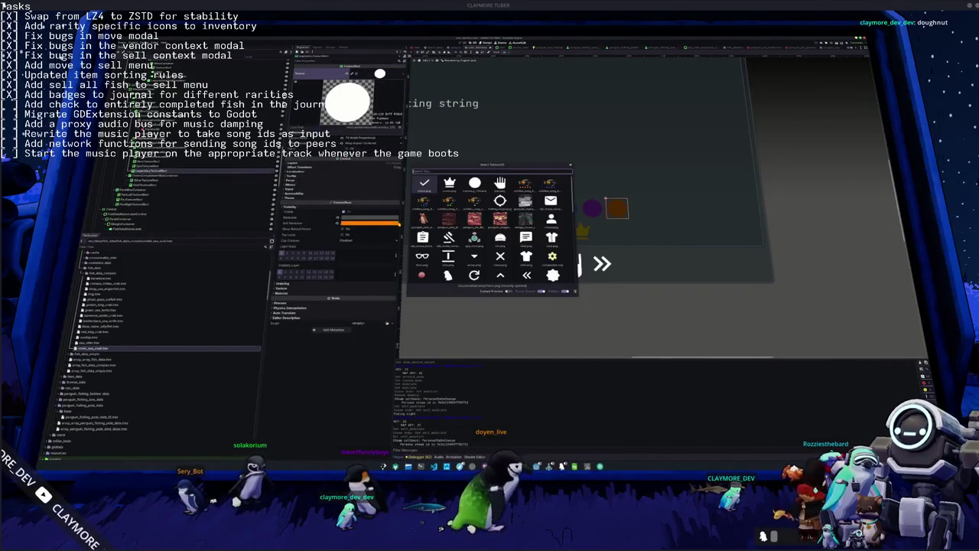
scroll(474, 266, down, 5)
scroll(474, 266, down, 10)
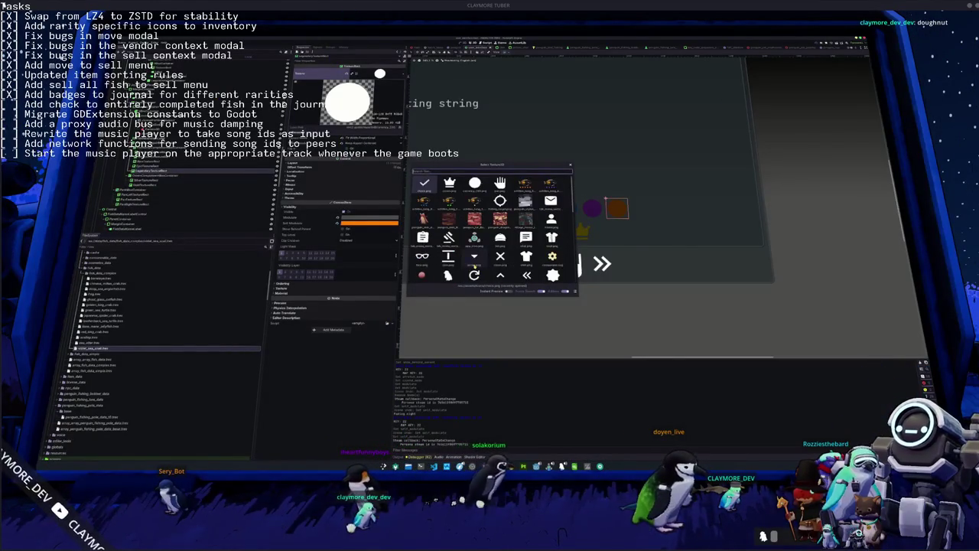
scroll(484, 259, down, 2)
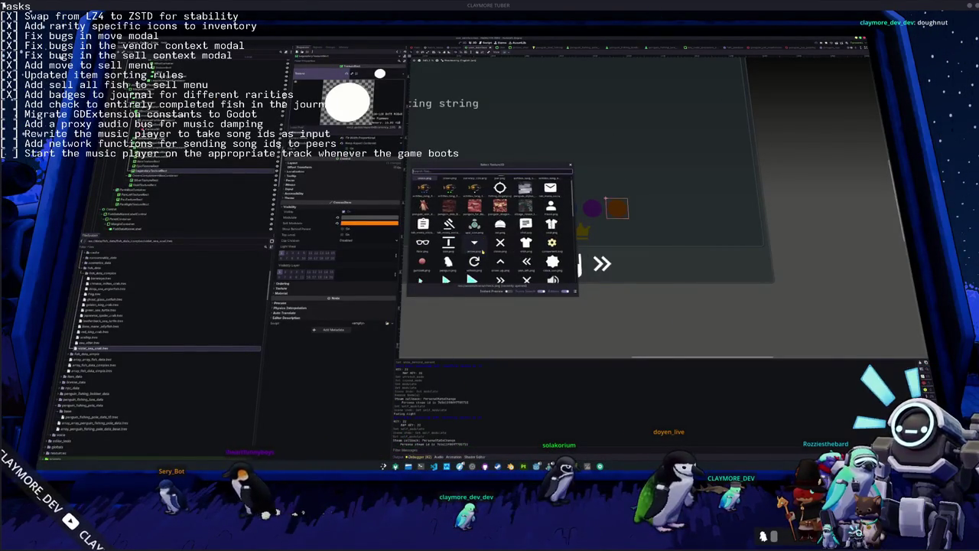
scroll(483, 251, down, 8)
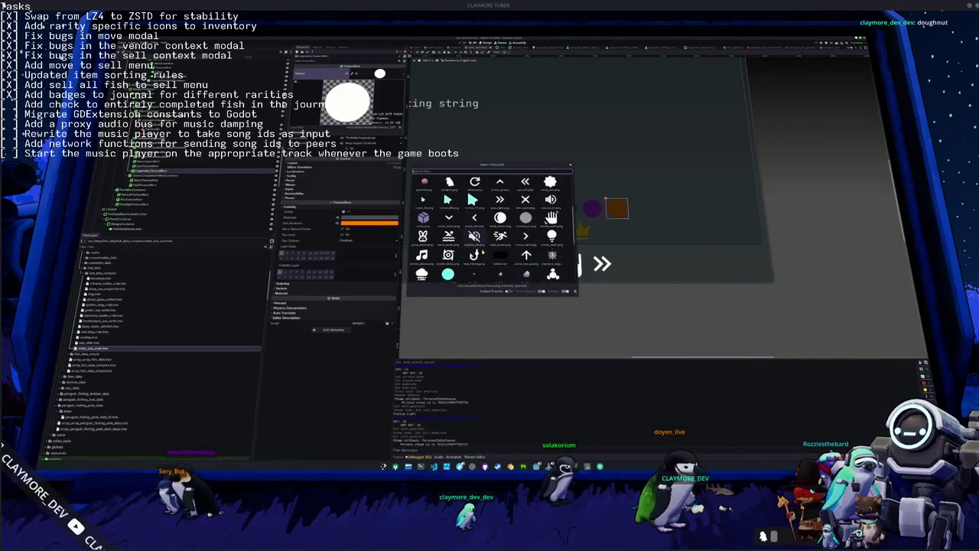
scroll(483, 251, down, 5)
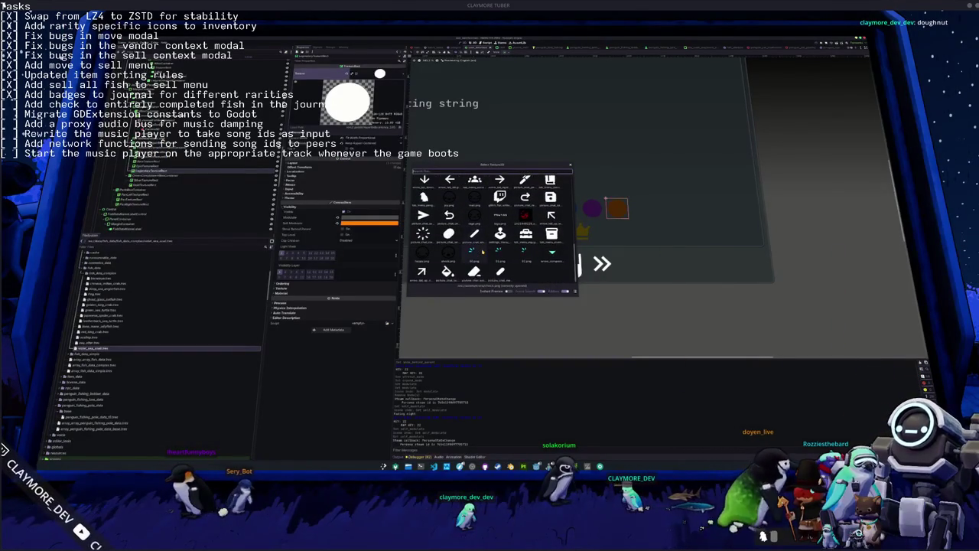
double_click(482, 252)
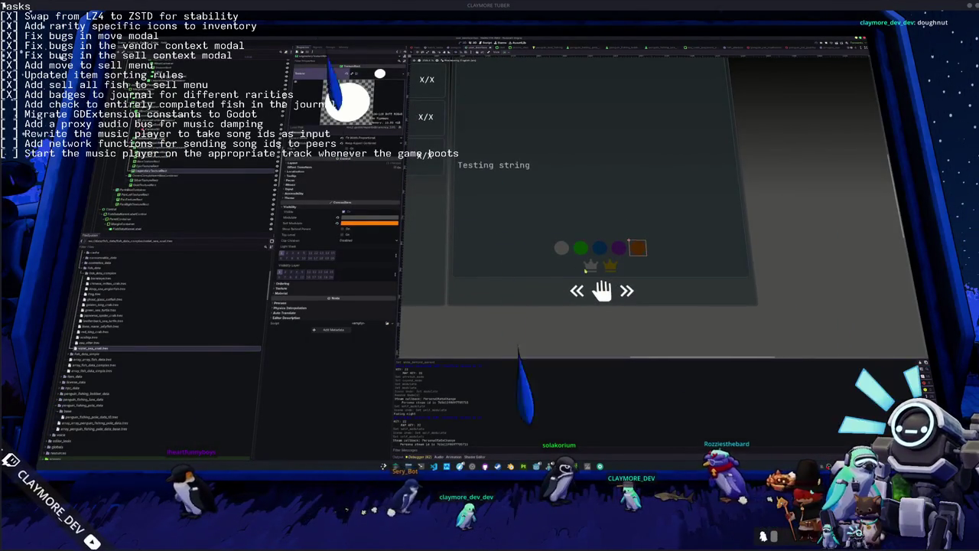
Inspect the crown TextureRect's properties, then bring up the Material Symbols page.
click(592, 268)
scroll(591, 270, up, 2)
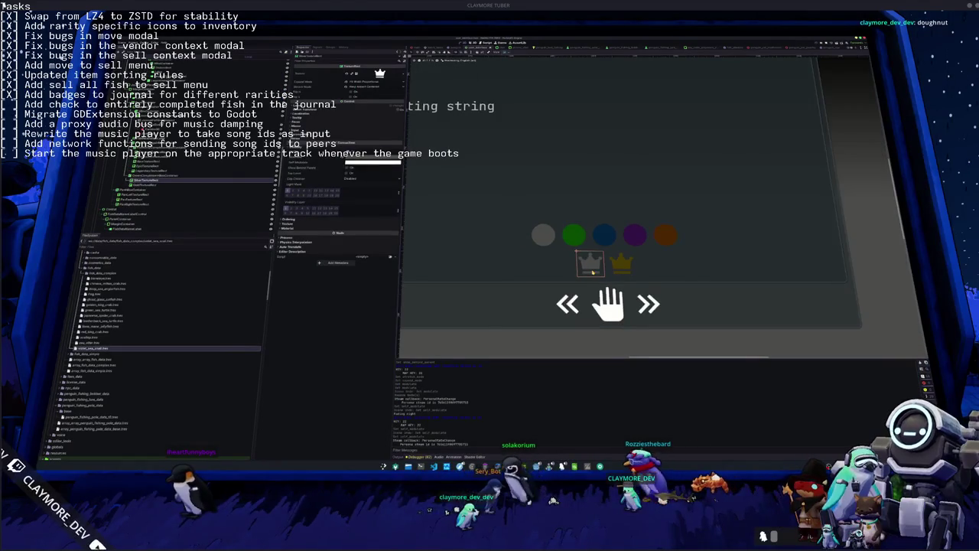
key(alt+Tab)
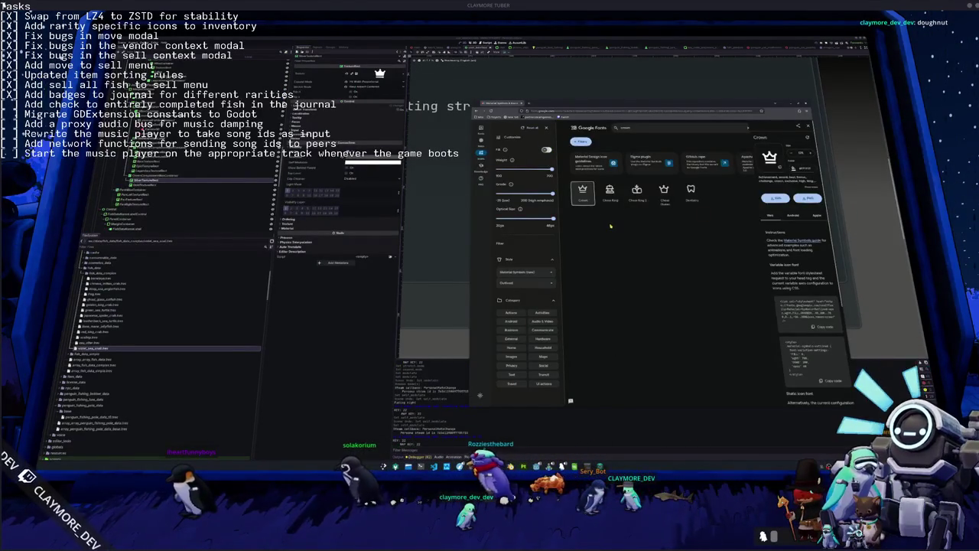
Download the Crown Material Symbol as a PNG named 'crown'.
click(809, 198)
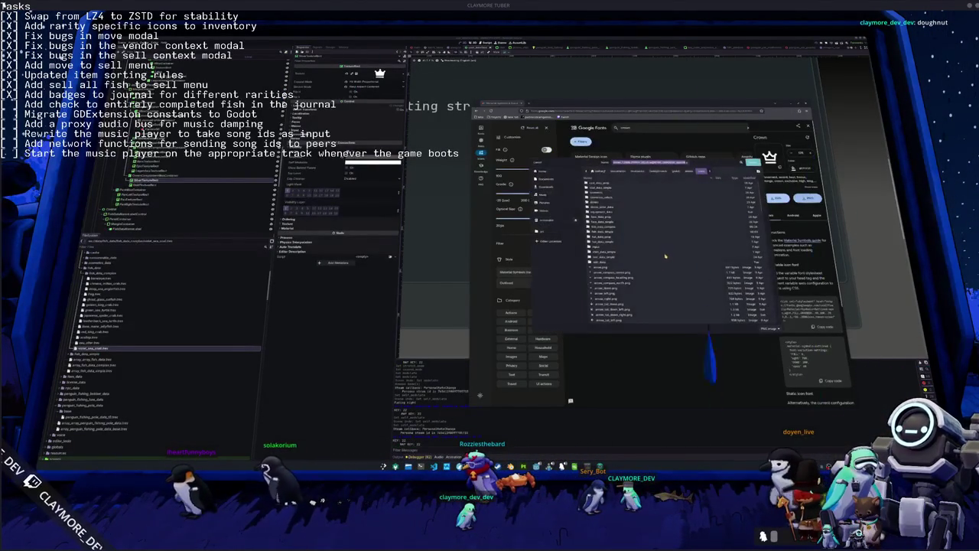
text(crown)
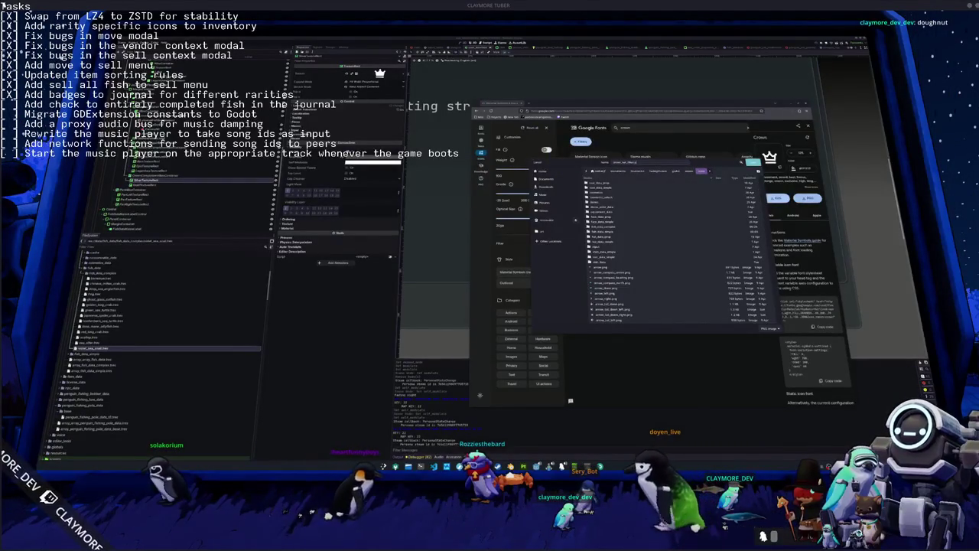
key(Return)
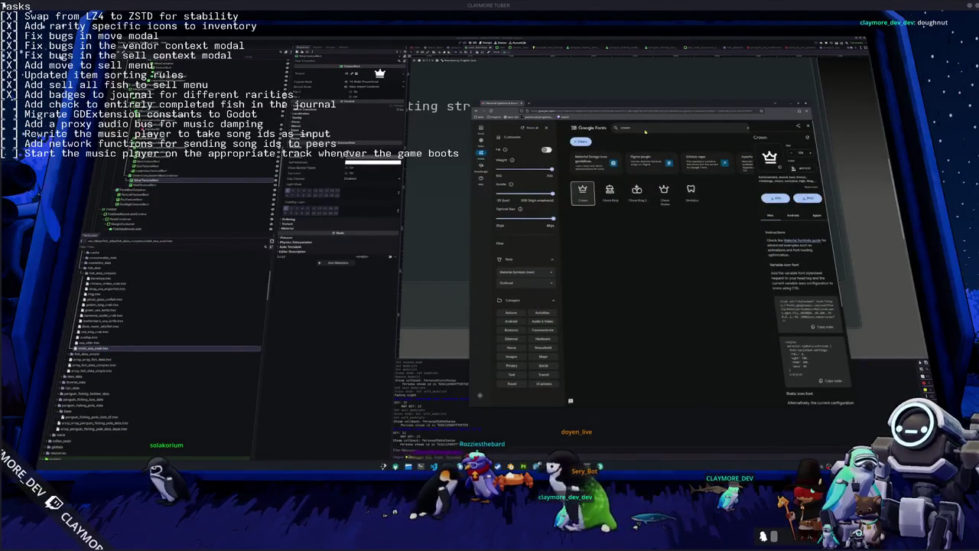
Search icons for 'circle' and view the Circle icon's details.
click(644, 131)
text(circle)
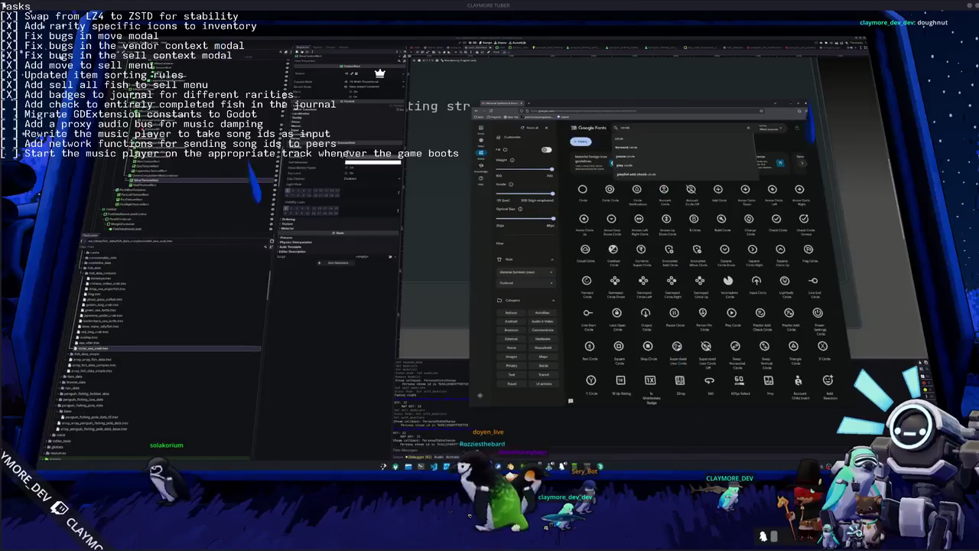
click(585, 192)
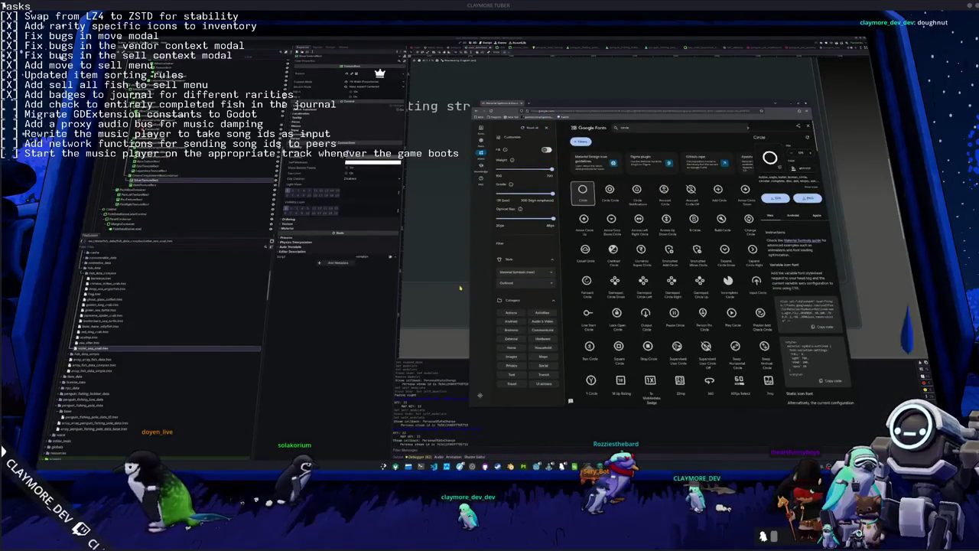
scroll(129, 318, up, 5)
scroll(115, 310, down, 3)
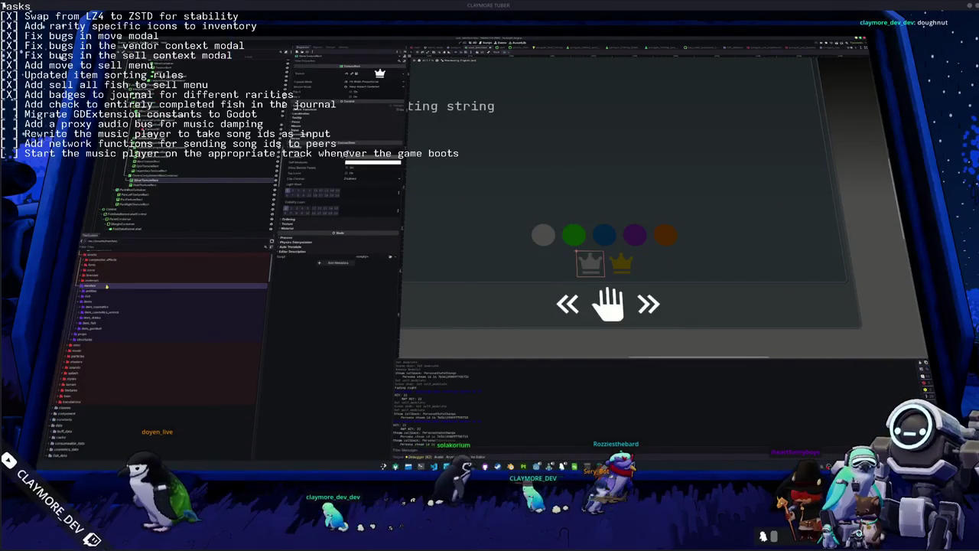
Collapse the project folder, briefly open and cancel the 3D modeller's file browser, then return to the Circle page.
double_click(99, 301)
key(alt+Tab)
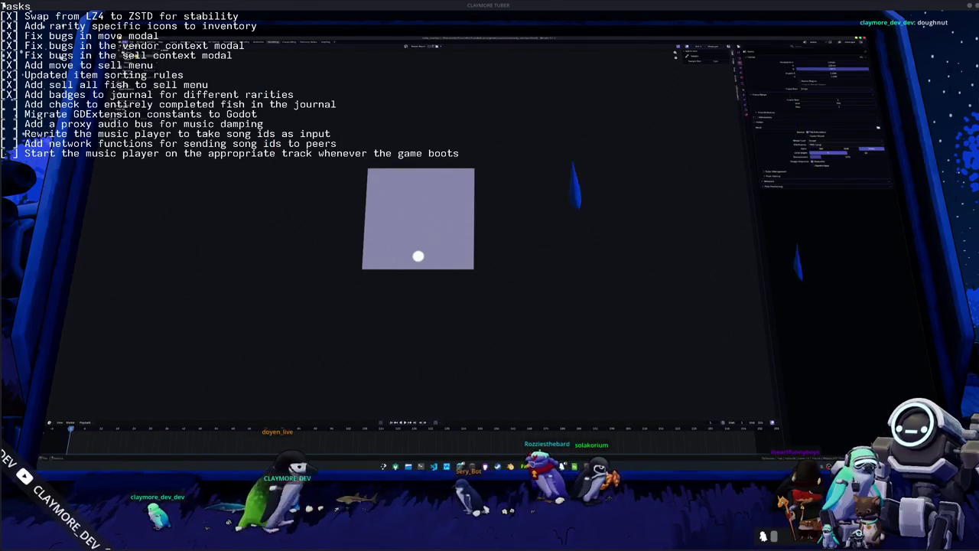
key(ctrl+o)
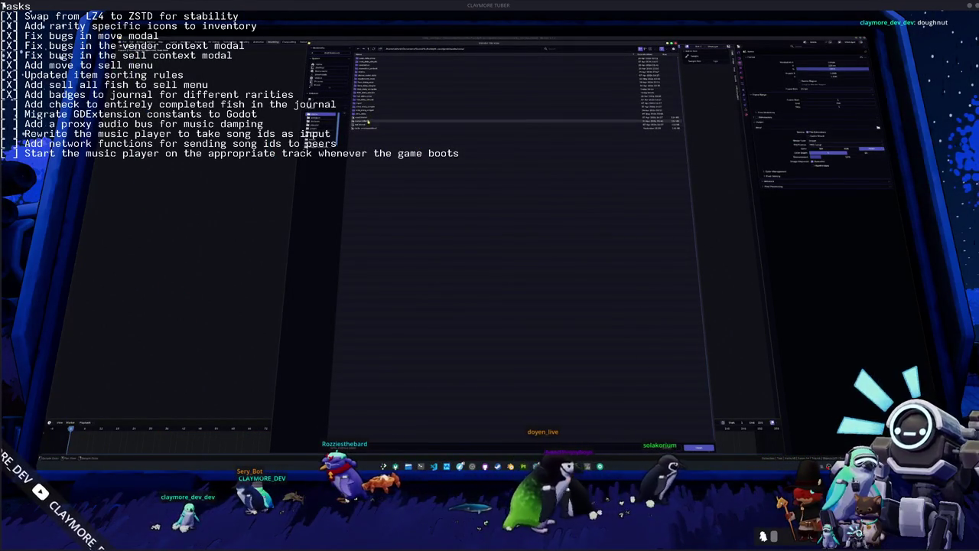
key(Escape)
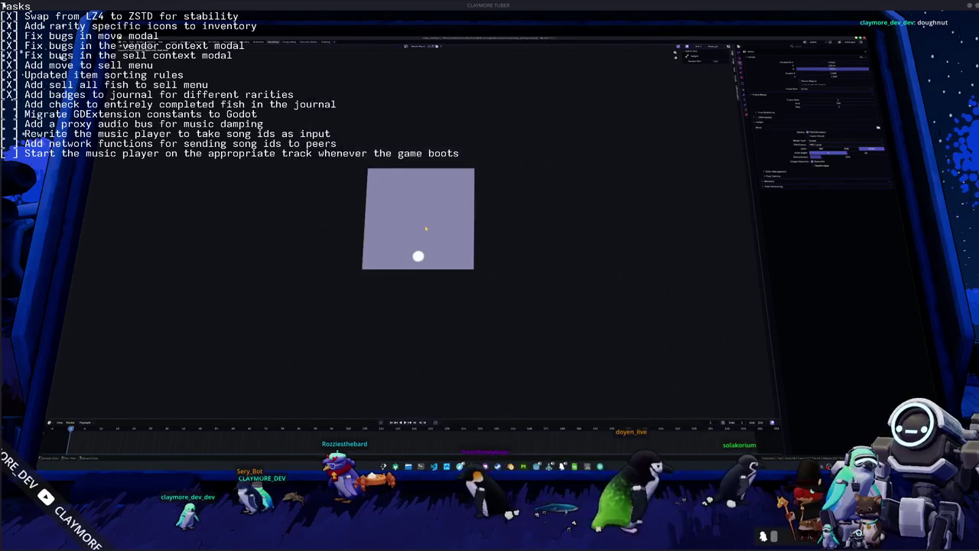
key(alt+Tab)
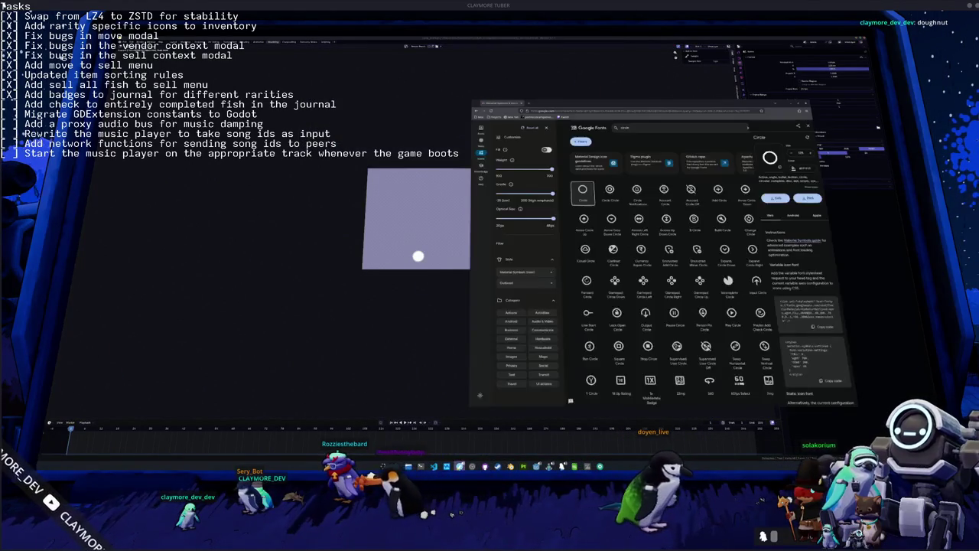
Save the outlined Circle icon as a PNG with a name starting 'ci'.
click(808, 198)
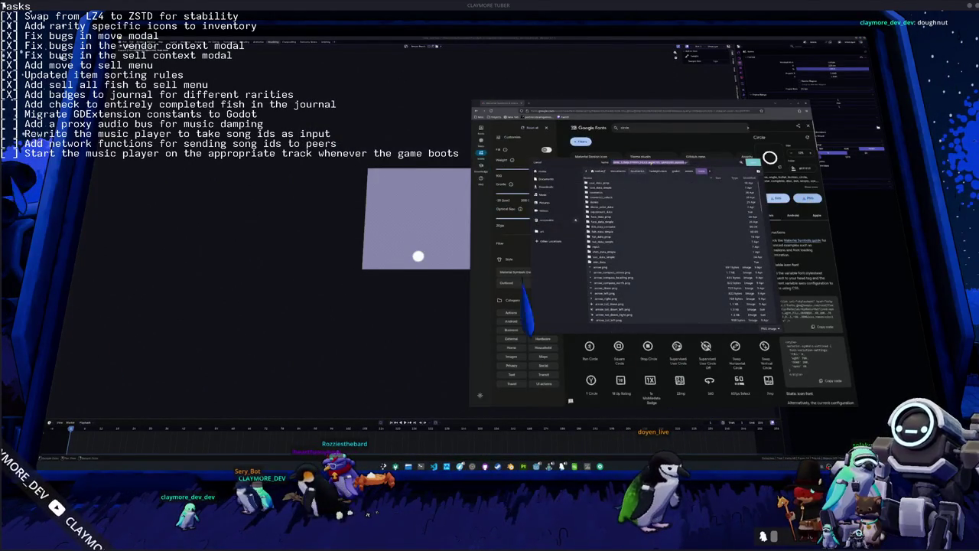
text(ci)
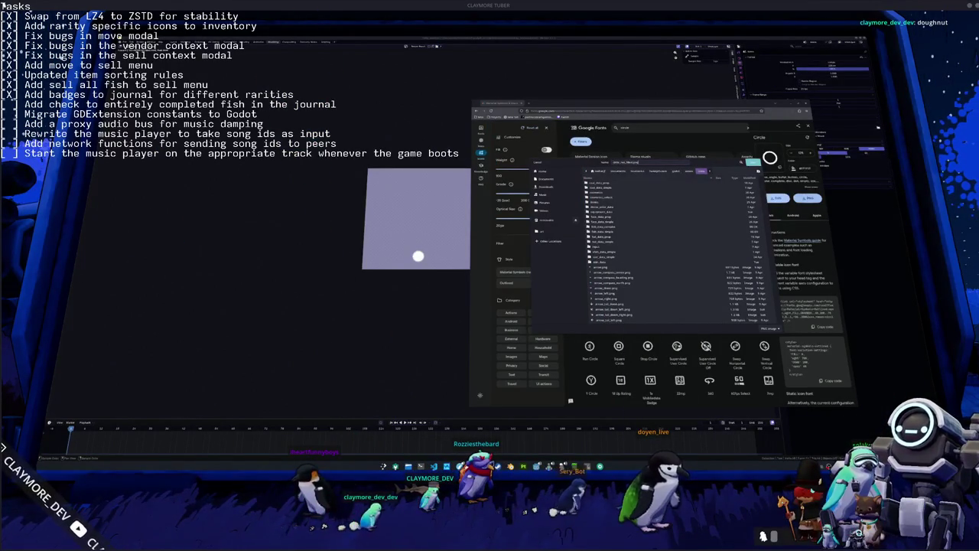
key(Return)
Turn on Fill, save the filled Circle icon PNG, and return to Godot.
click(546, 149)
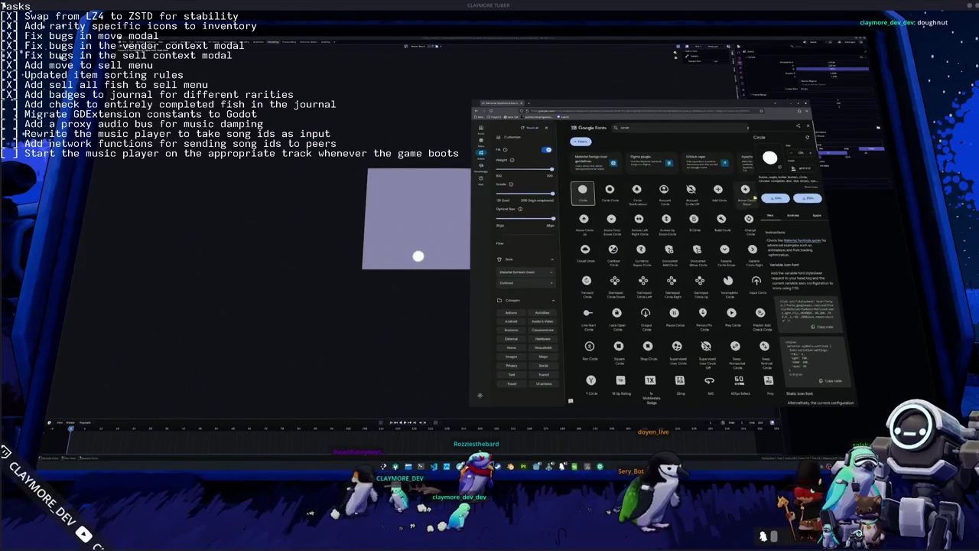
click(808, 198)
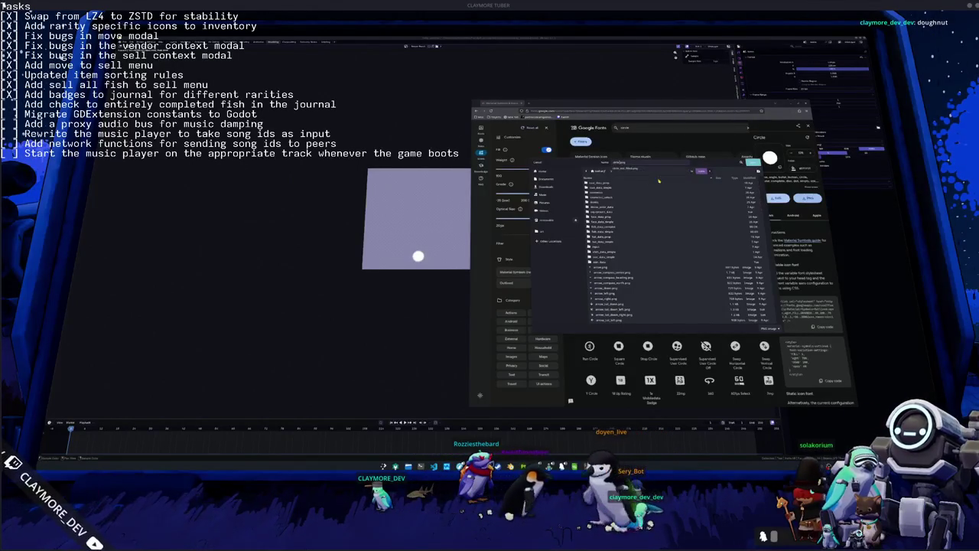
key(Return)
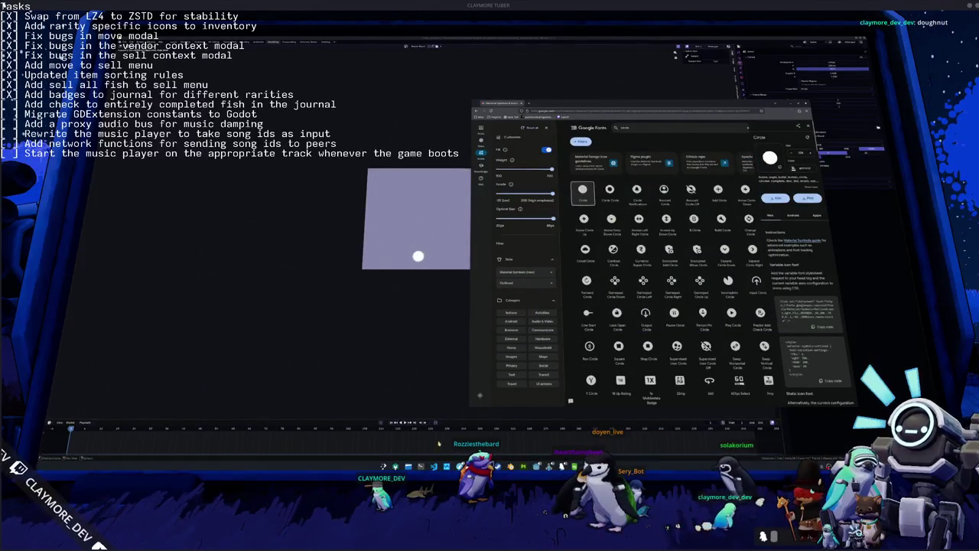
click(435, 390)
key(alt+Tab)
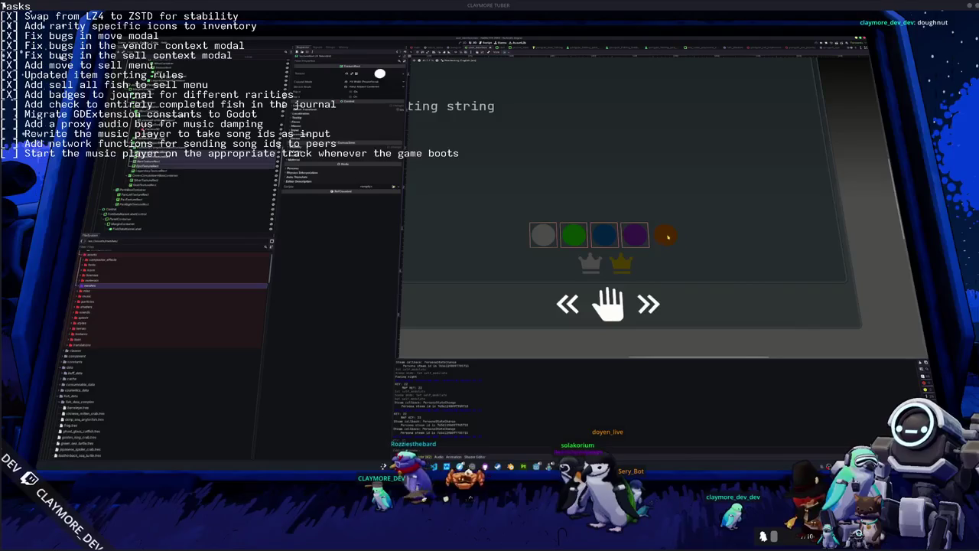
Quick-load the outlined ring texture onto the rarity circle TextureRect.
click(403, 74)
click(366, 166)
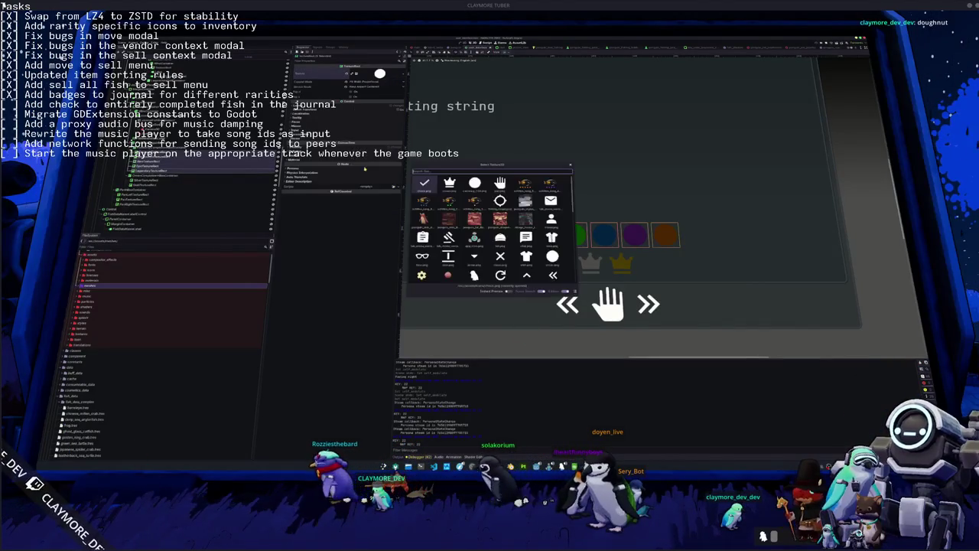
key(Right)
key(Return)
Give the crown TextureRect the outlined crown texture and save the scene.
click(623, 265)
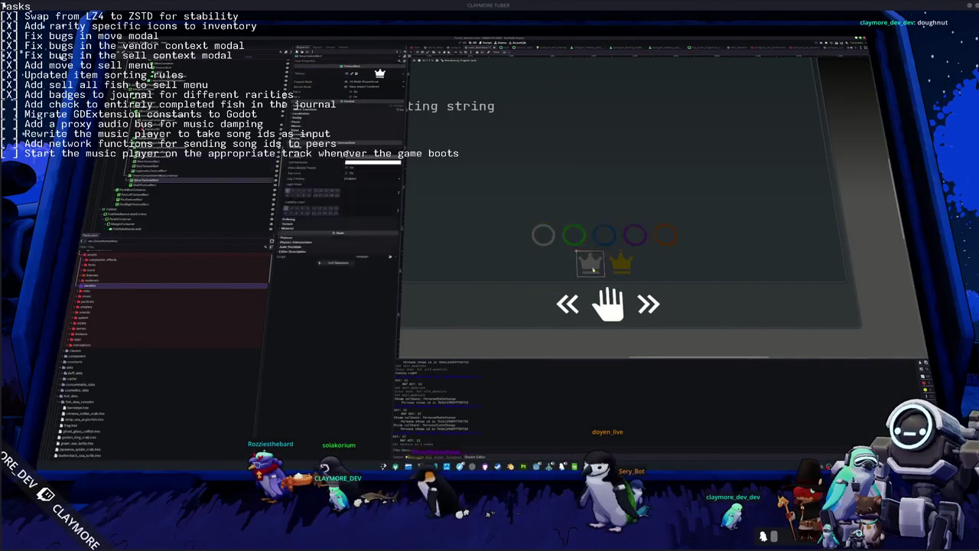
click(404, 74)
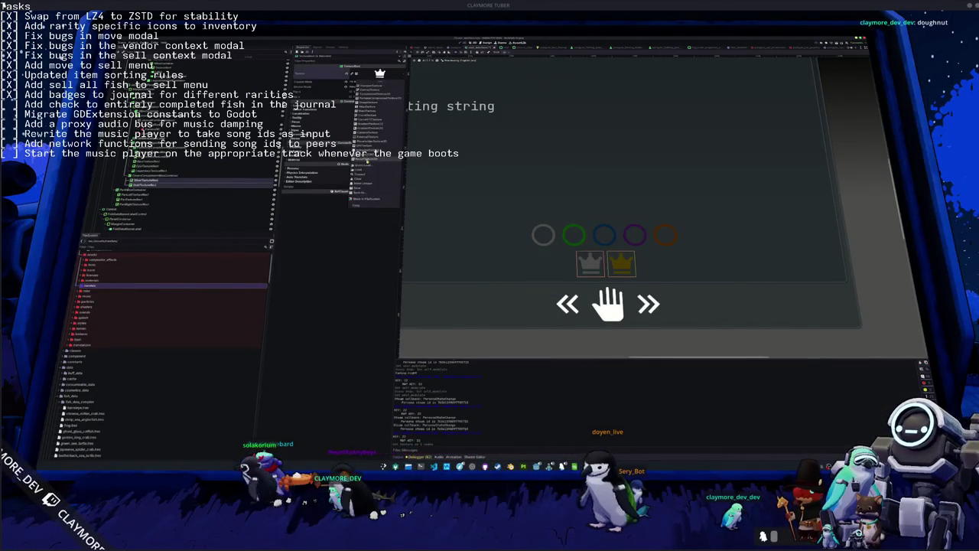
click(368, 166)
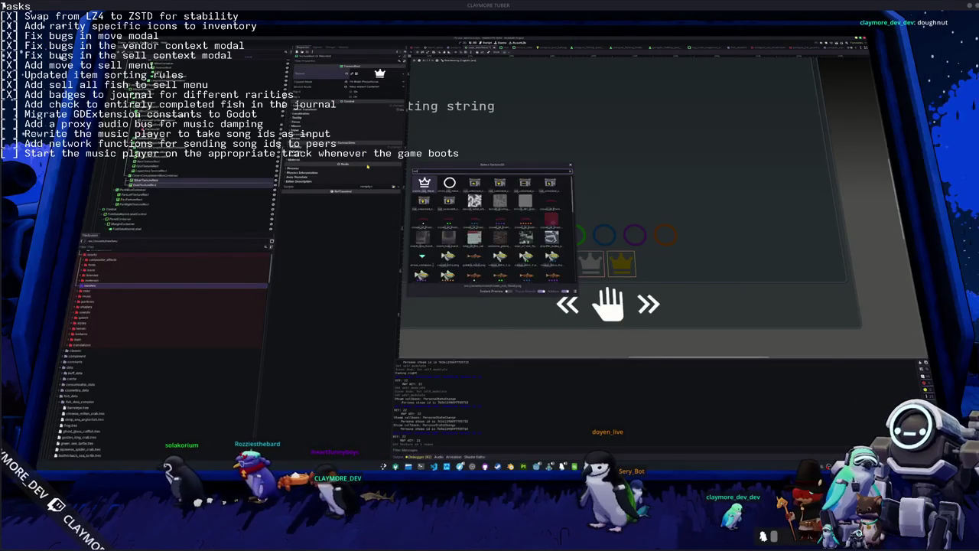
key(Return)
key(ctrl+s)
scroll(597, 266, down, 4)
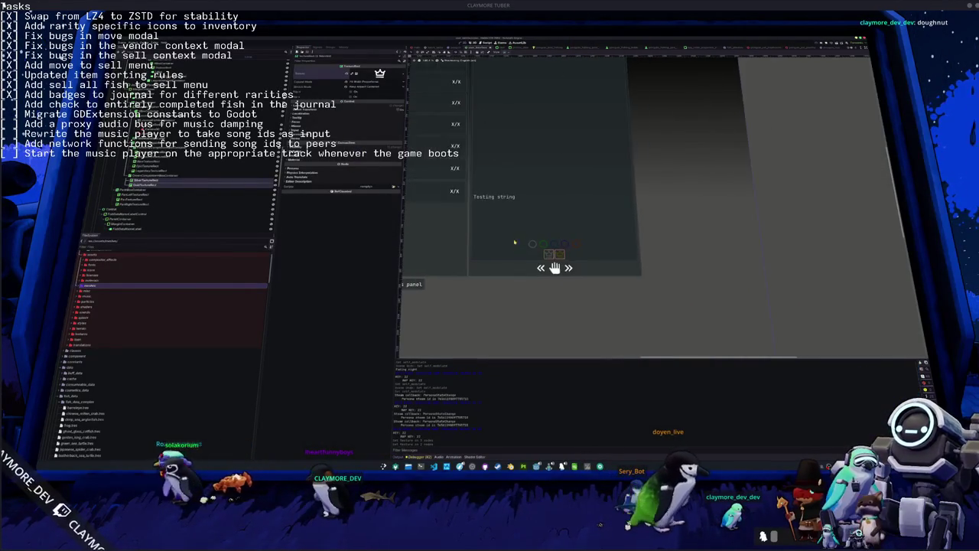
scroll(597, 266, up, 1)
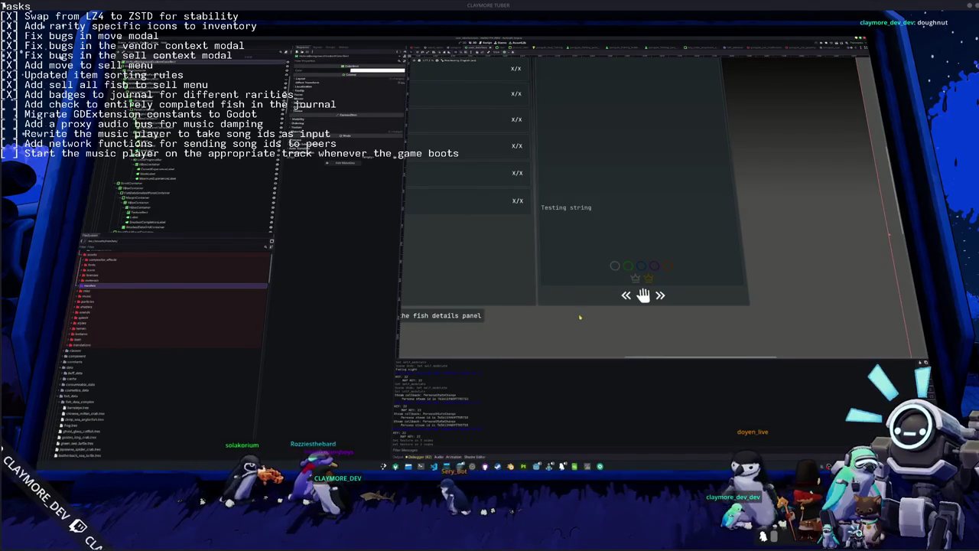
scroll(581, 300, up, 1)
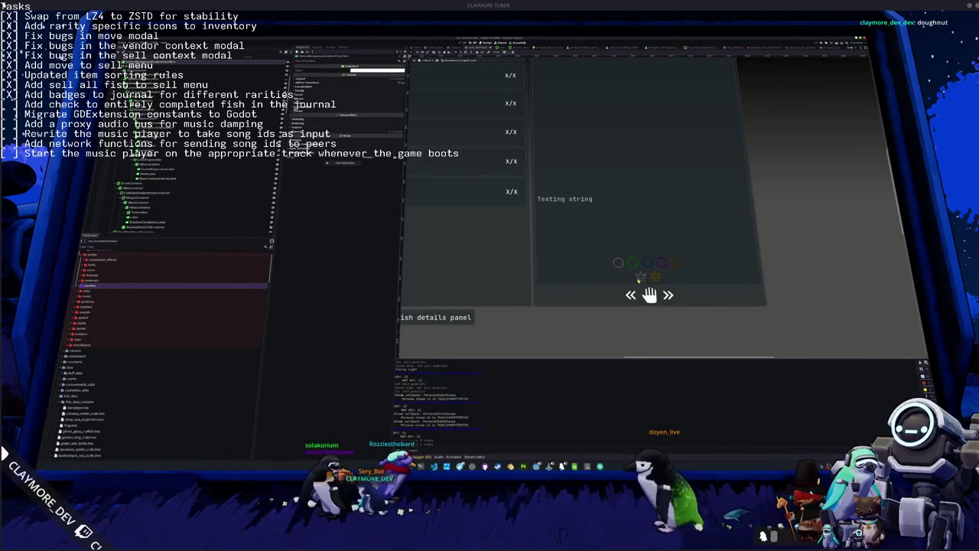
click(650, 290)
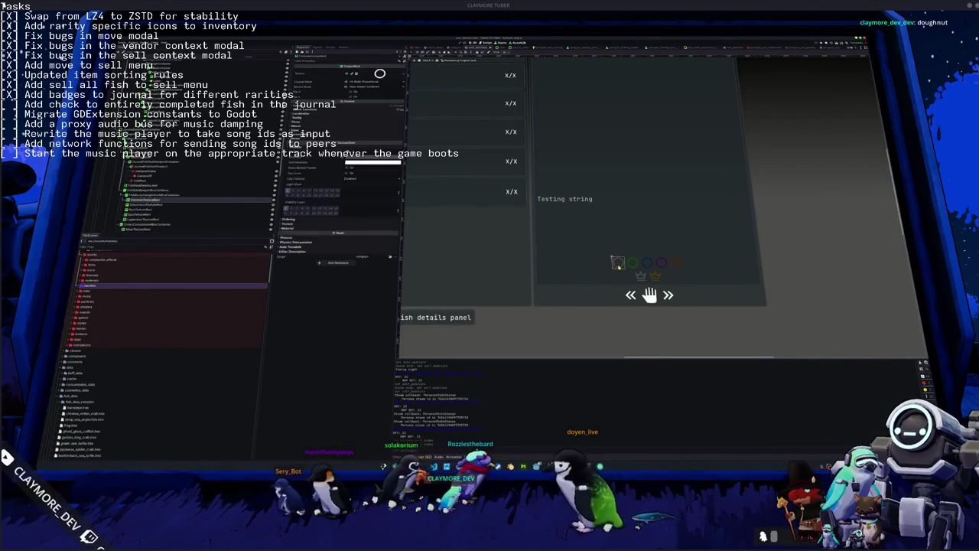
drag(618, 264, 678, 267)
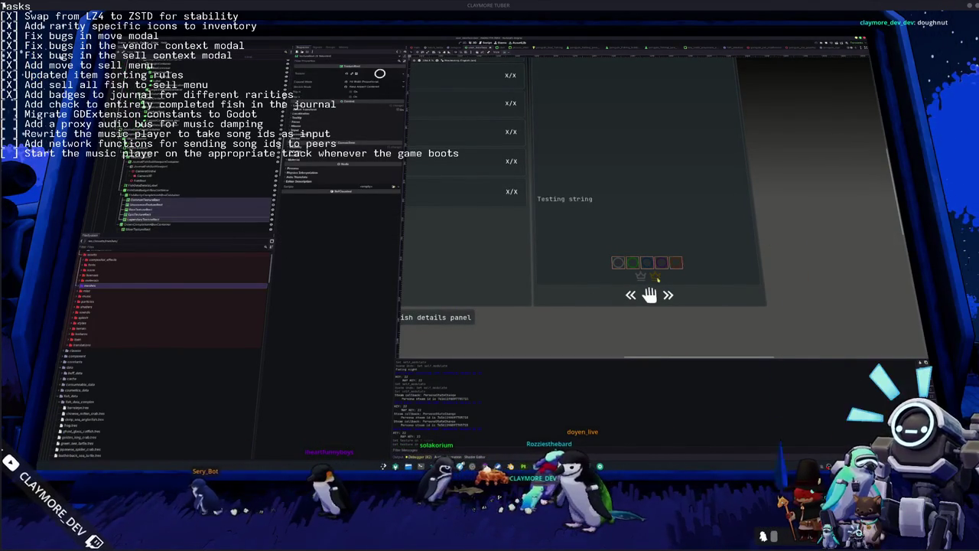
click(641, 277)
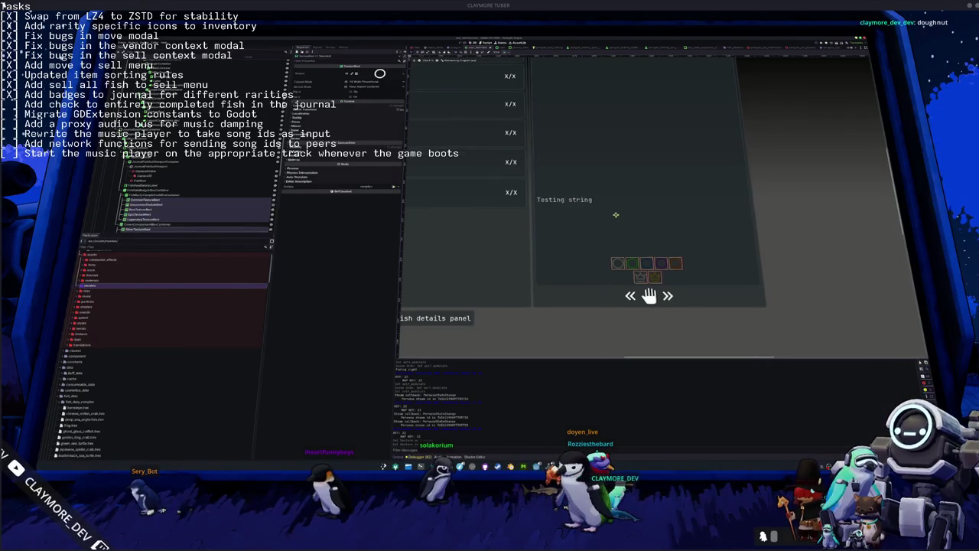
scroll(612, 241, up, 5)
scroll(607, 235, down, 5)
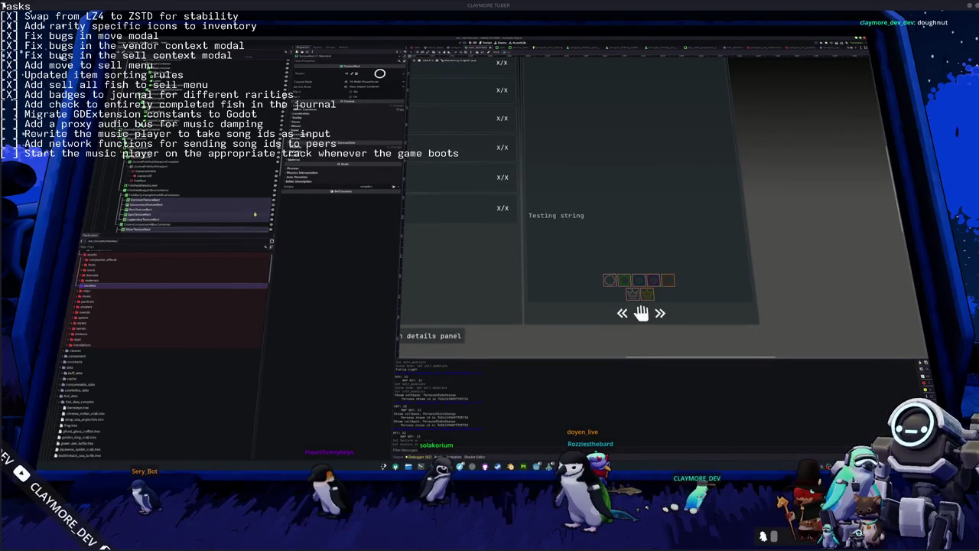
scroll(537, 253, down, 1)
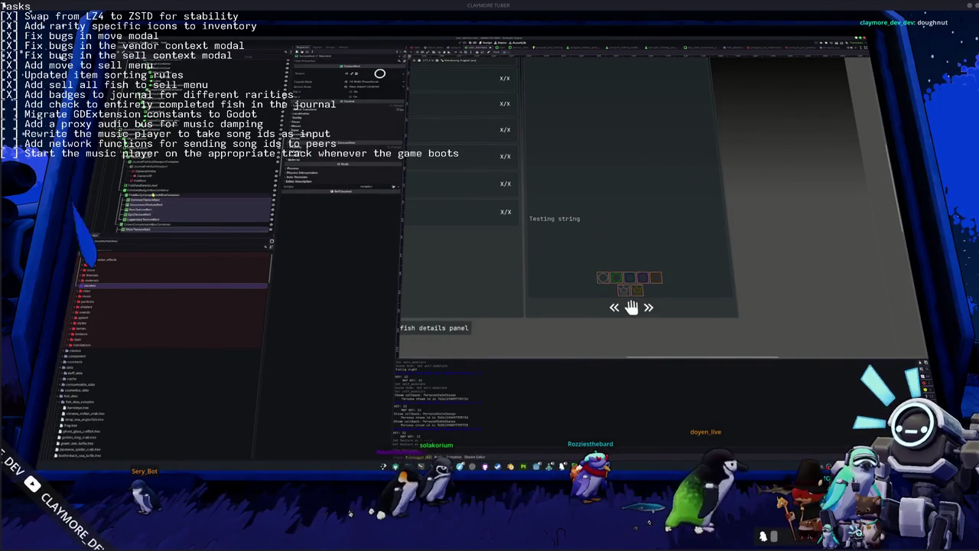
click(132, 191)
Add a PanelContainer child to the badge container and move it up the hierarchy.
right_click(131, 192)
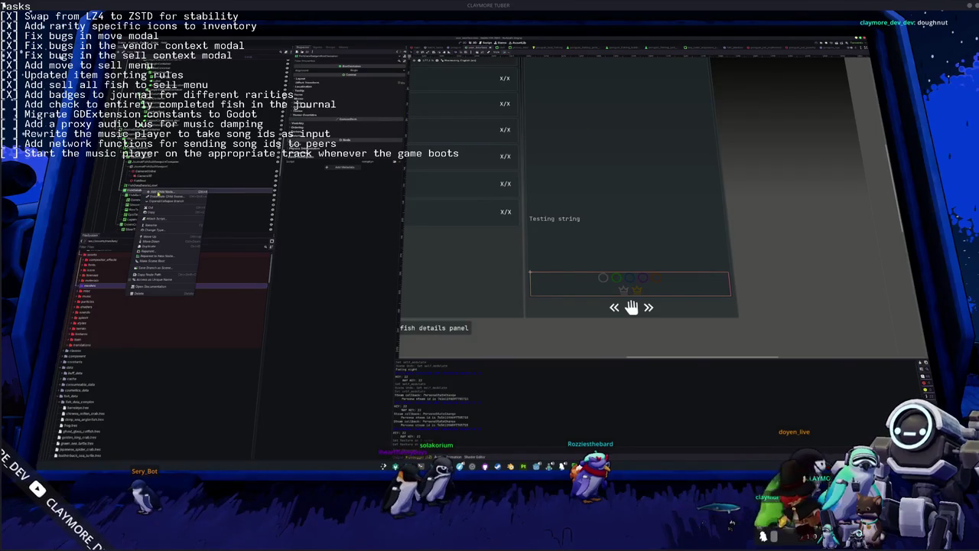
click(159, 191)
text(panelcont)
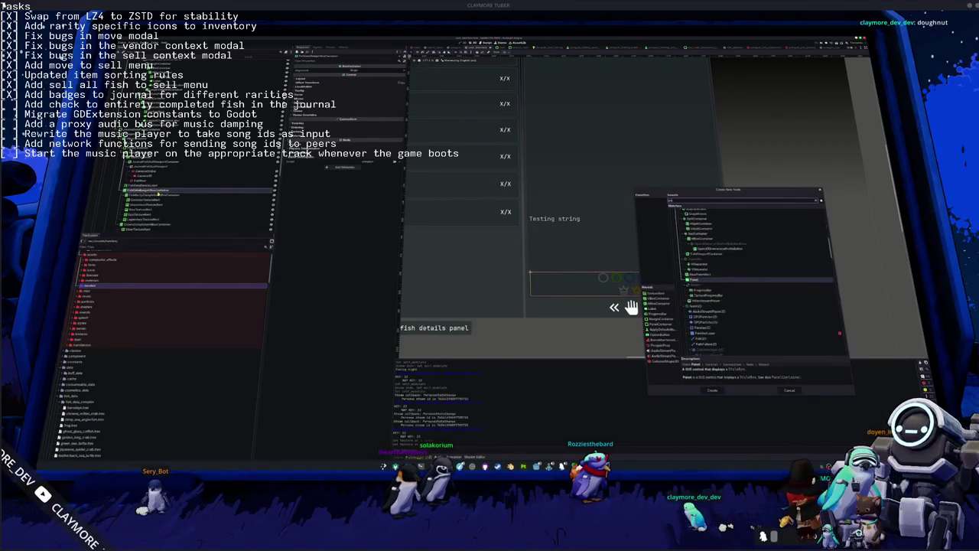
key(Return)
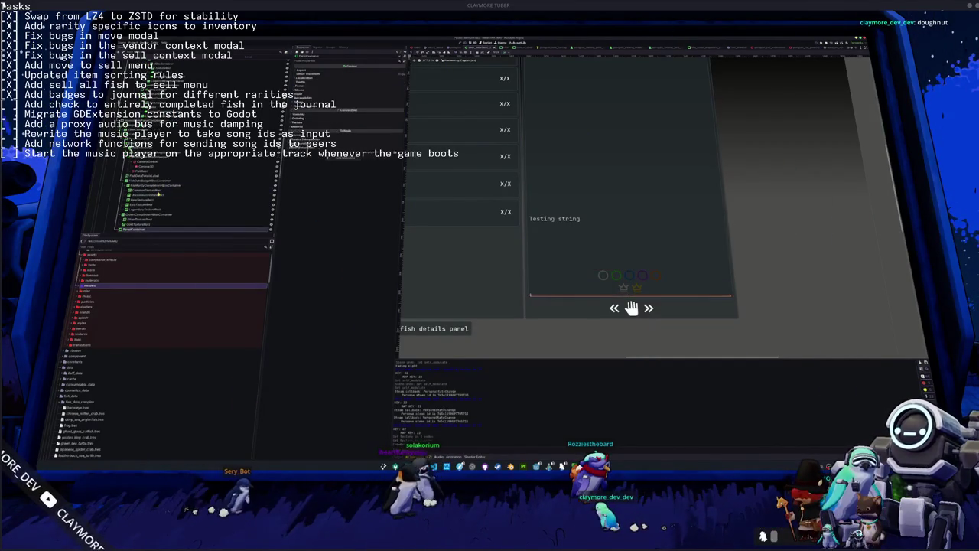
drag(153, 203, 153, 187)
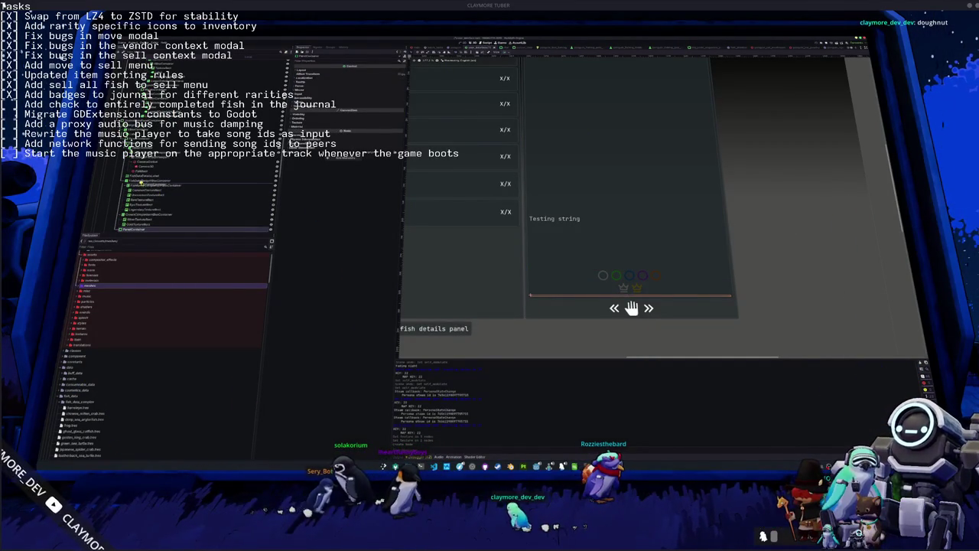
Add a MarginContainer and a VBoxContainer to hold the badge rows.
key(ctrl+a)
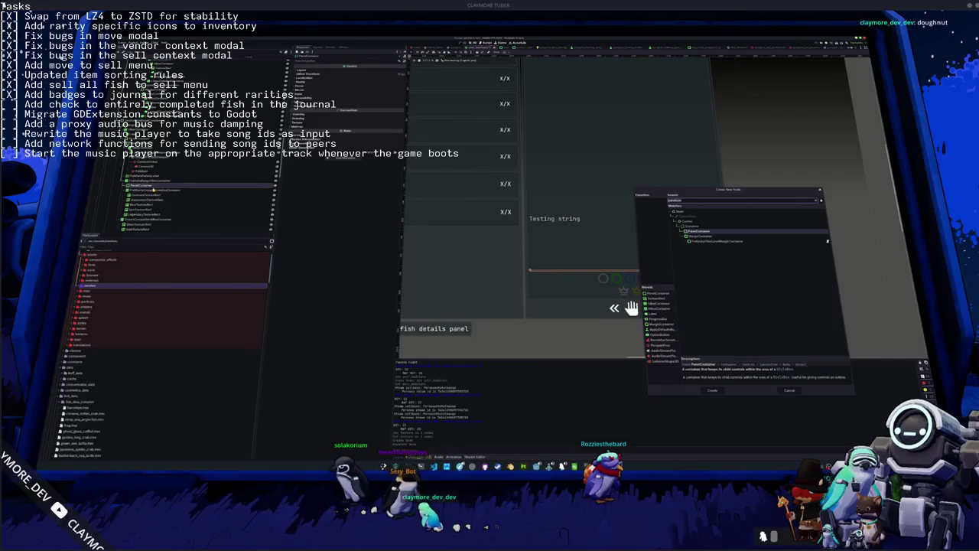
text(margin)
key(Return)
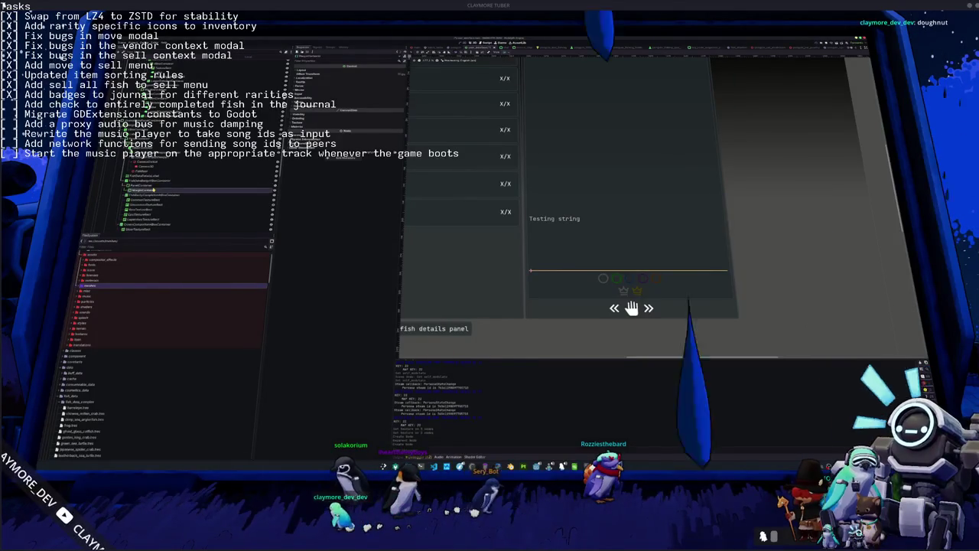
key(ctrl+a)
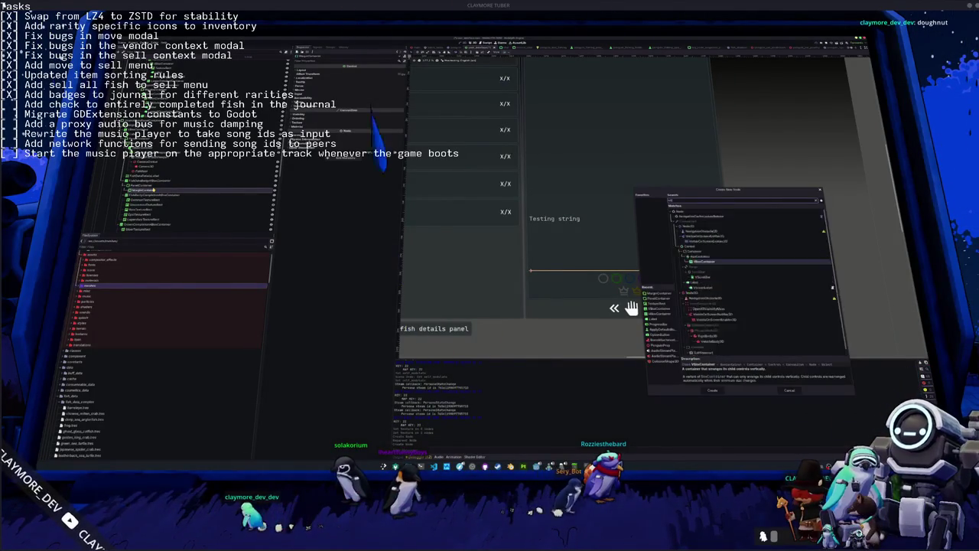
key(Return)
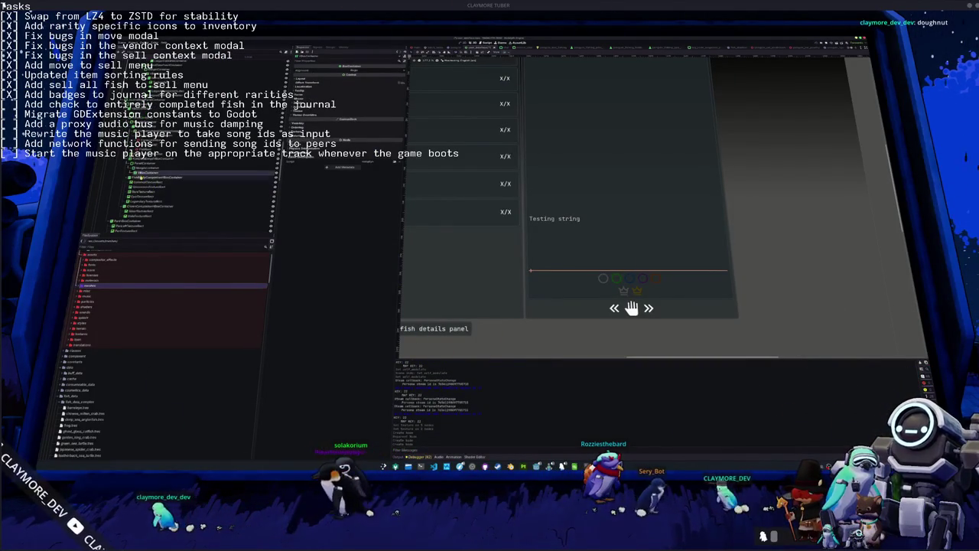
click(153, 205)
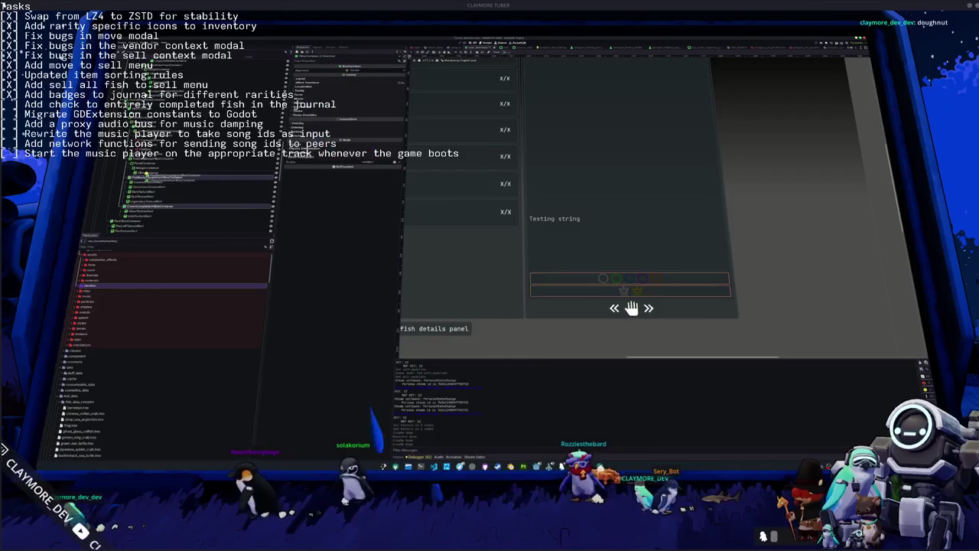
click(153, 175)
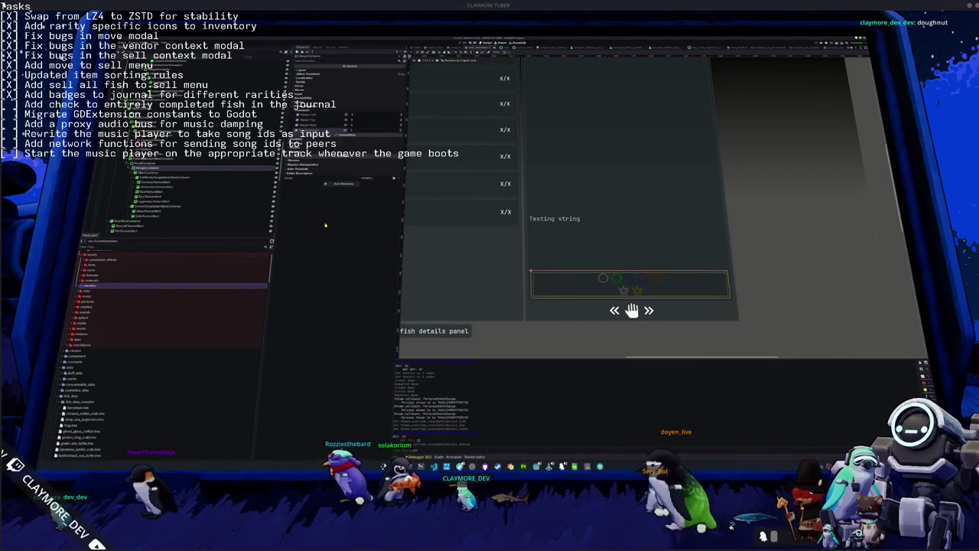
Duplicate the badge row container and set its Visibility Modulate to white to preview unlocked badges.
scroll(792, 223, down, 5)
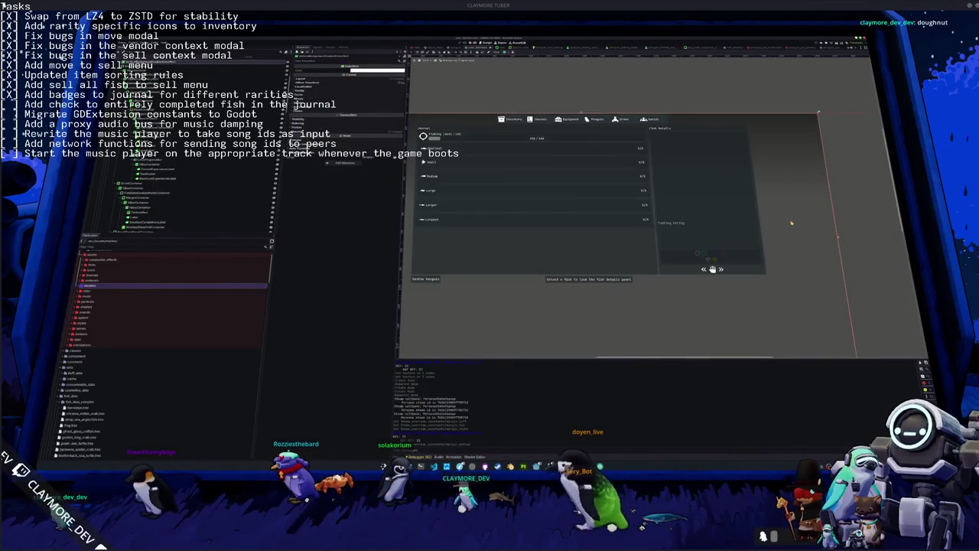
scroll(791, 223, up, 1)
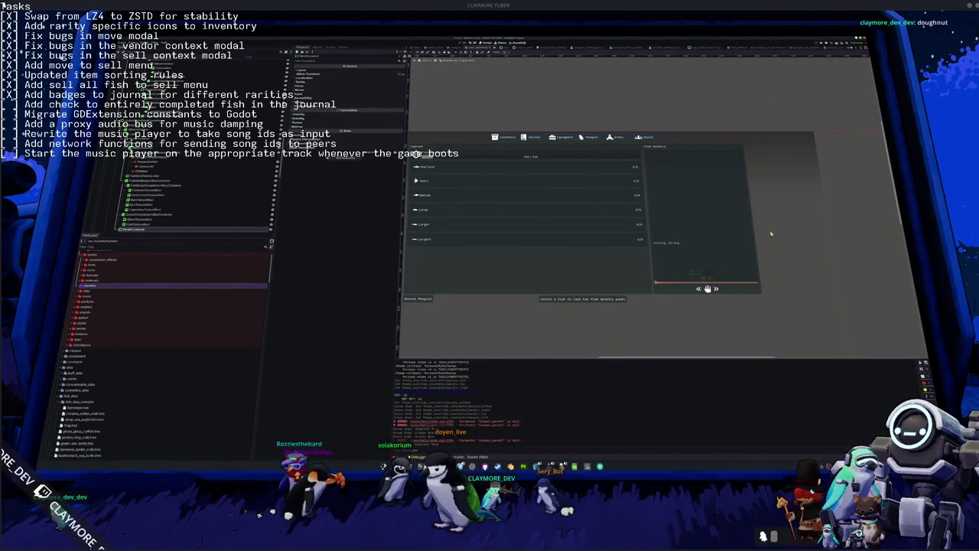
scroll(771, 233, up, 2)
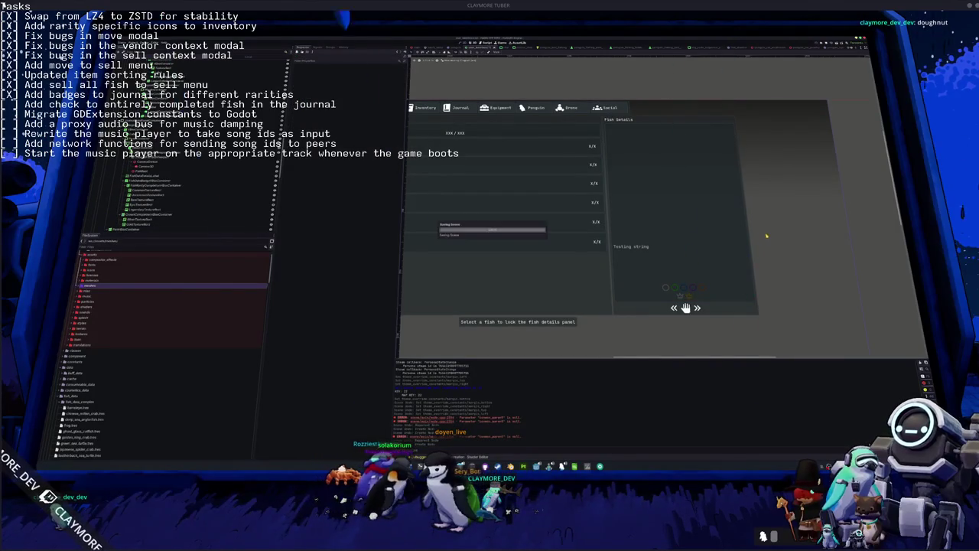
scroll(602, 235, up, 1)
click(206, 186)
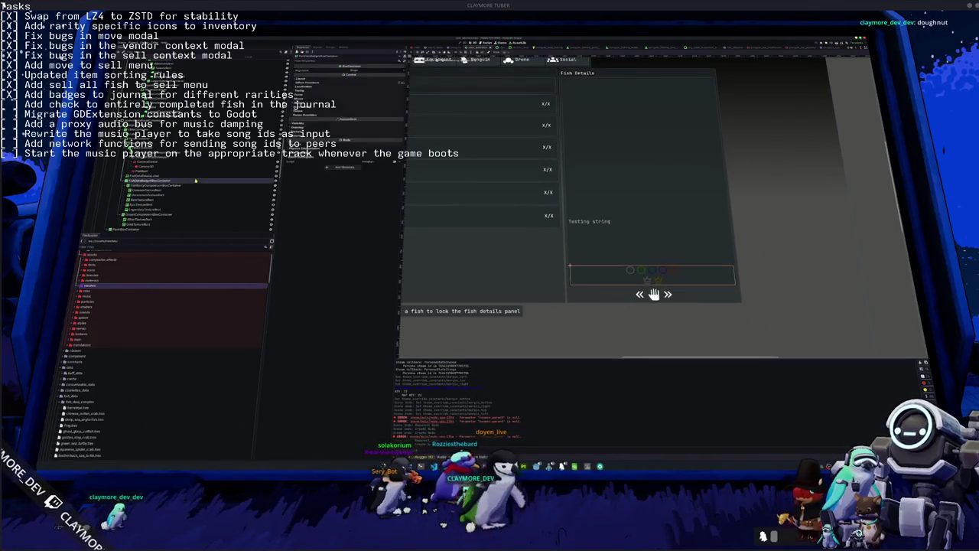
key(ctrl+d)
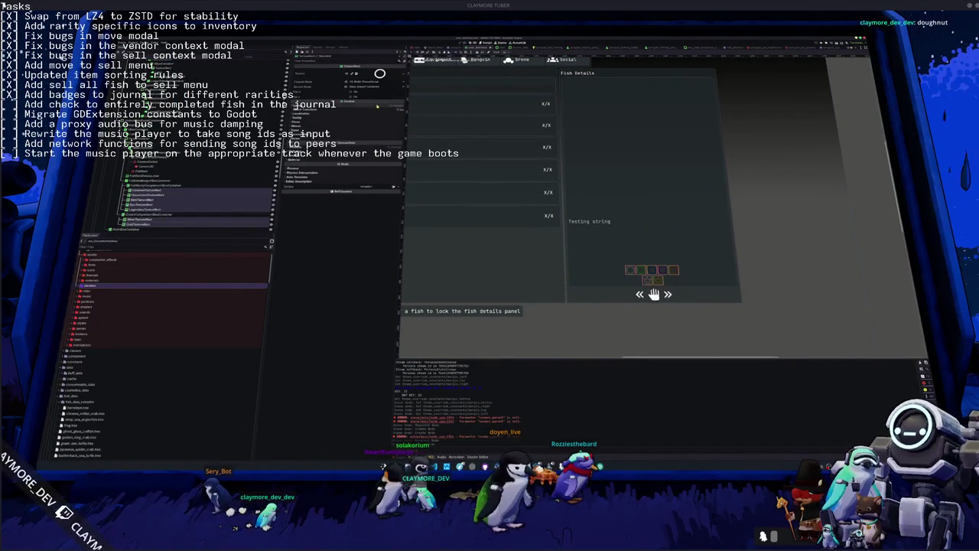
click(341, 144)
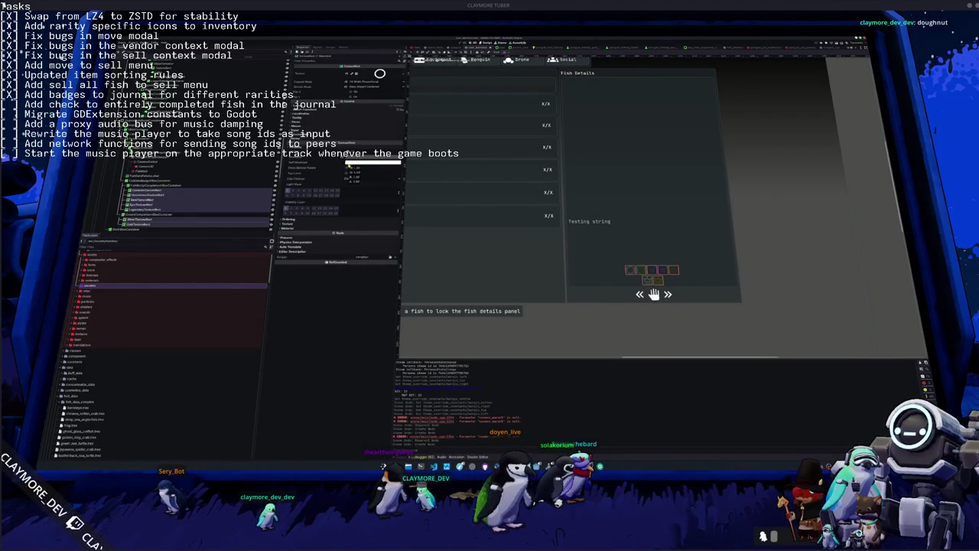
click(331, 159)
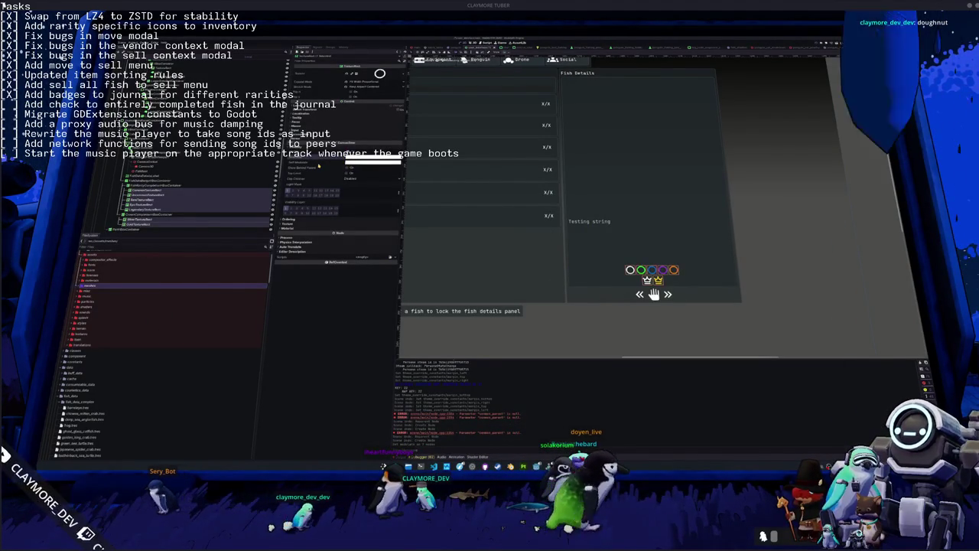
Revert the badges' Modulate to dimmed and check the gold crown's yellow tint without changing it.
click(314, 168)
click(207, 218)
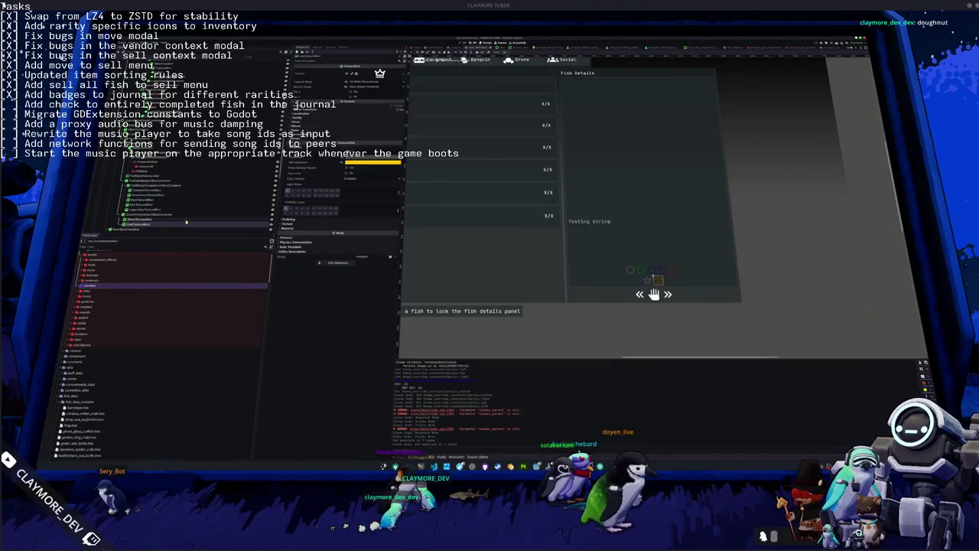
click(372, 162)
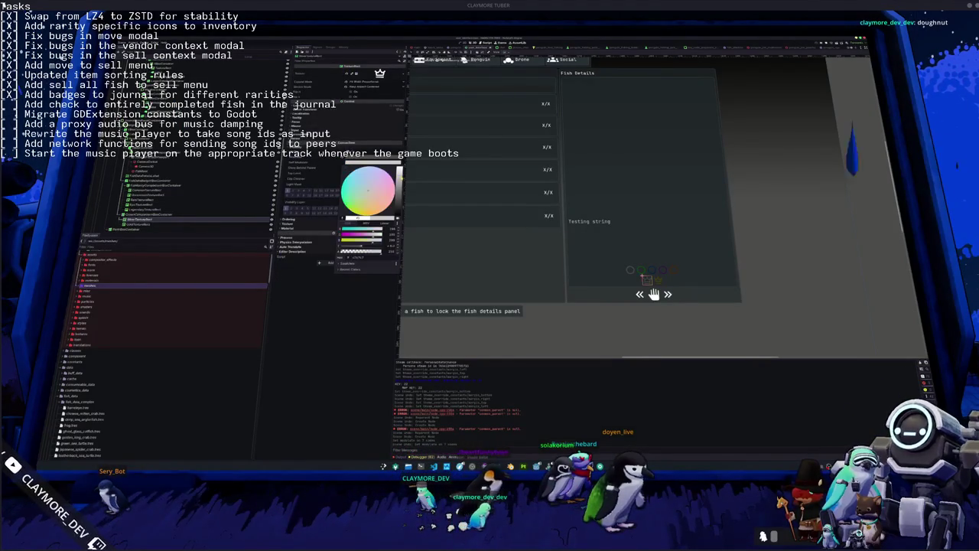
click(568, 298)
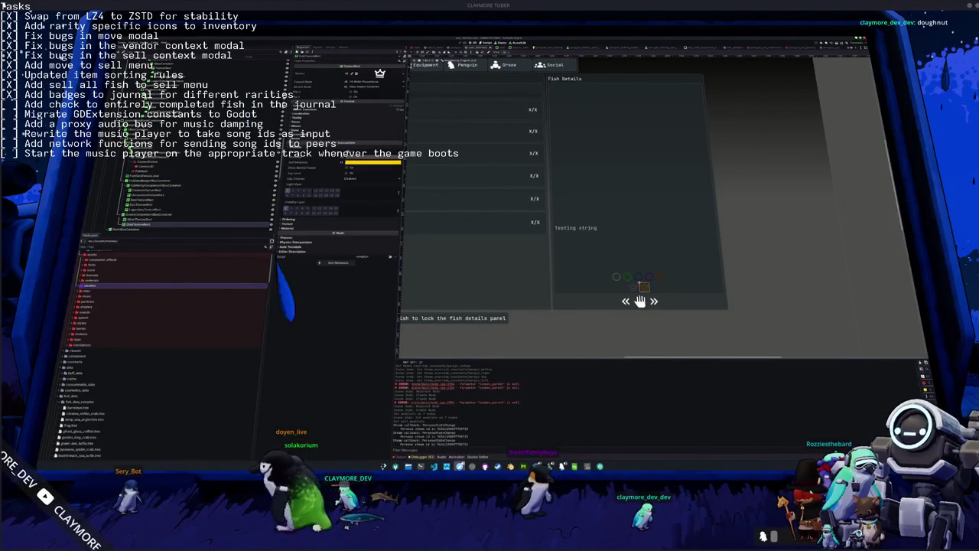
key(alt+Tab)
key(alt+Tab)
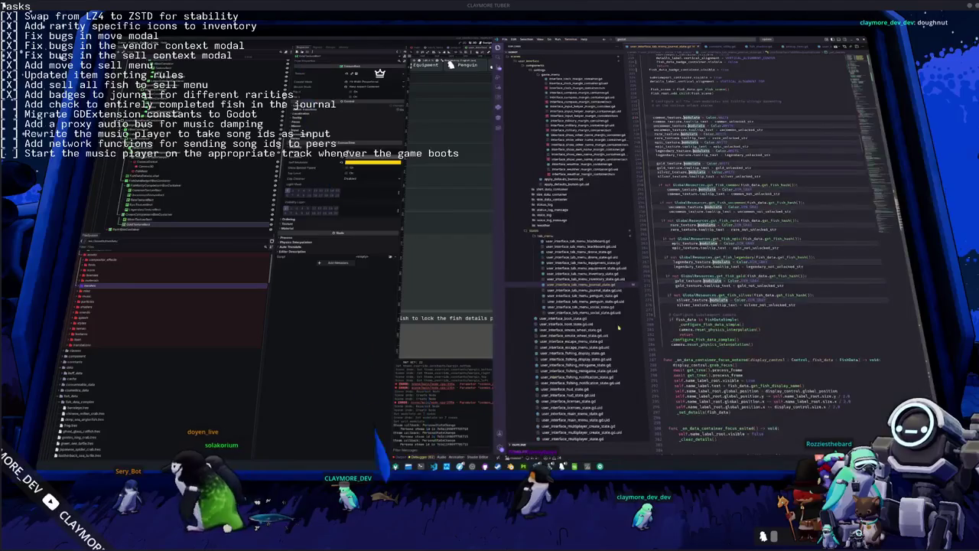
scroll(675, 295, up, 15)
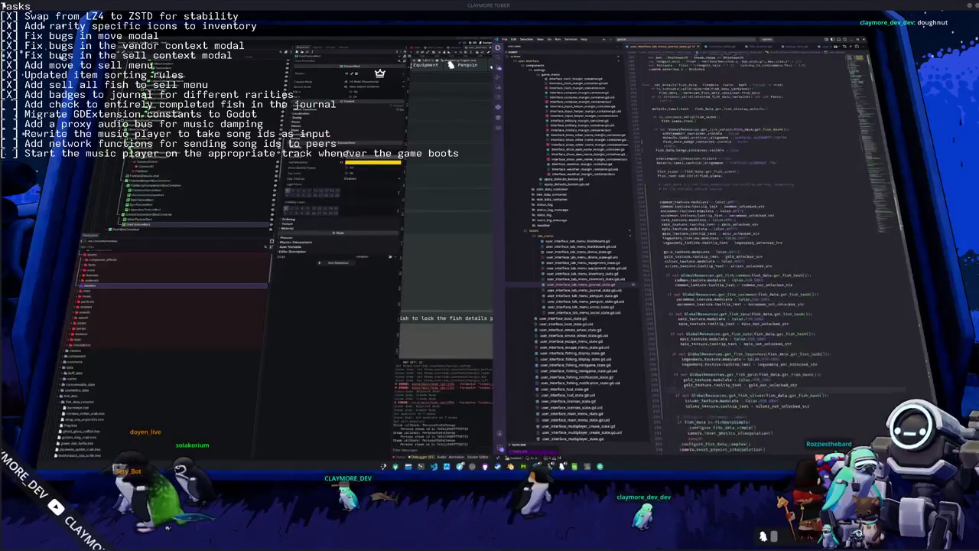
scroll(677, 217, up, 15)
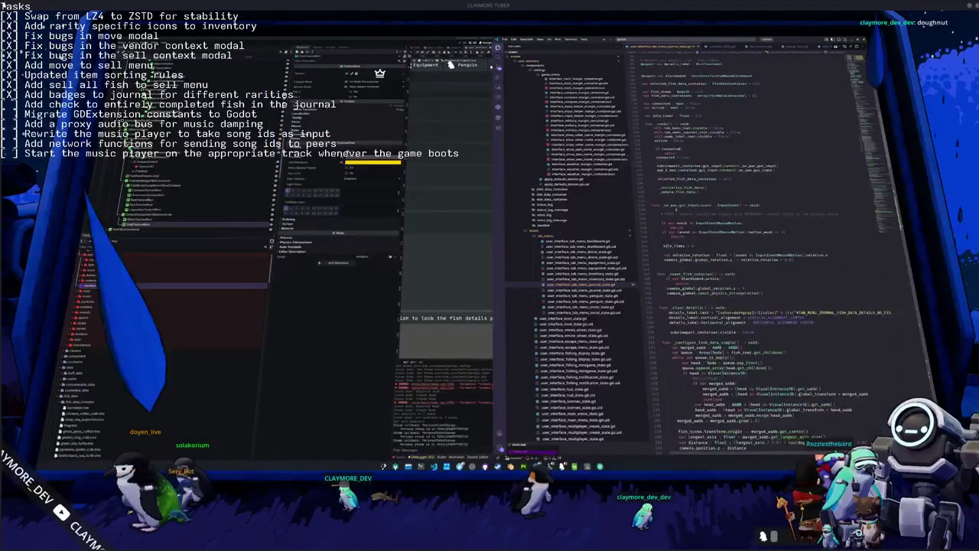
scroll(726, 245, up, 10)
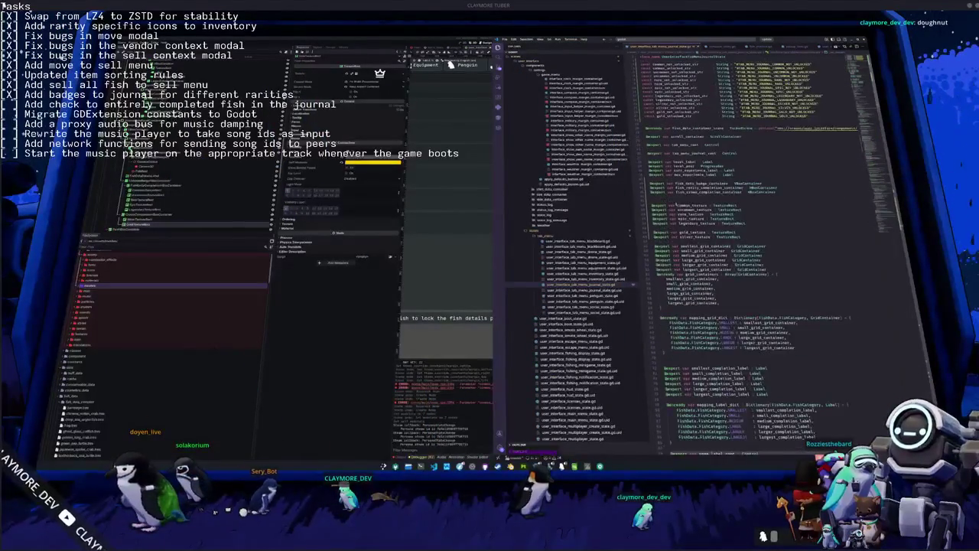
scroll(727, 245, up, 2)
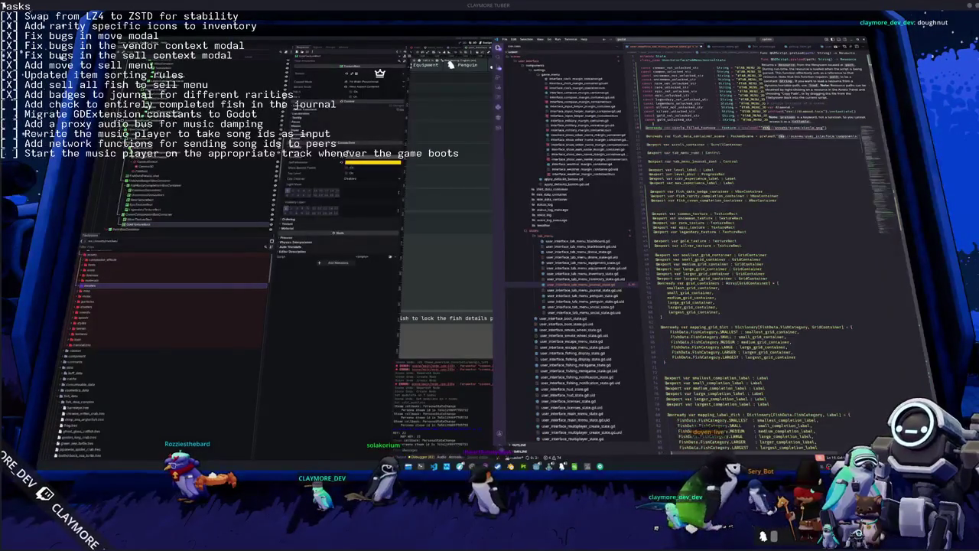
key(ctrl+v)
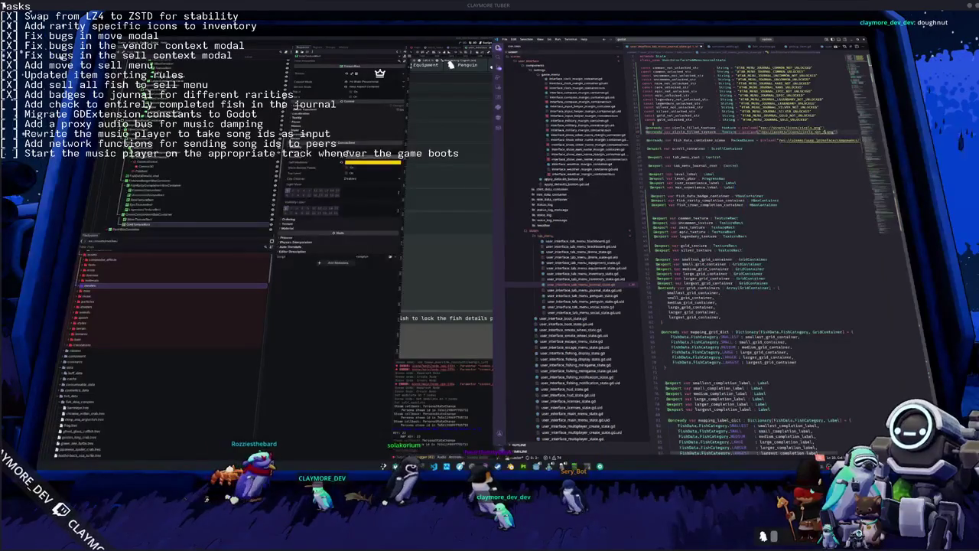
double_click(817, 131)
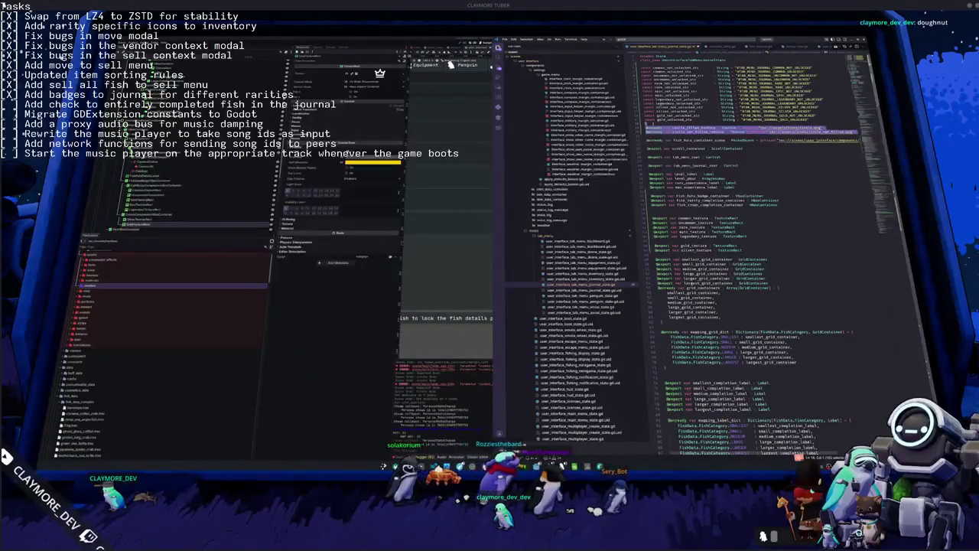
key(ctrl+v)
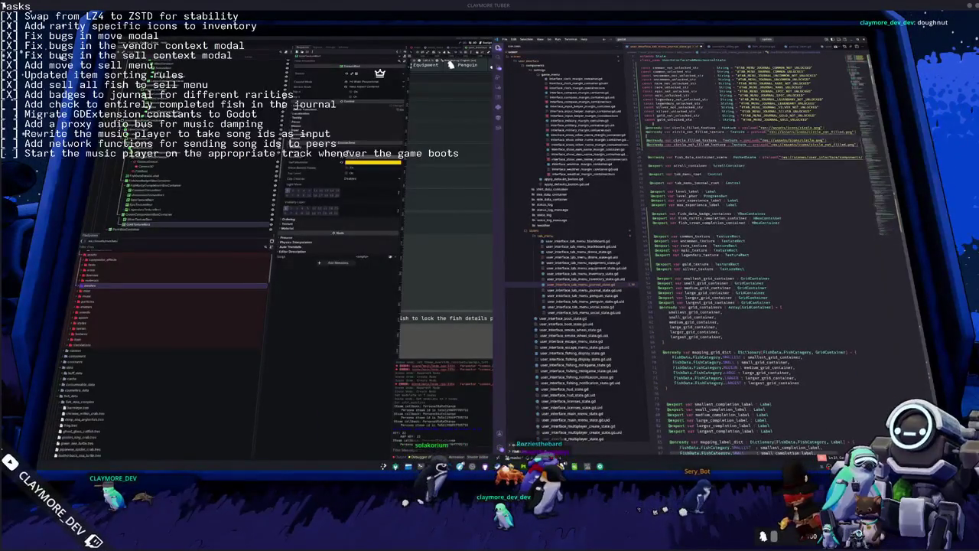
key(BackSpace)
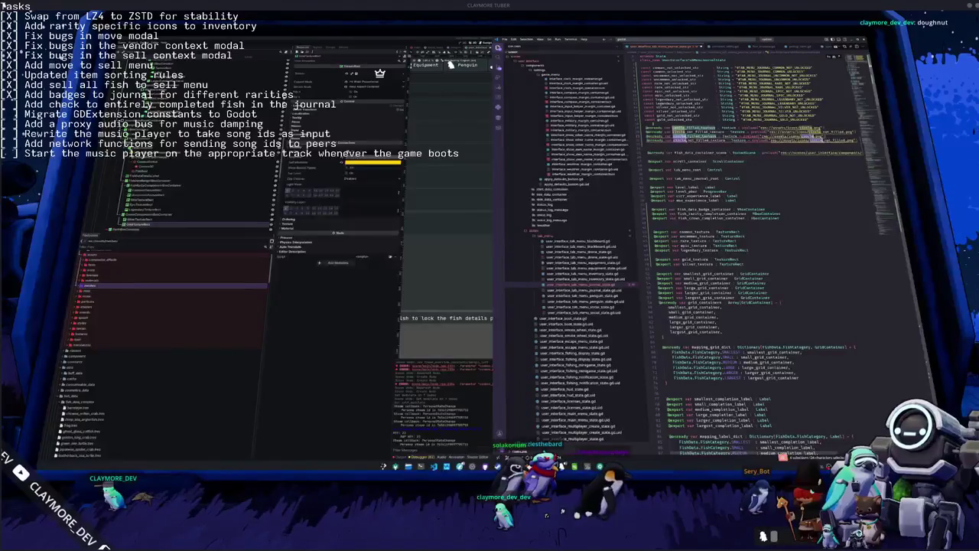
scroll(734, 245, down, 10)
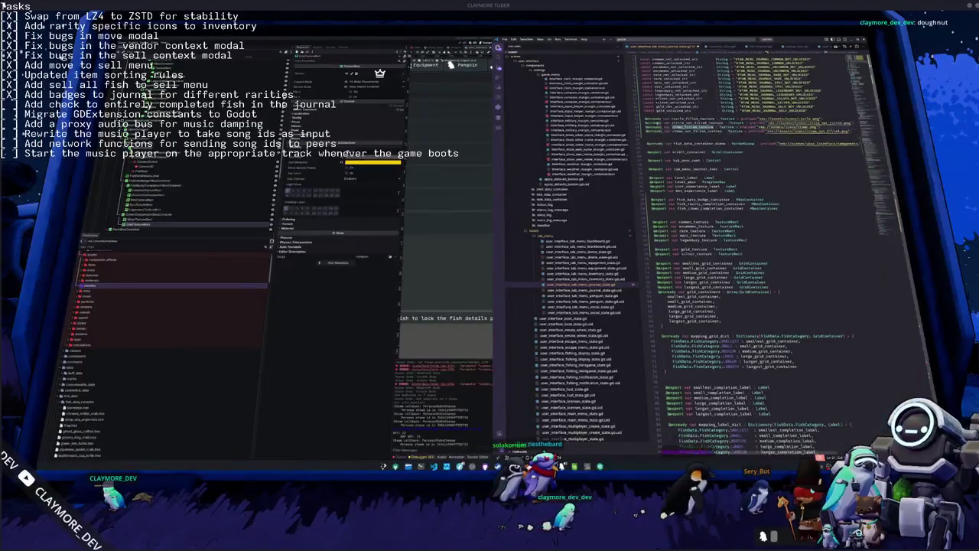
scroll(758, 252, down, 10)
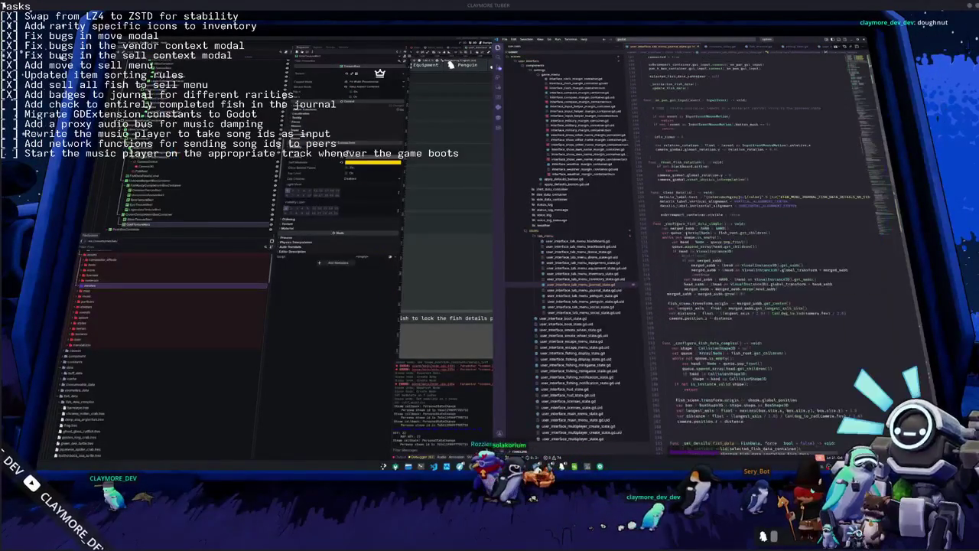
Add '.texture = circle_filled_texture' lines to the common, uncommon and rare badge blocks.
click(826, 245)
key(Return)
key(Return)
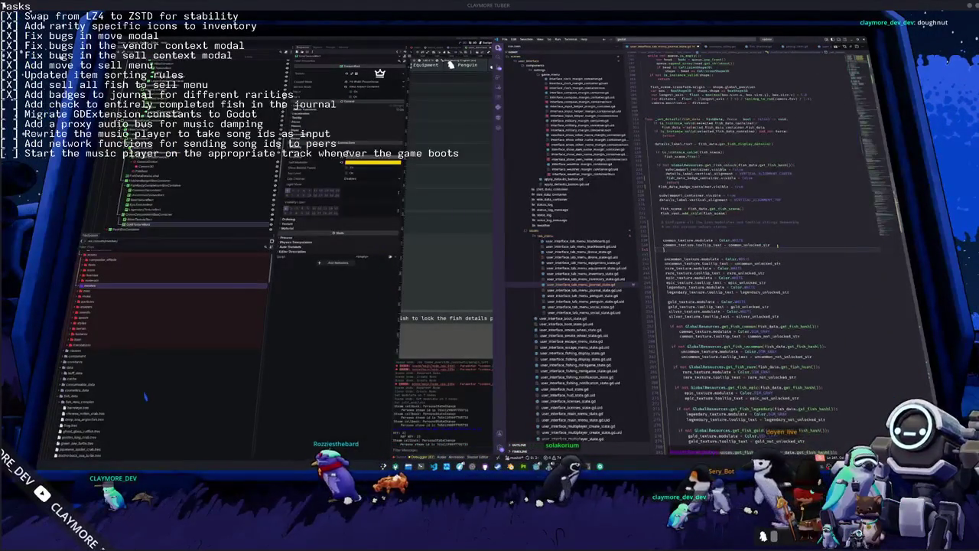
text(common_texture.te)
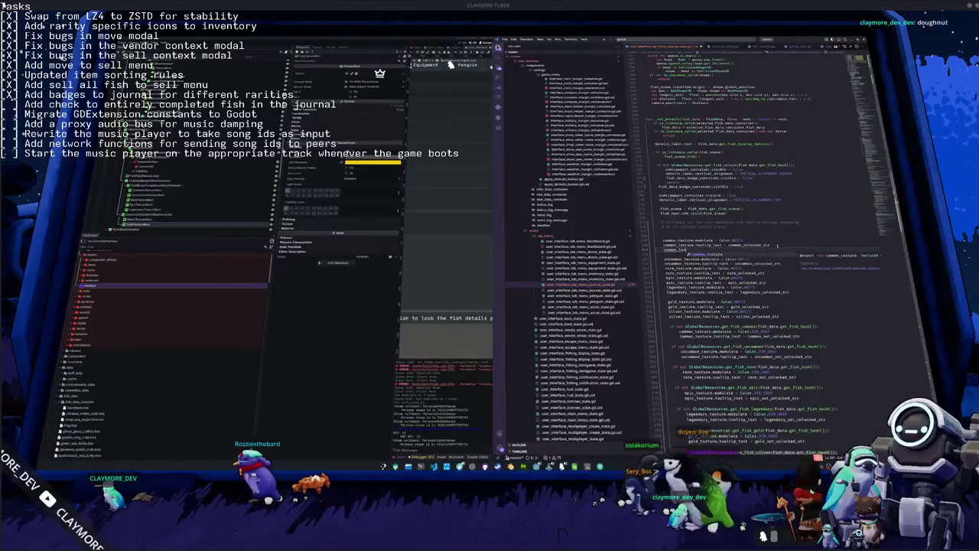
text(xt)
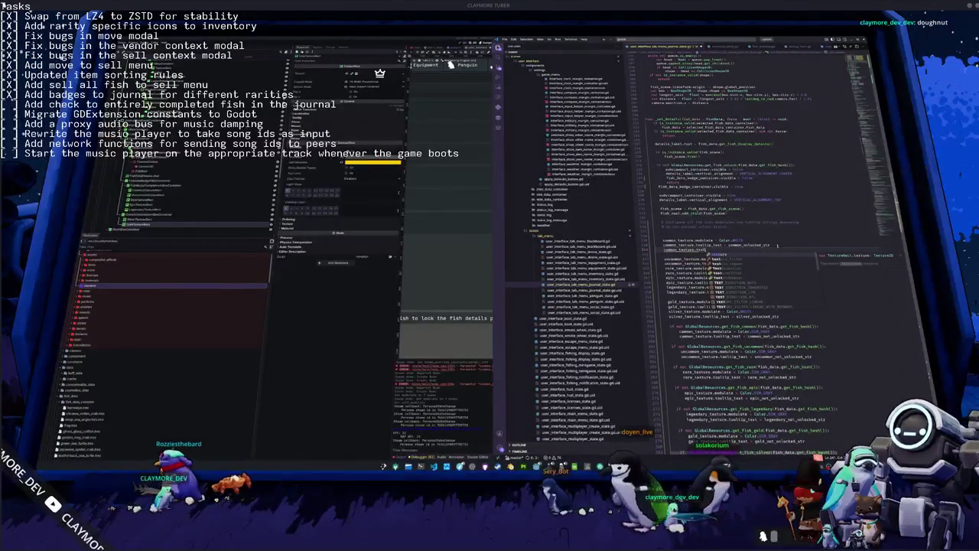
key(Return)
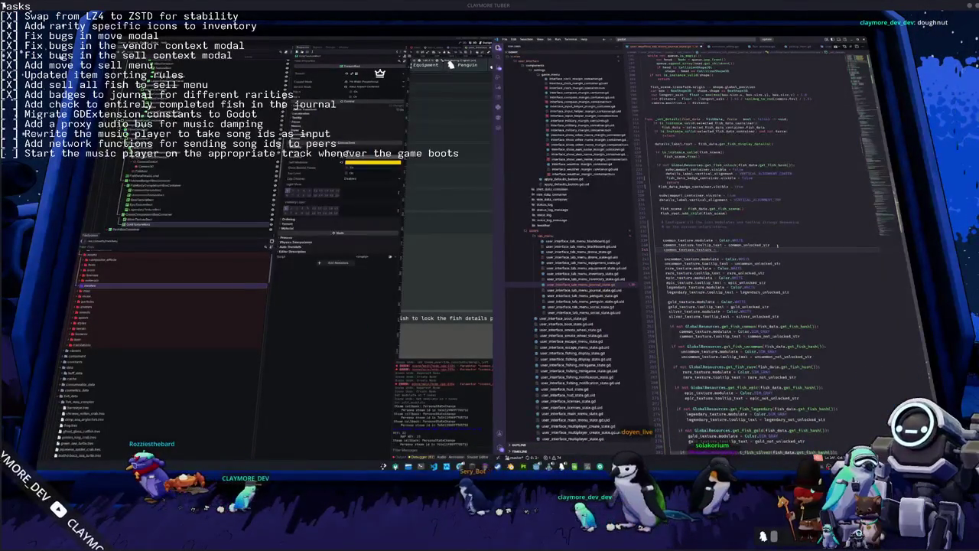
text(circle_filled_texture)
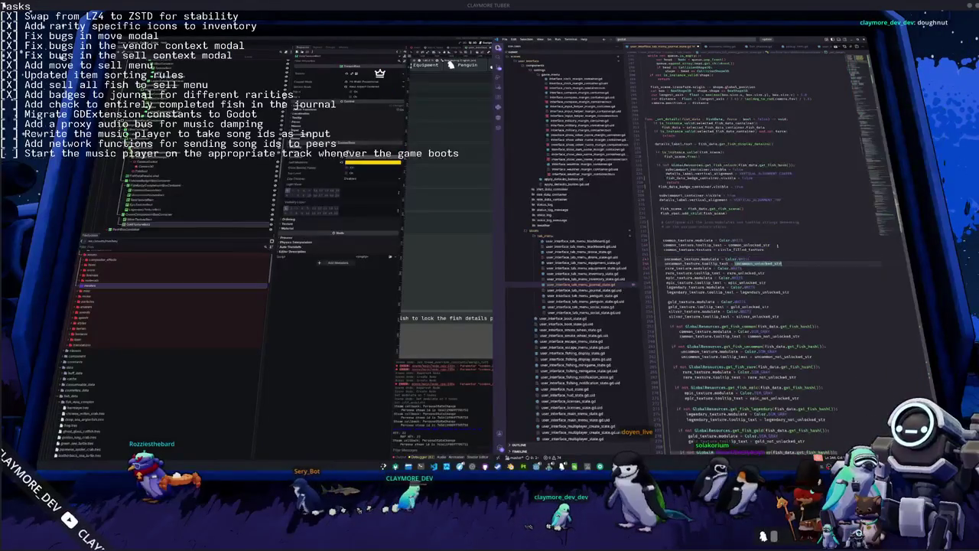
double_click(677, 268)
key(ctrl+v)
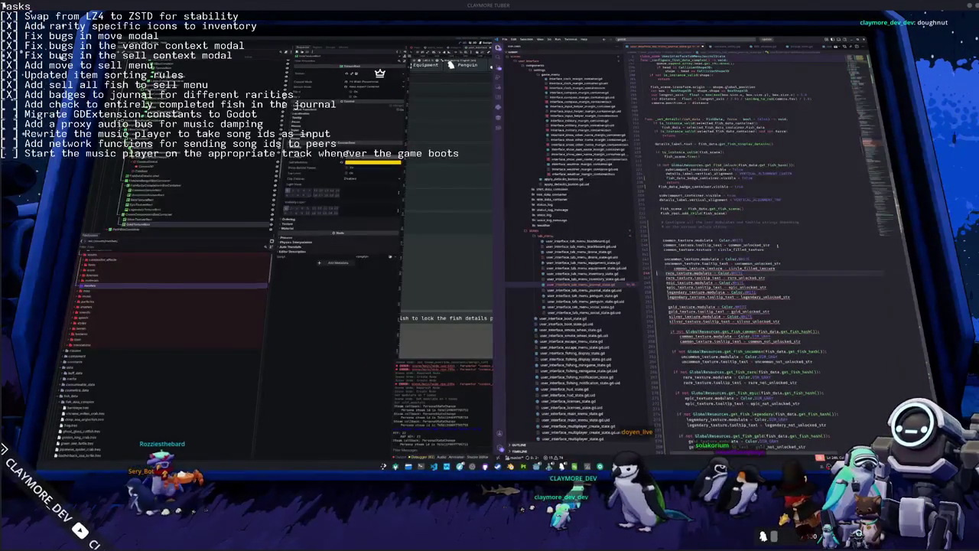
key(Return)
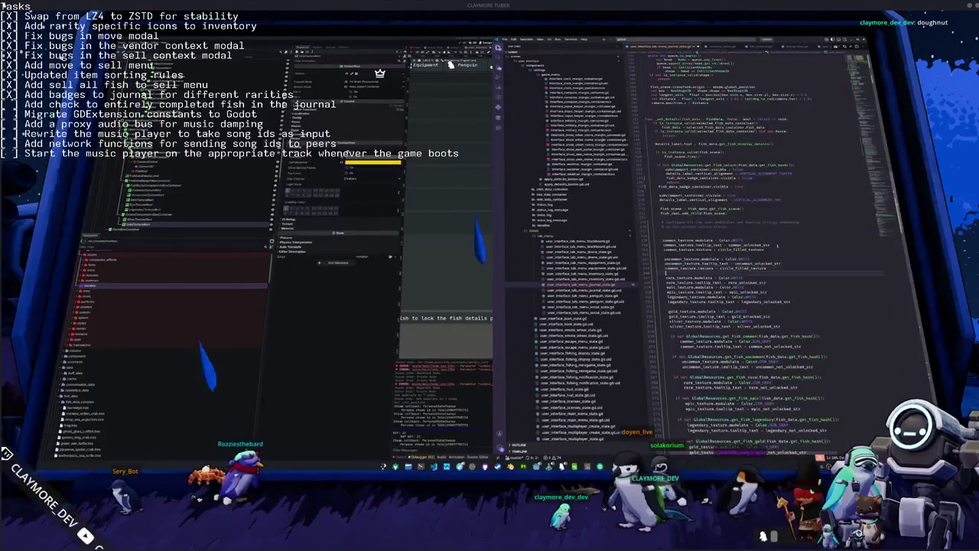
text(unc)
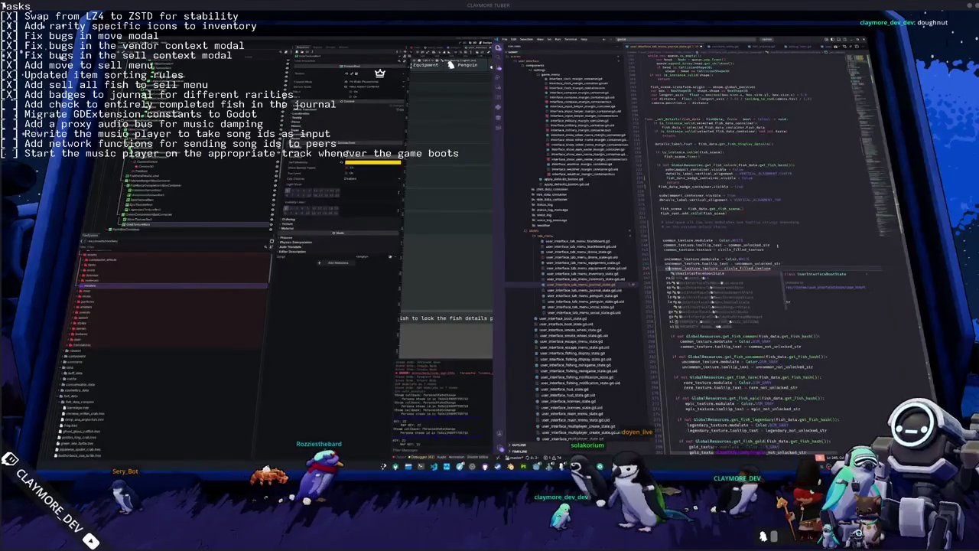
key(ctrl+z)
key(ctrl+z)
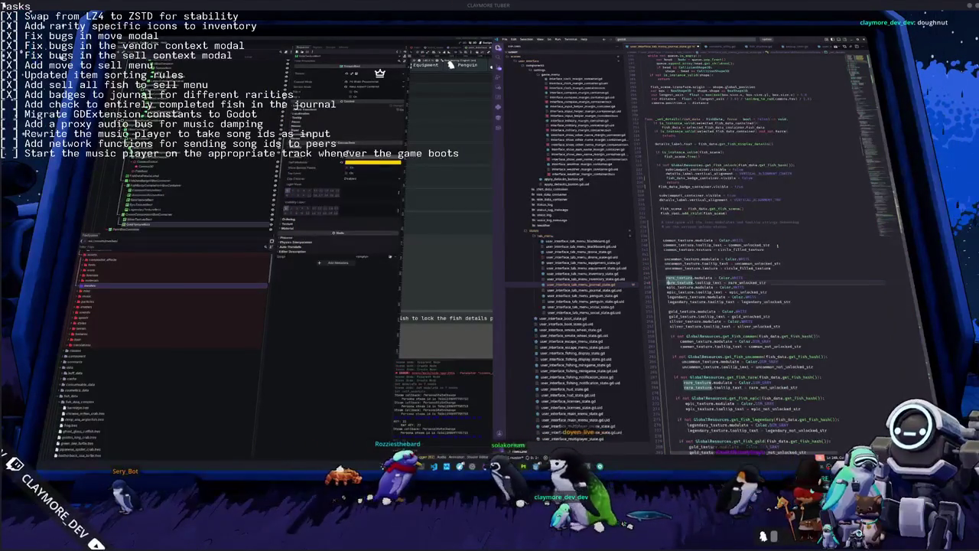
key(ctrl+v)
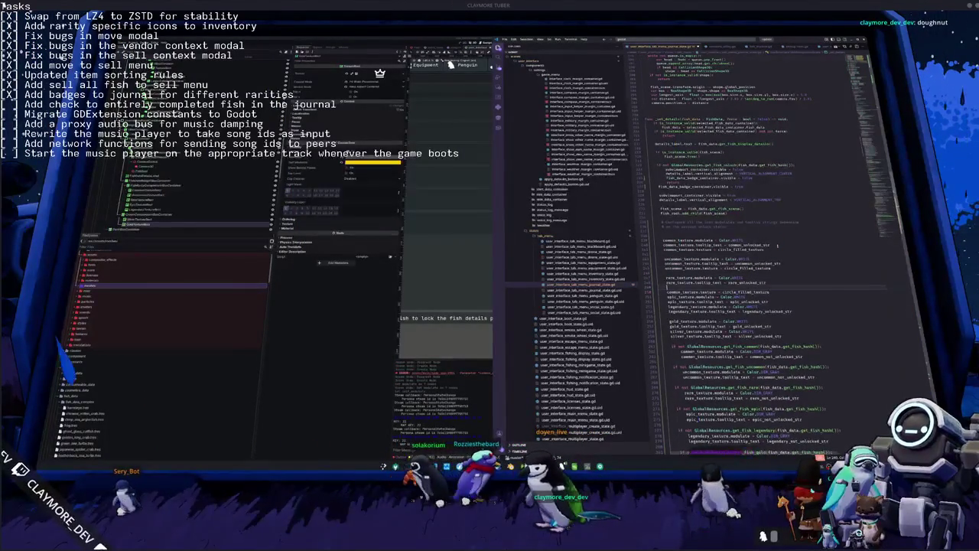
key(Up)
key(Return)
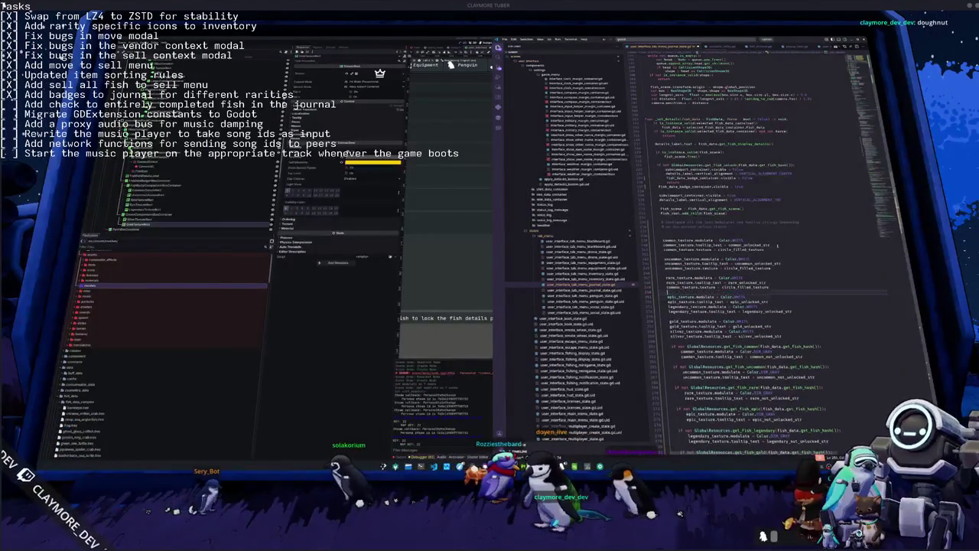
text(rare)
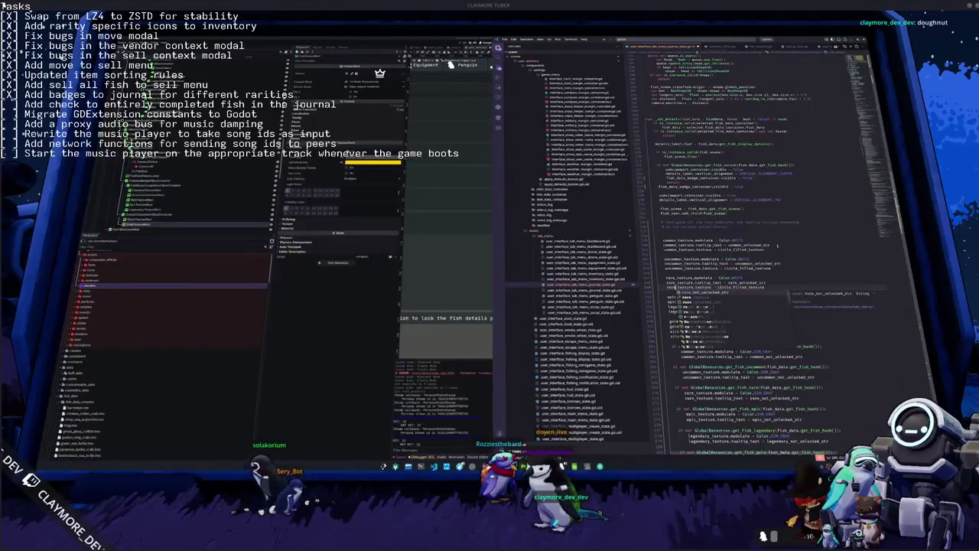
Paste the filled-circle texture assignment into the epic and legendary blocks, renamed for each rarity.
click(680, 296)
key(Down)
key(Return)
text(common_texture.texture = circle_filled_texture)
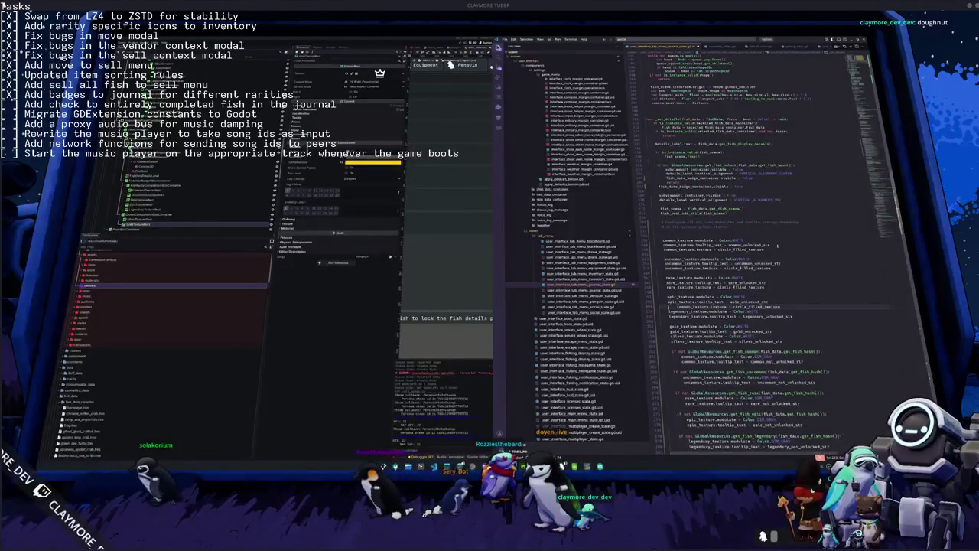
key(Return)
double_click(687, 306)
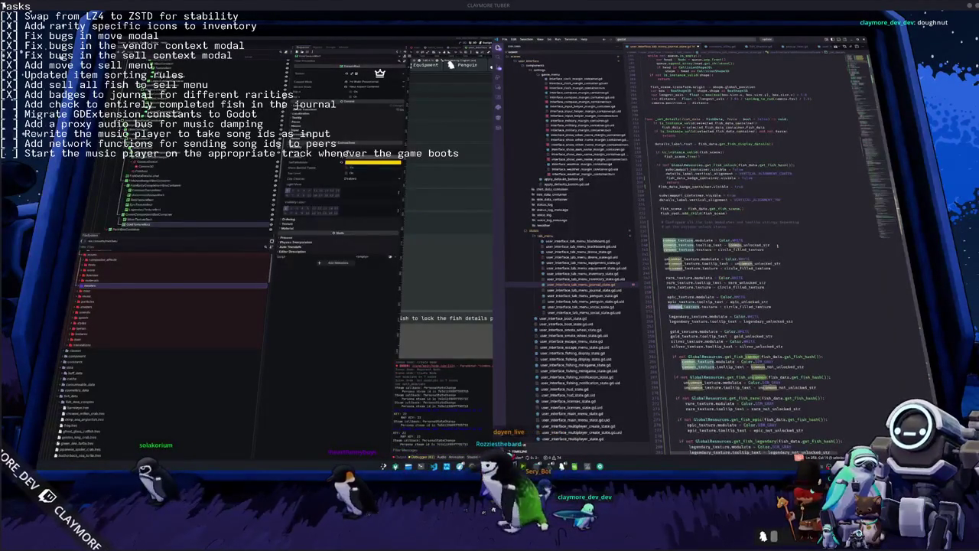
text(epic)
click(676, 316)
key(Down)
key(Down)
key(Return)
key(ctrl+v)
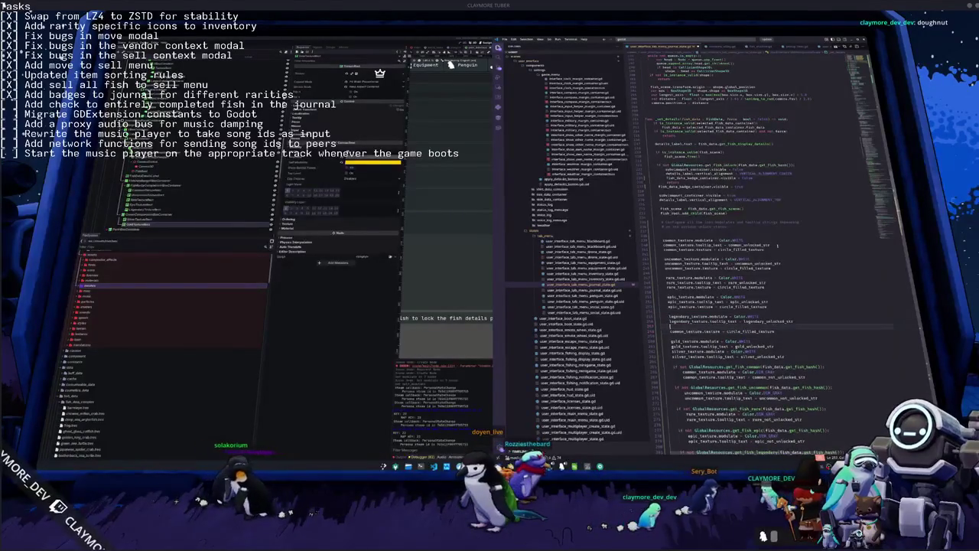
key(ctrl+shift+k)
key(ctrl+d)
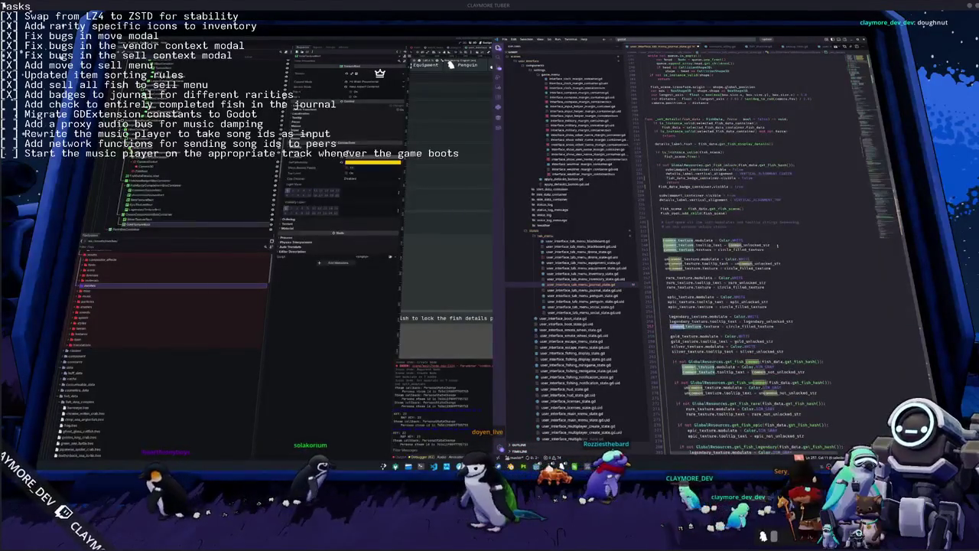
text(legendary)
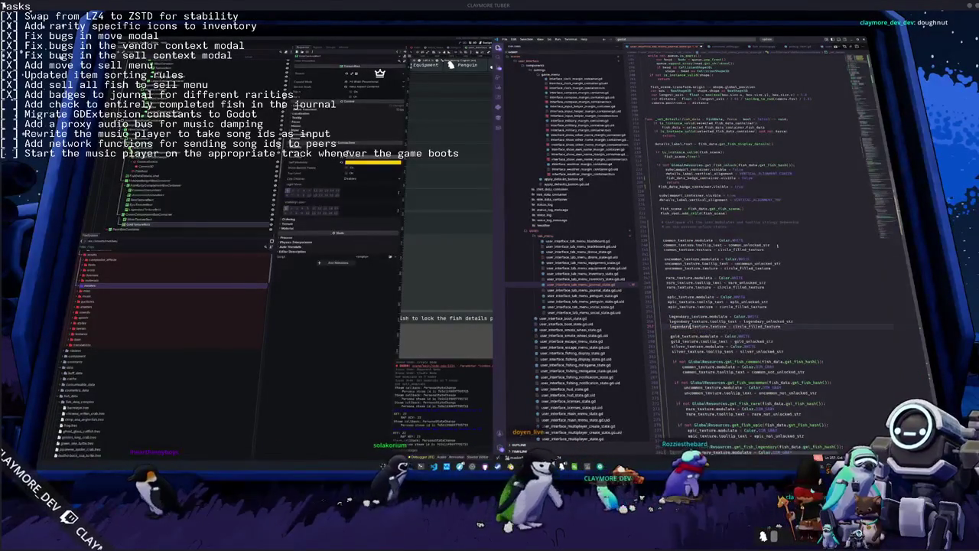
Add the circle_filled_texture assignment for the gold and silver badges.
key(Down)
key(Down)
key(Return)
key(Return)
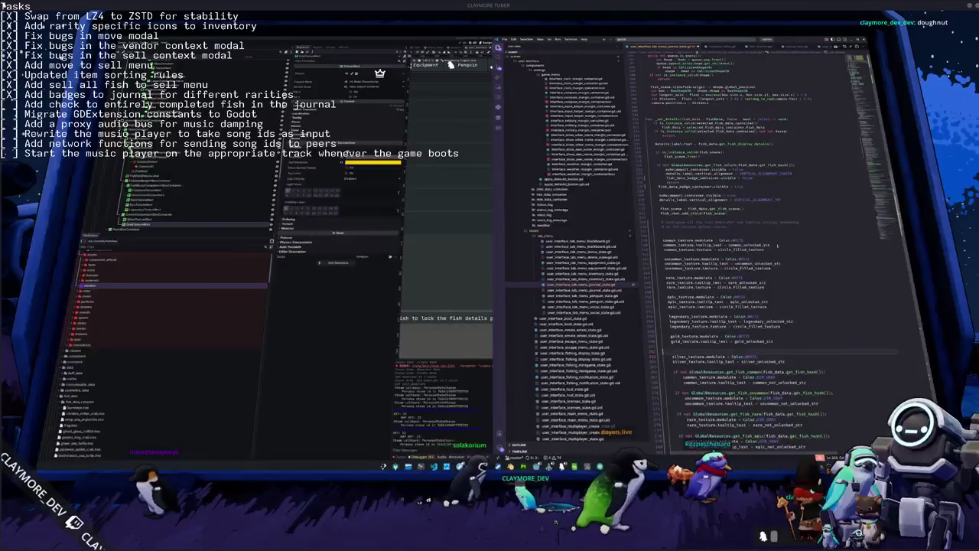
text(common_texture.texture = circle_filled_texture)
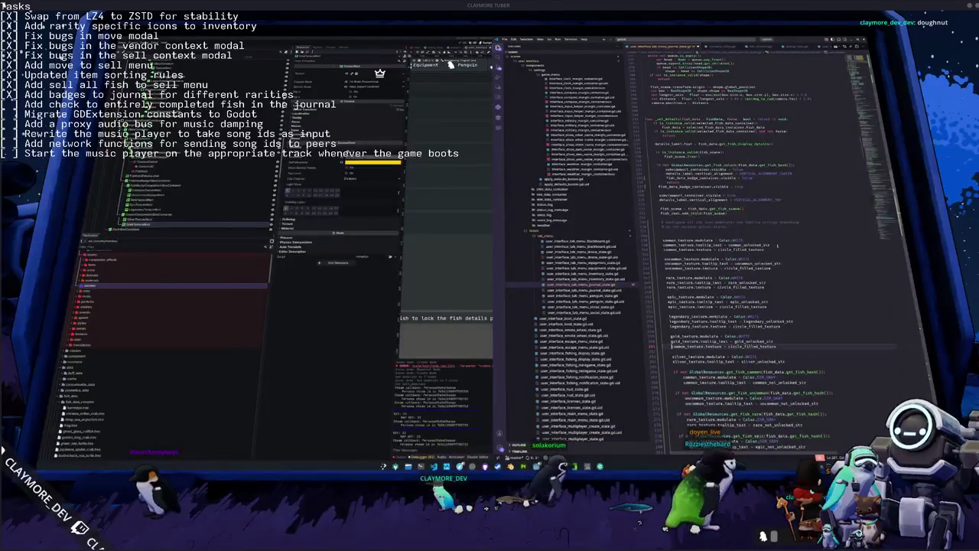
double_click(678, 346)
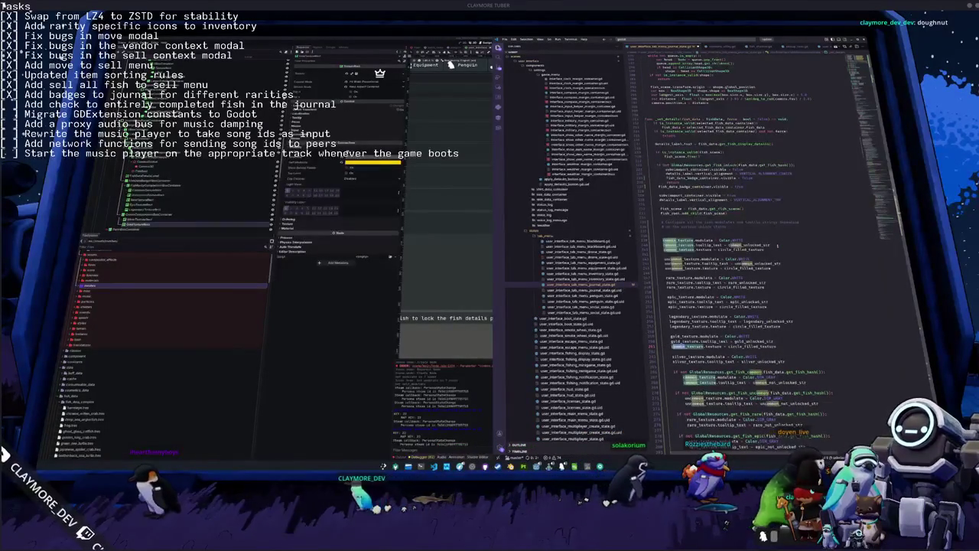
text(gold)
key(Down)
key(Down)
key(alt+shift+Down)
key(ctrl+shift+Right)
key(ctrl+v)
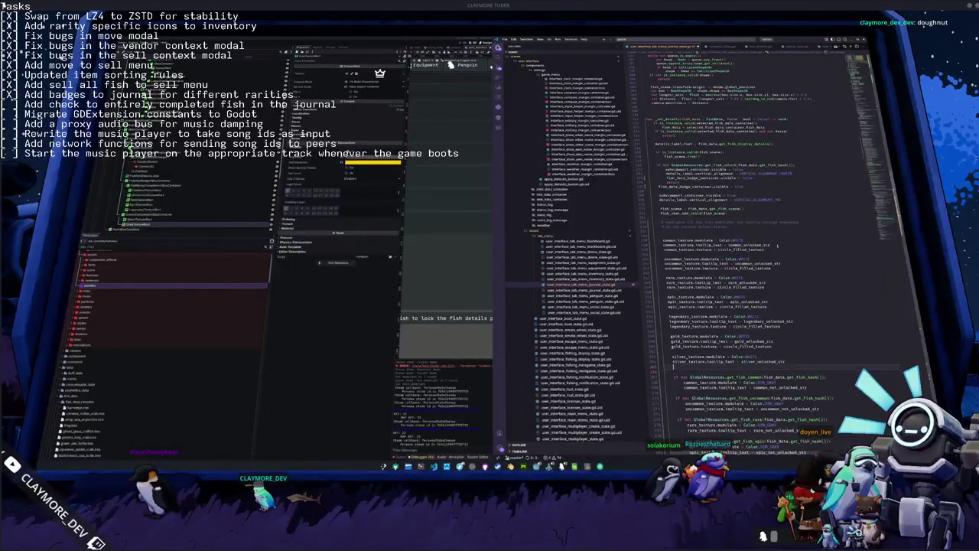
key(ctrl+z)
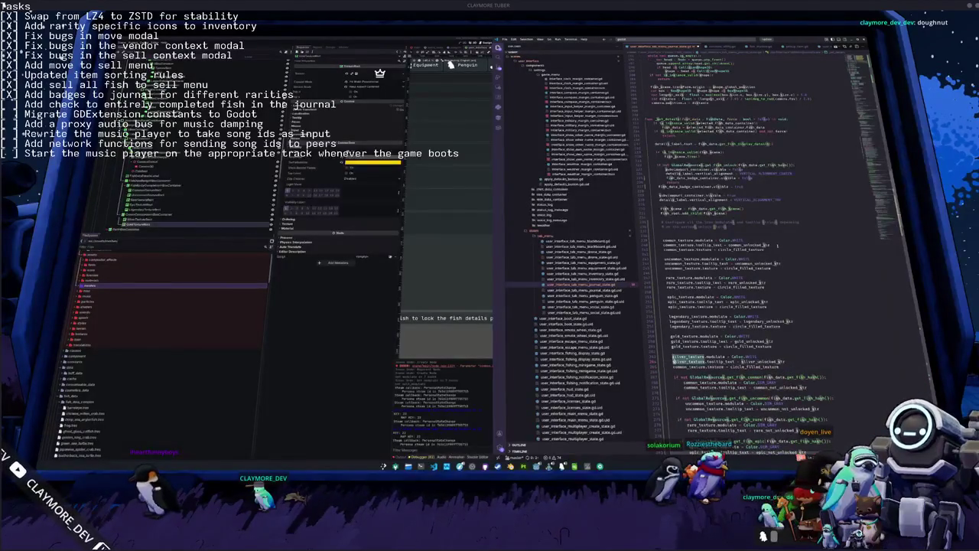
key(Escape)
key(Down)
key(ctrl+shift+Left)
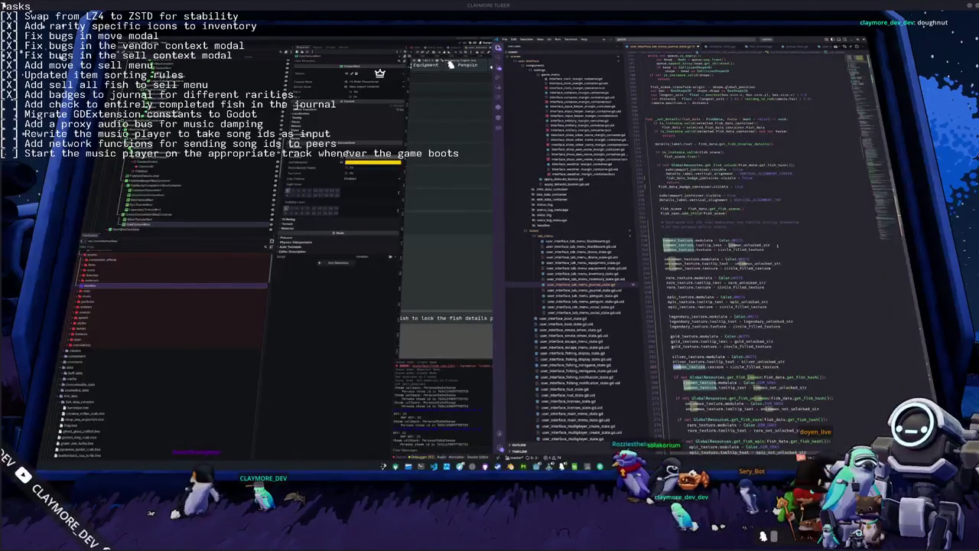
text(silver)
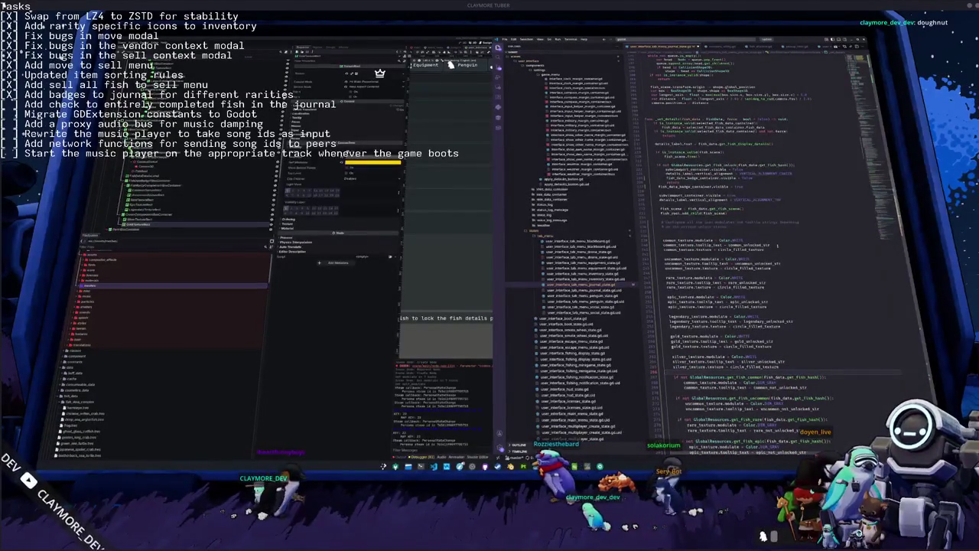
scroll(777, 245, down, 2)
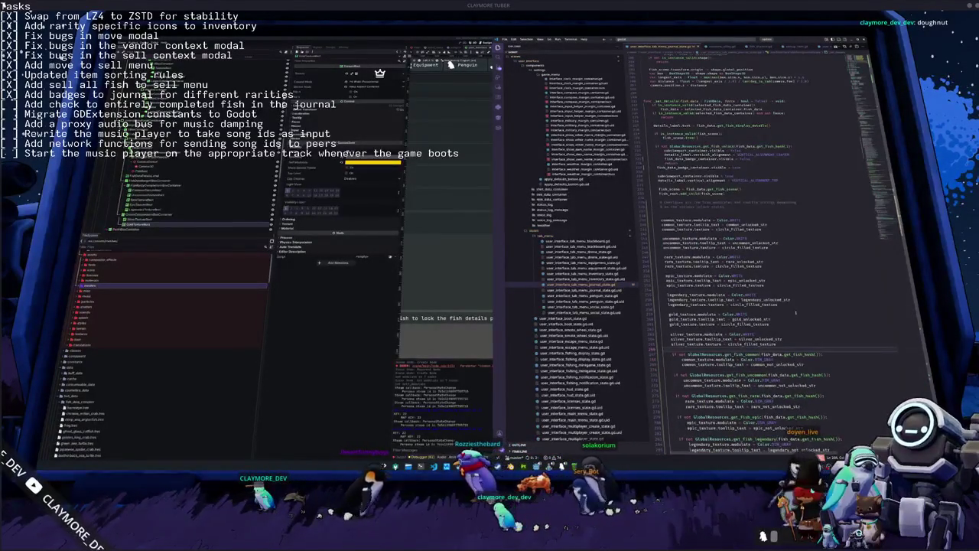
Copy the common texture assignment into the common badge's 'if not … get_fish' block.
scroll(795, 312, down, 2)
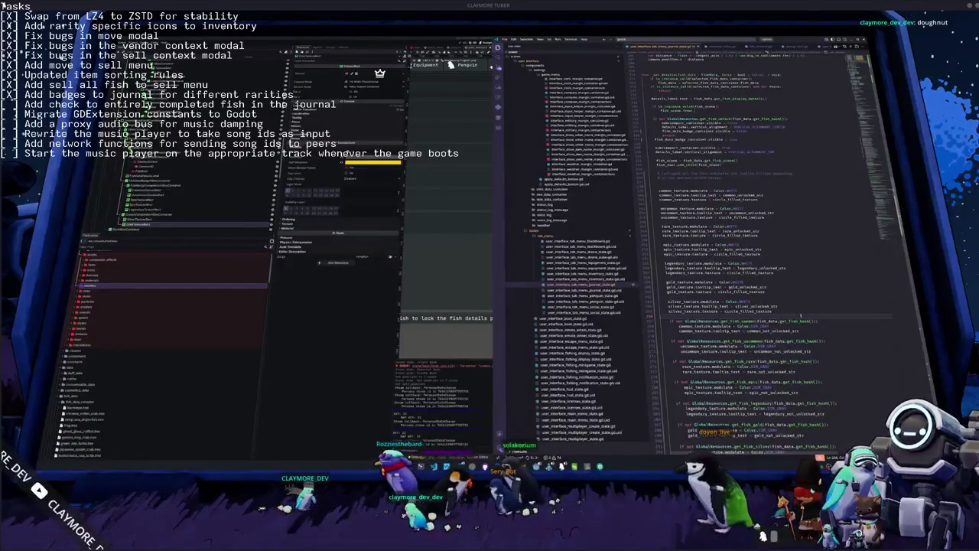
scroll(801, 315, down, 2)
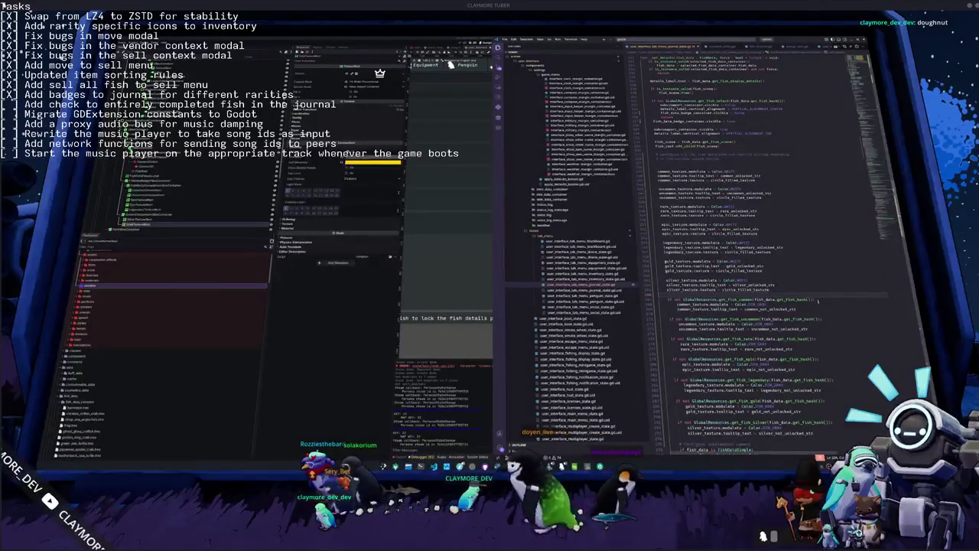
scroll(817, 300, down, 1)
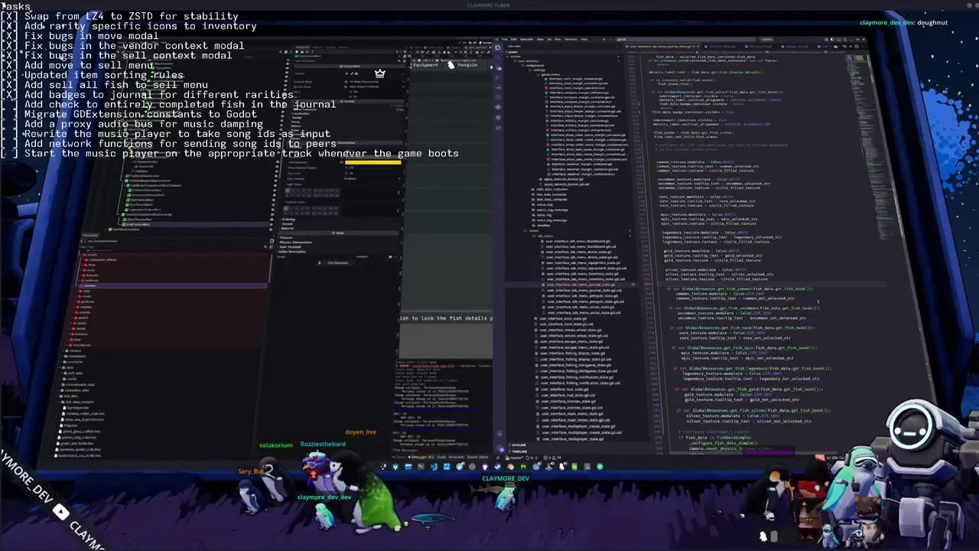
click(817, 300)
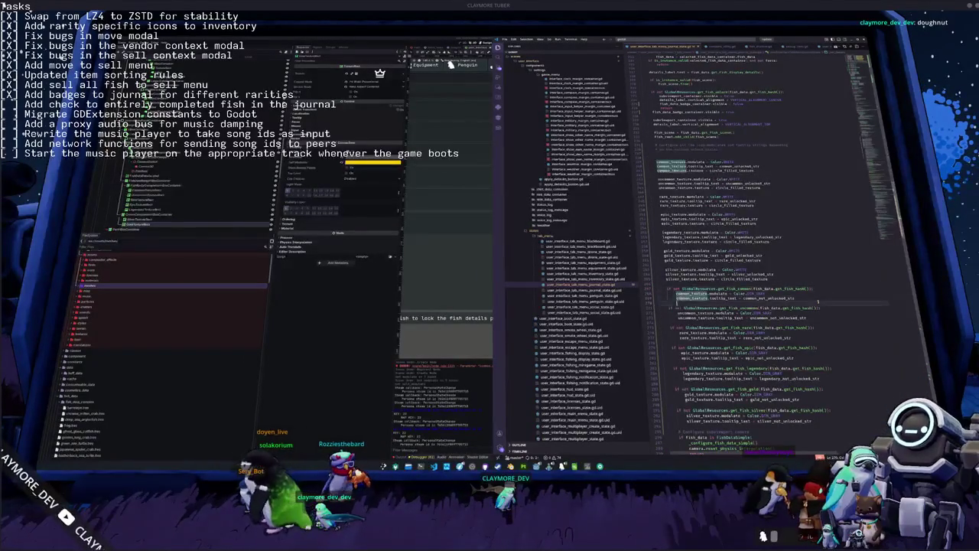
key(Return)
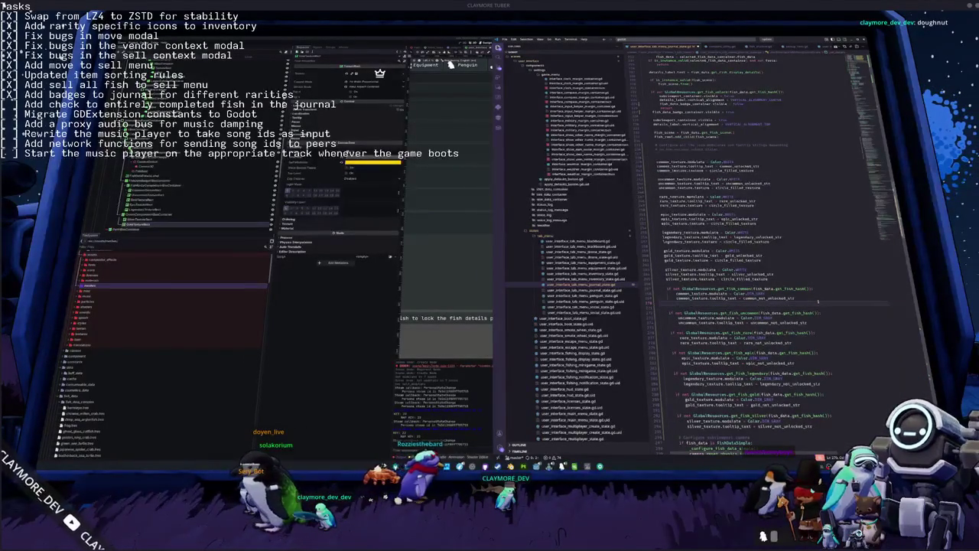
key(Up)
key(Up)
key(Up)
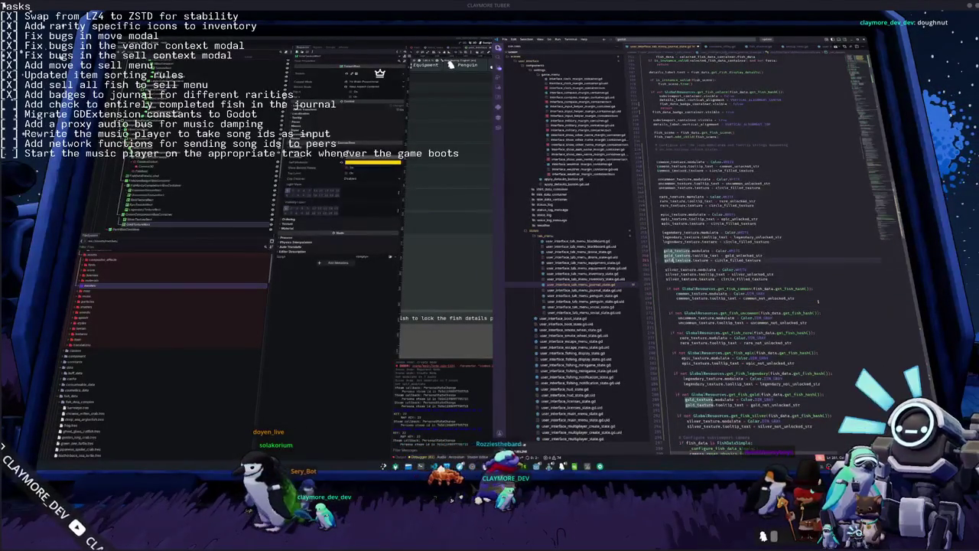
mouse_move(663, 170)
mouse_down()
mouse_move(764, 173)
mouse_move(755, 170)
mouse_up()
key(ctrl+c)
key(Down)
key(Down)
key(Down)
key(Down)
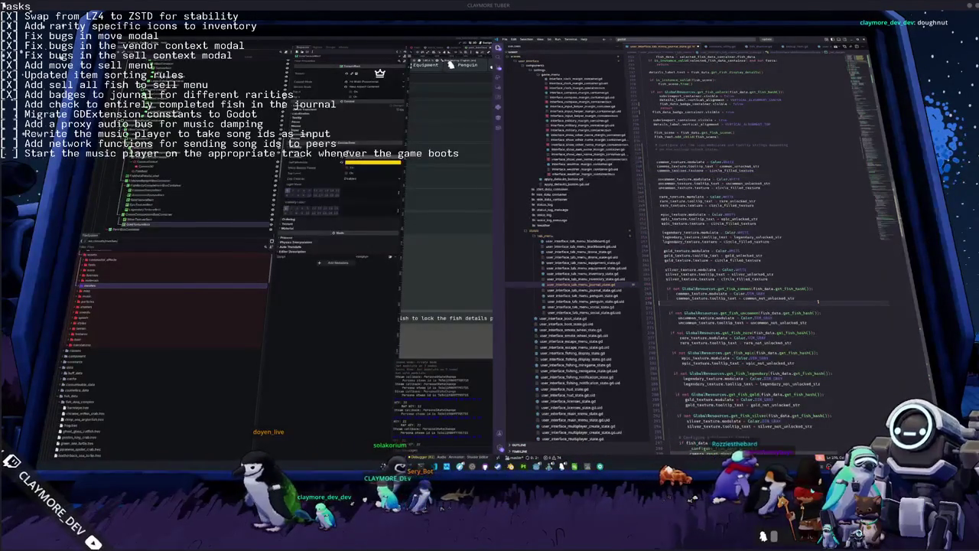
key(End)
key(Return)
key(ctrl+v)
Change the gold badge's default texture to crown_filled_texture.
key(Up)
key(Up)
key(Up)
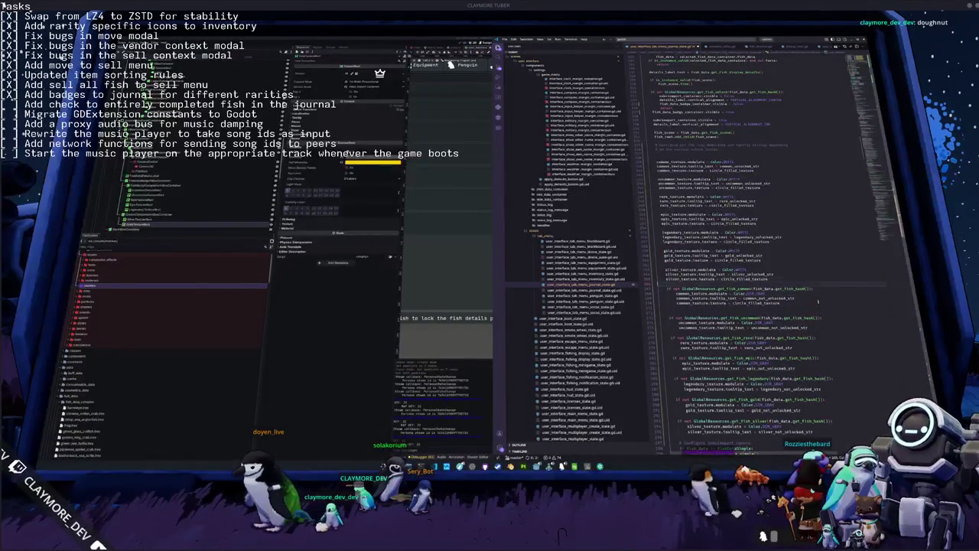
key(ctrl+shift+Left)
key(ctrl+shift+Right)
text(crown)
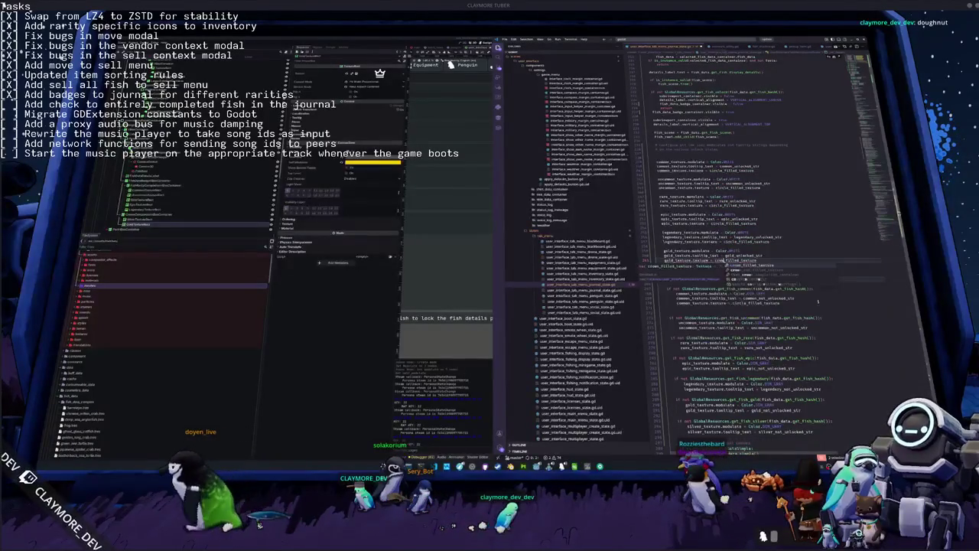
key(Return)
key(shift+End)
key(Delete)
key(Up)
key(ctrl+shift+Left)
Add the common locked-texture line to the uncommon check as uncommon_texture, tidying blank lines.
key(Down)
key(Down)
key(Down)
key(End)
key(ctrl+shift+Left)
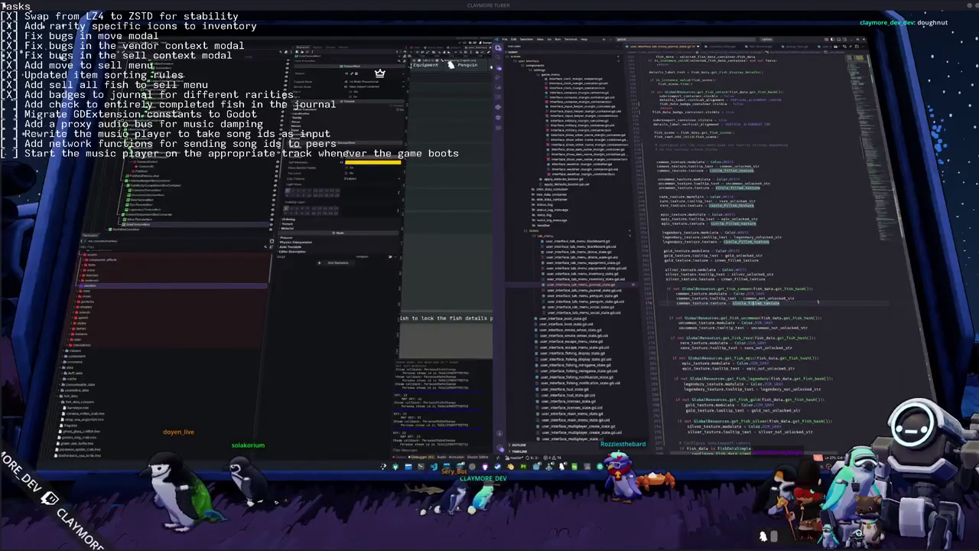
key(Left)
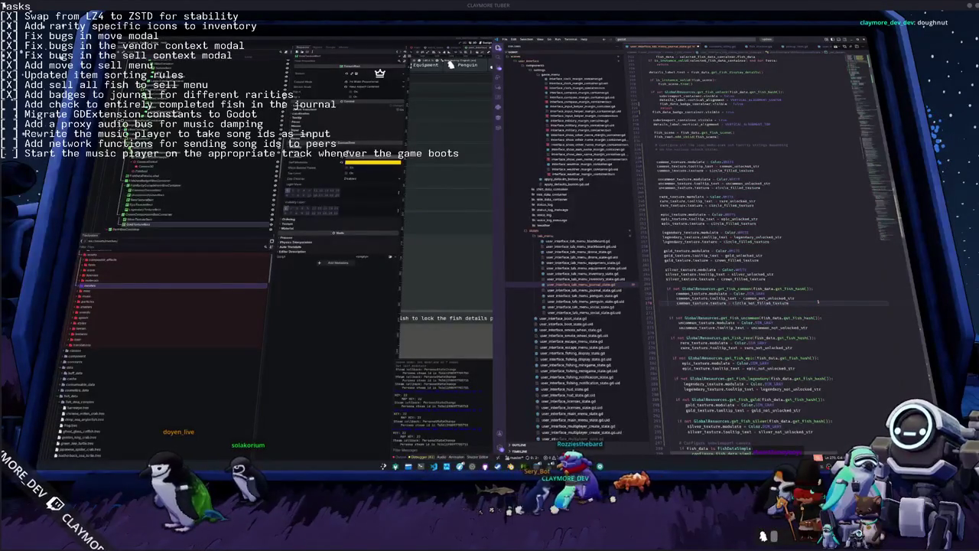
key(Down)
key(Down)
key(Down)
key(Down)
key(Down)
key(ctrl+v)
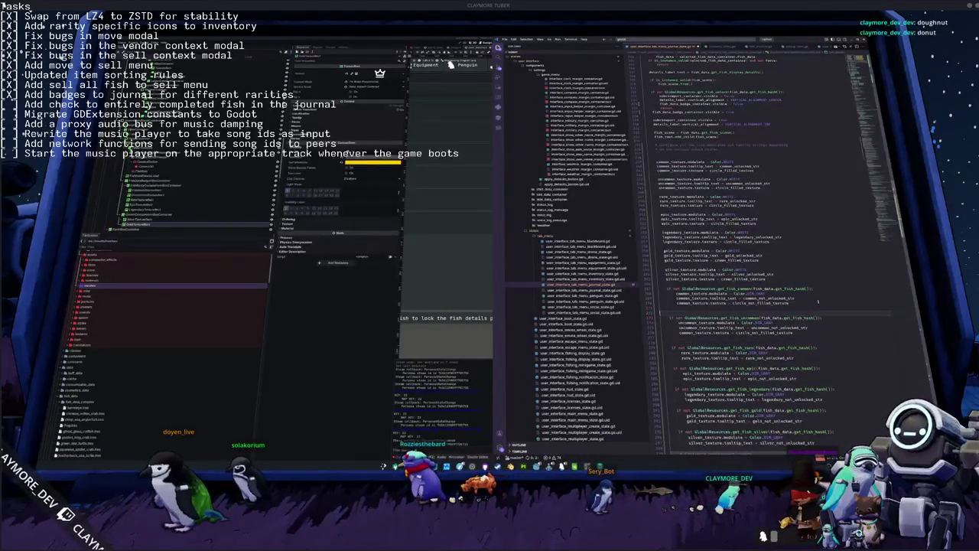
key(BackSpace)
key(Down)
key(Down)
key(Down)
key(BackSpace)
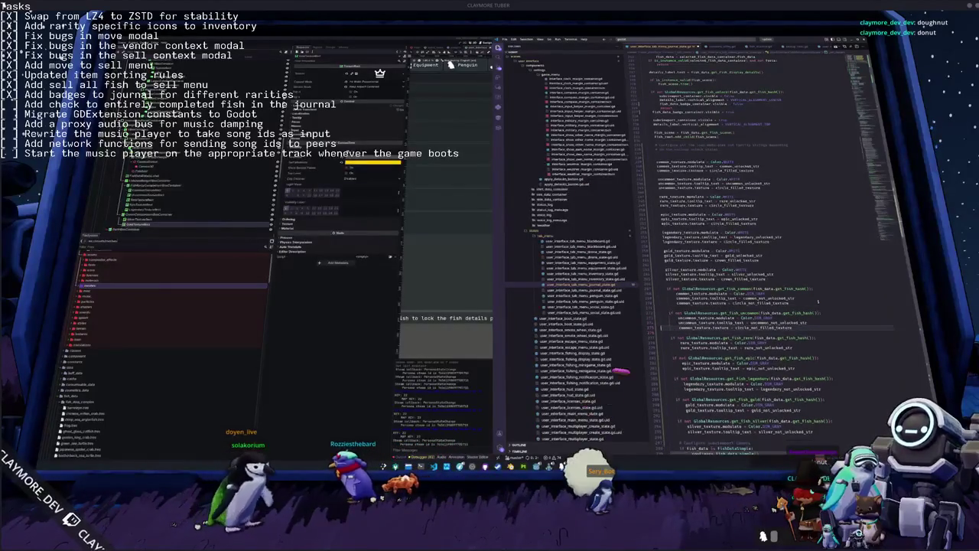
key(ctrl+shift+Right)
text(uncommon_texture)
Add circle_not_filled_texture lines for rare_texture and epic_texture in their unlock checks.
key(Down)
key(Down)
key(Down)
key(ctrl+shift+Right)
key(End)
key(Return)
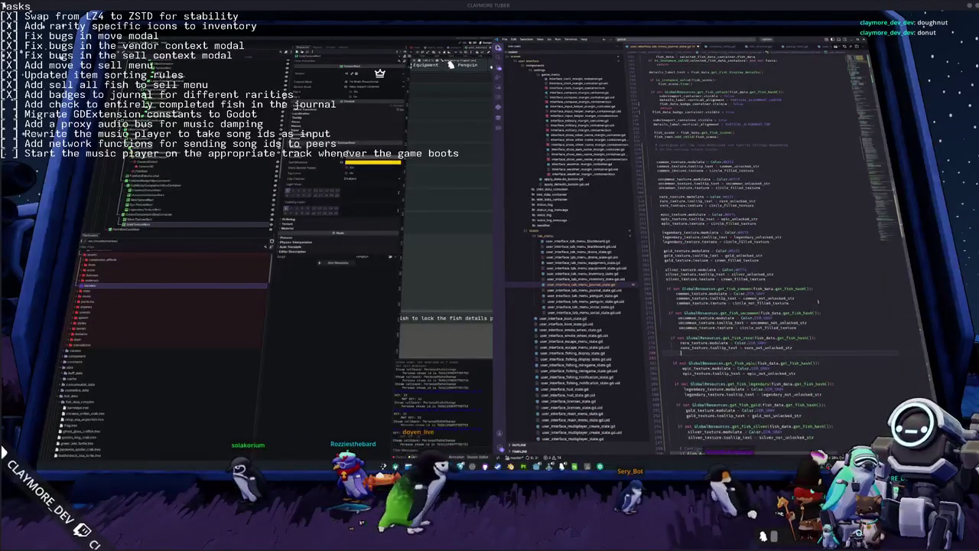
key(ctrl+v)
key(Home)
key(ctrl+shift+Right)
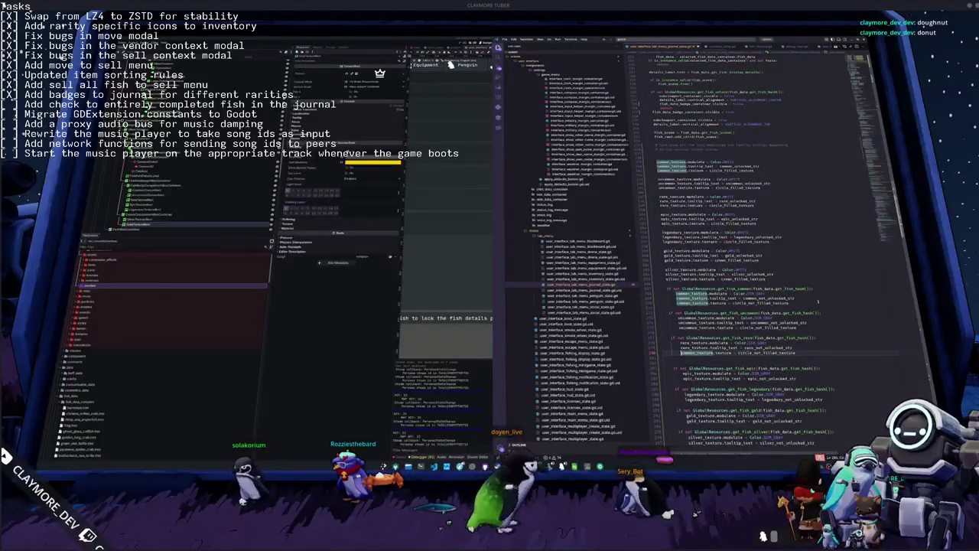
text(rare_texture)
key(Down)
key(BackSpace)
key(Down)
key(Down)
key(Down)
key(ctrl+v)
key(Home)
key(ctrl+shift+Right)
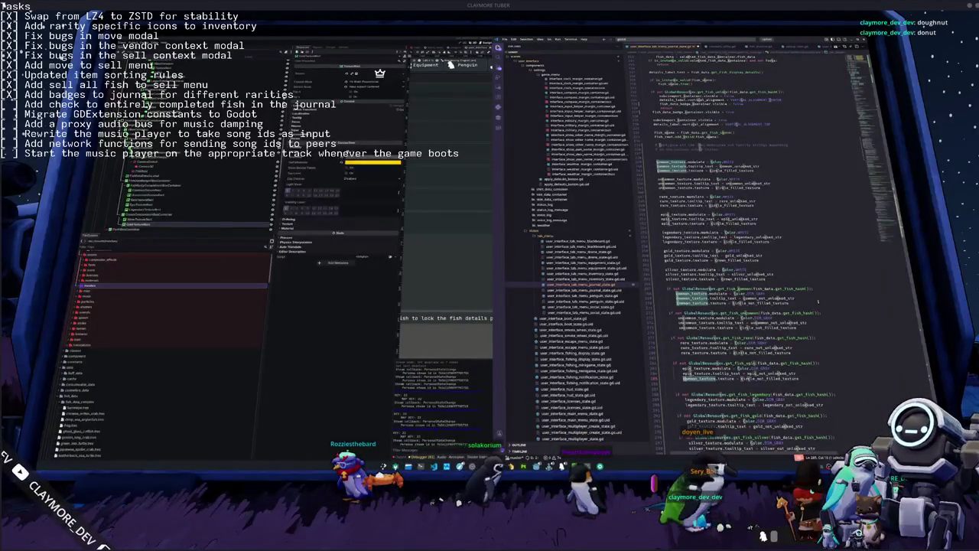
text(epic_texture)
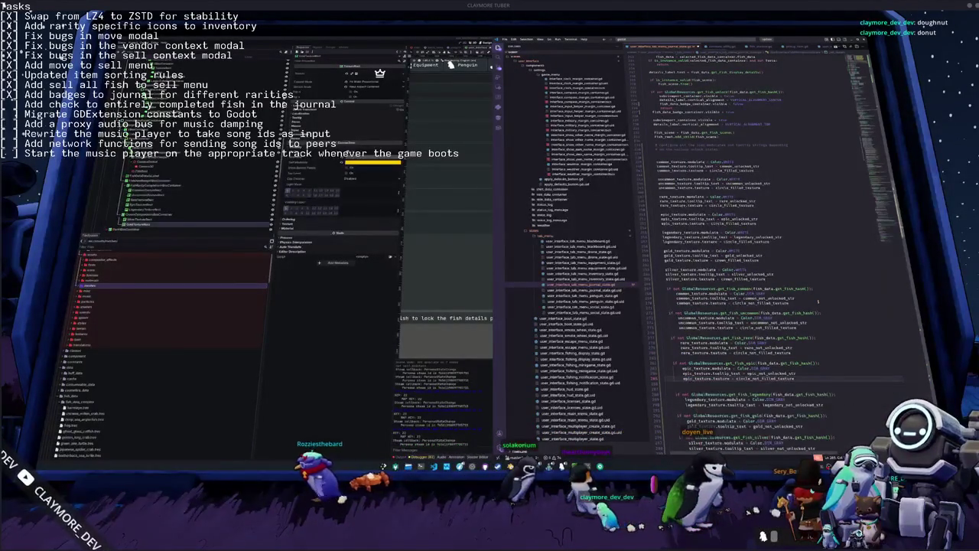
Start the legendary_texture locked-texture line in the legendary unlock check.
key(Delete)
key(ctrl+v)
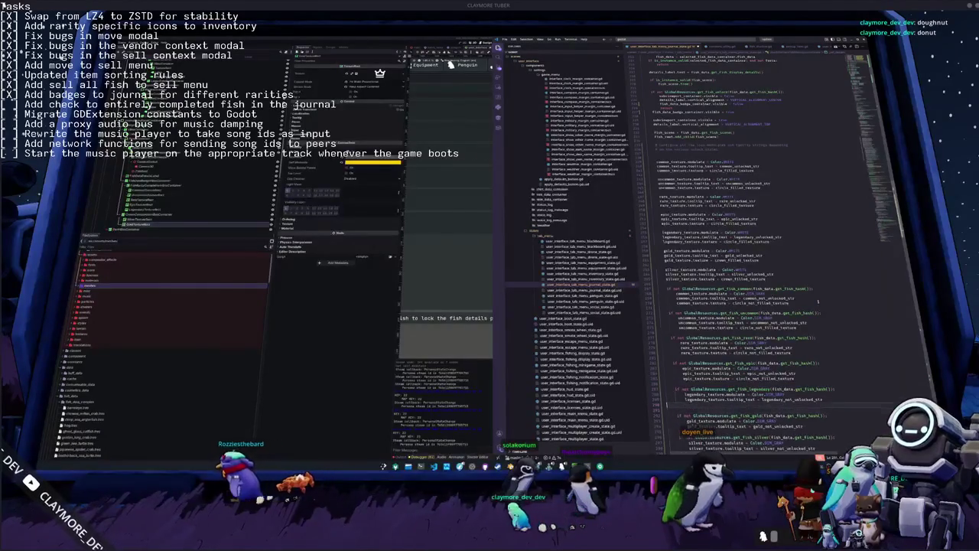
key(Home)
key(ctrl+shift+Right)
text(leg)
key(Return)
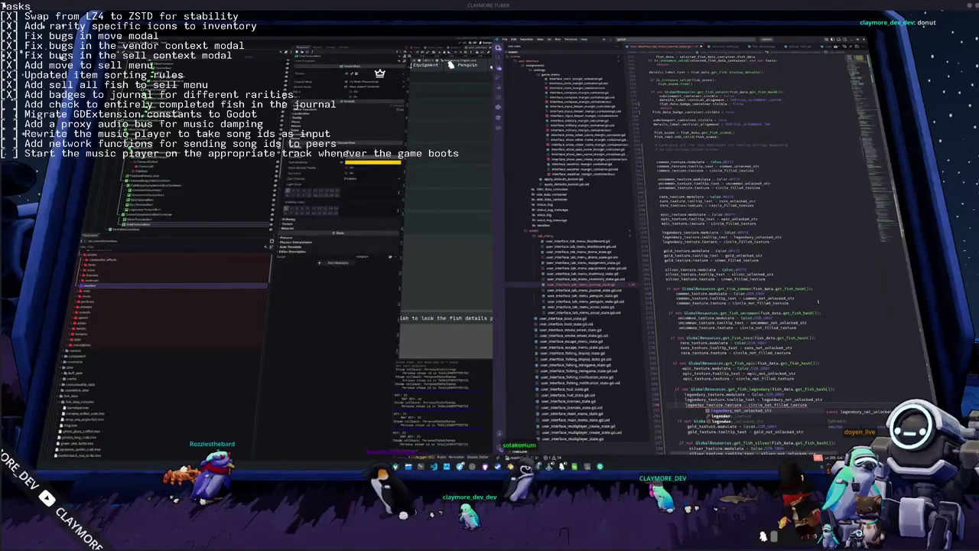
key(Escape)
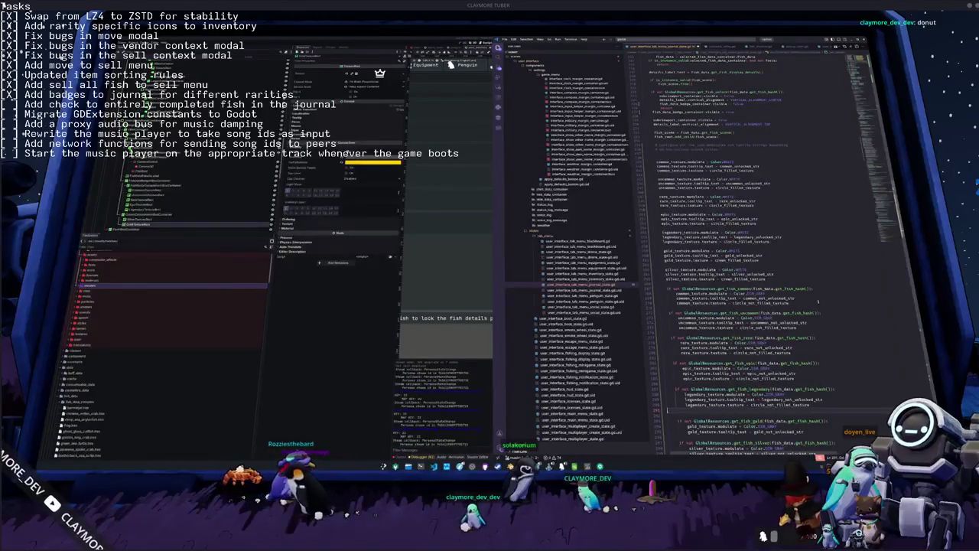
Add locked-texture lines to the gold and silver unlock checks, targeting silver_texture.
scroll(818, 301, down, 1)
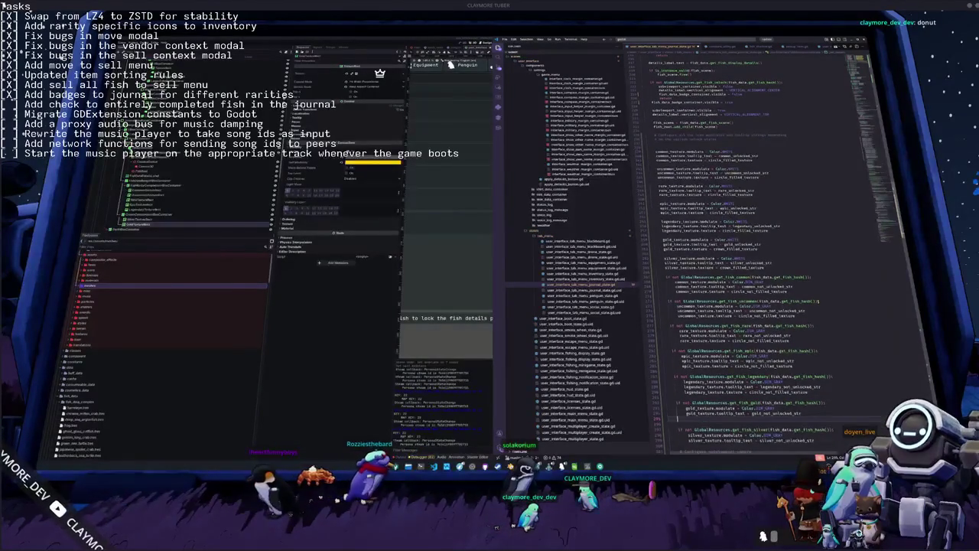
key(ctrl+v)
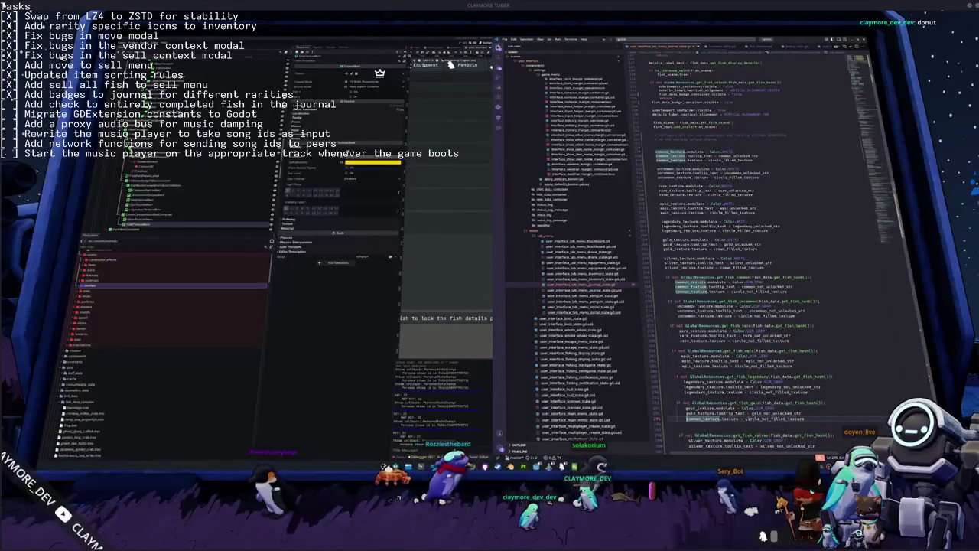
key(Return)
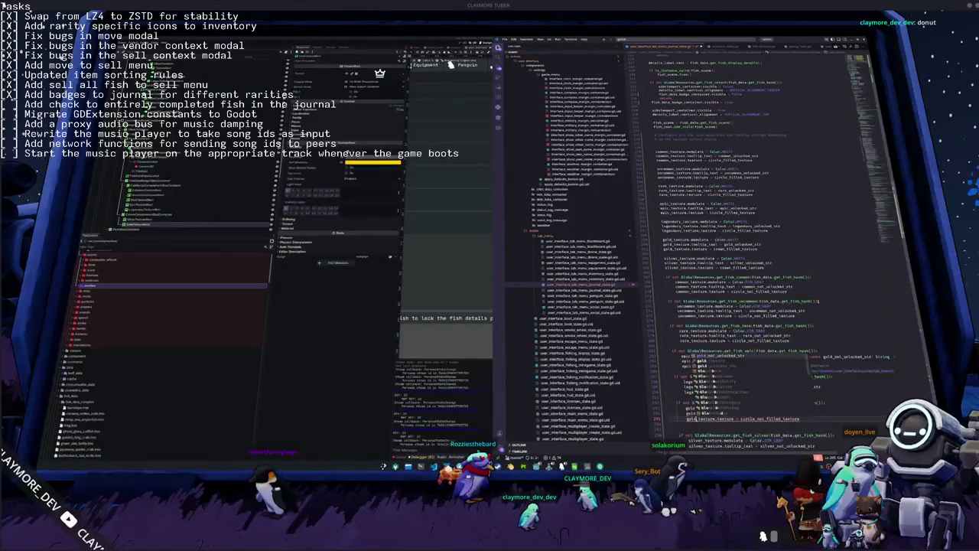
scroll(817, 300, down, 1)
scroll(817, 301, down, 1)
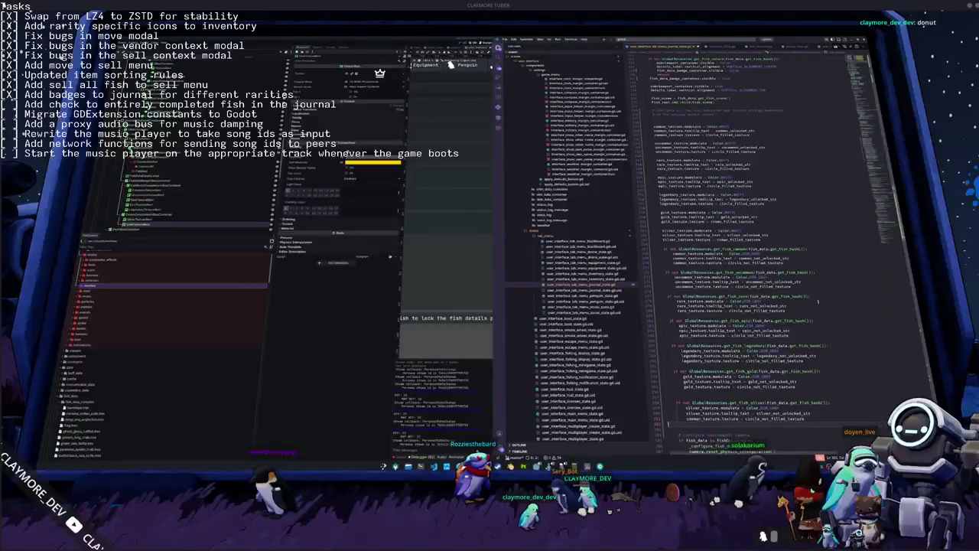
key(ctrl+shift+Right)
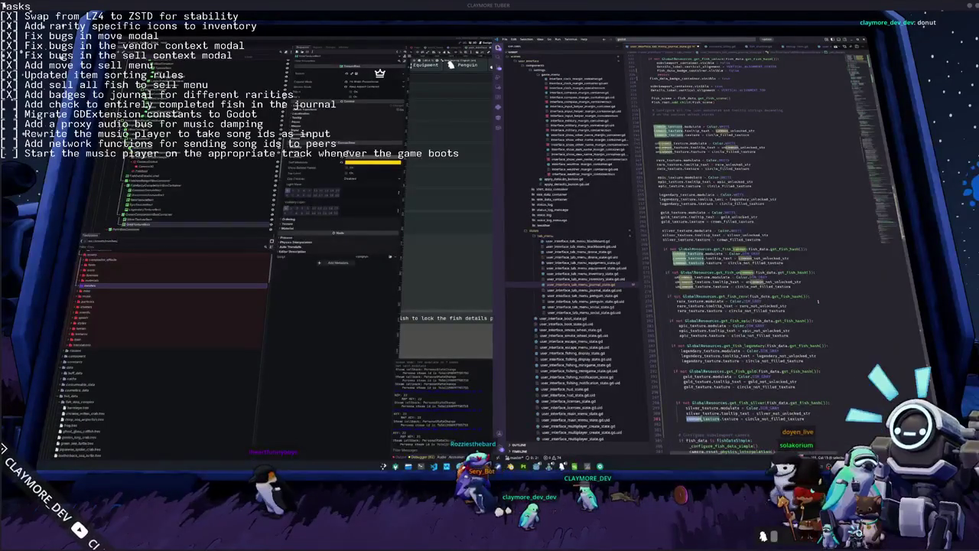
text(si)
key(Return)
Replace circle_not_filled_texture with crown_not_filled_texture on the gold and silver lines.
key(Up)
key(Up)
key(Up)
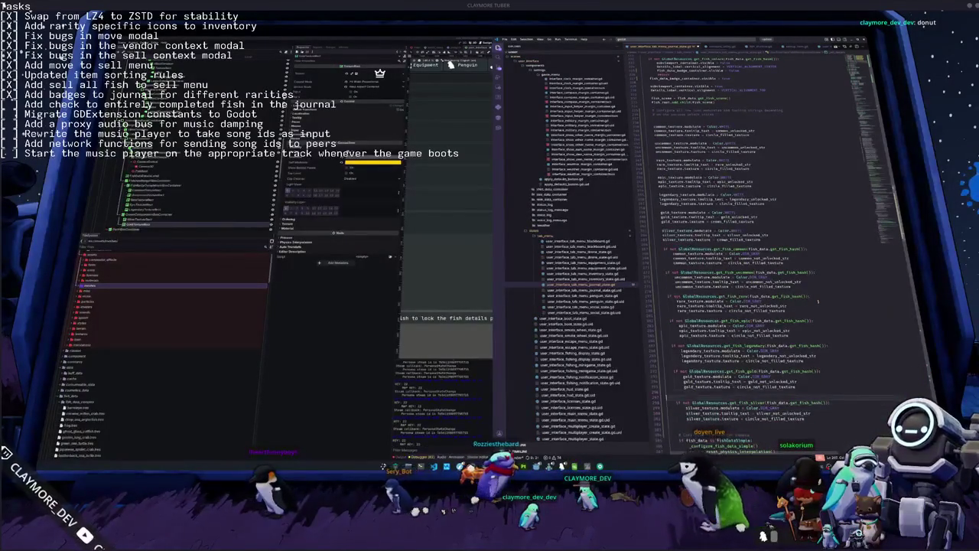
key(ctrl+Right)
key(ctrl+Right)
key(ctrl+Right)
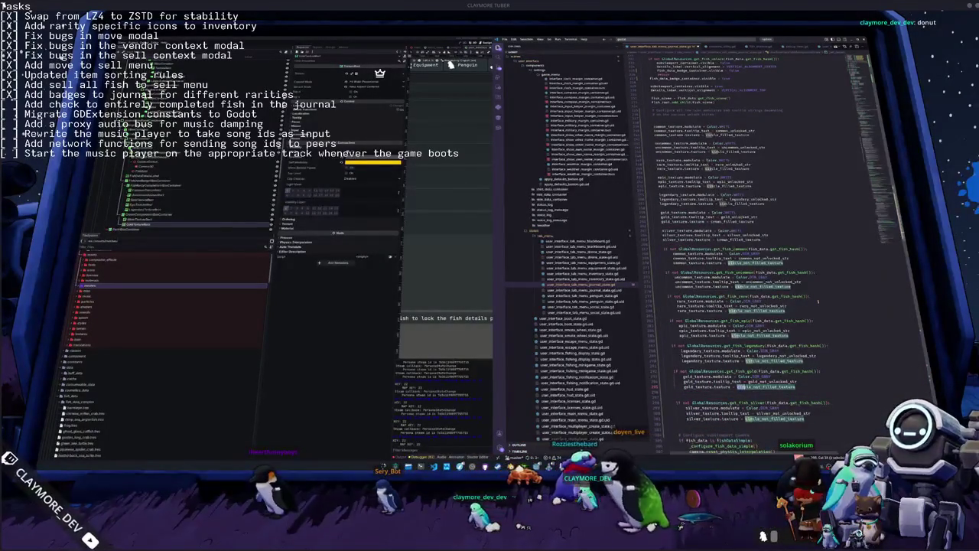
key(ctrl+shift+Right)
text(crown)
key(Return)
key(ctrl+shift+Right)
text(cro)
key(Return)
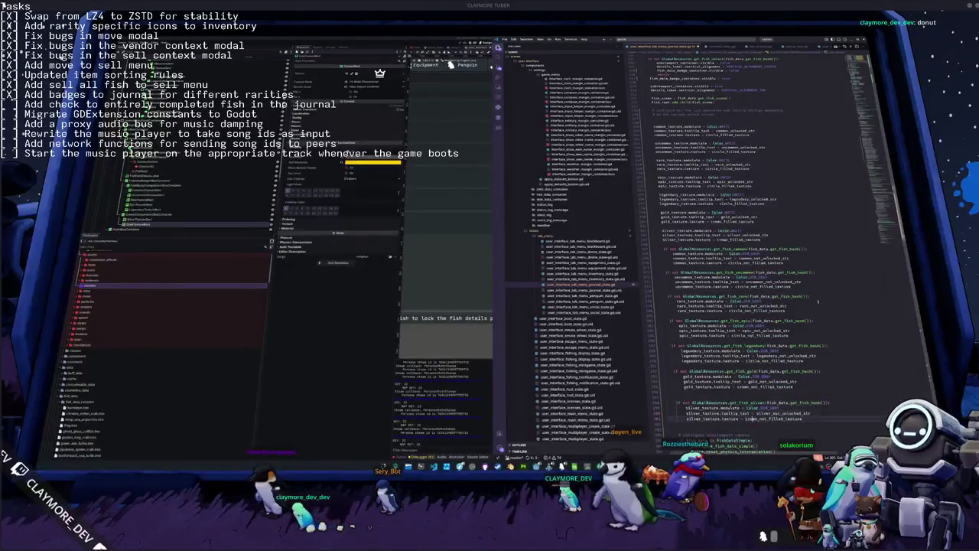
scroll(818, 301, down, 1)
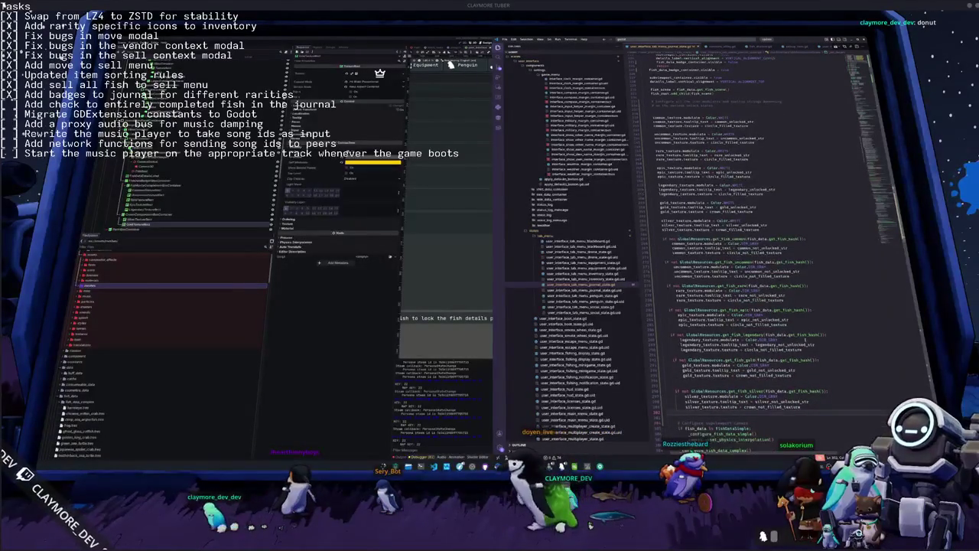
mouse_move(663, 239)
mouse_down()
mouse_move(812, 294)
mouse_move(826, 403)
mouse_move(801, 407)
mouse_up()
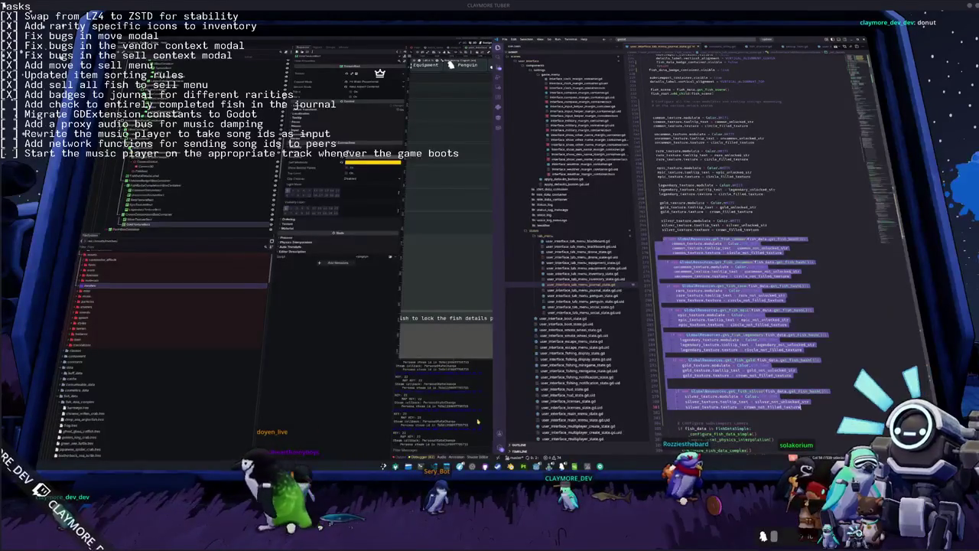
In the running game, start Singleplayer, open the inventory with I, and view the Journal.
key(alt+Tab)
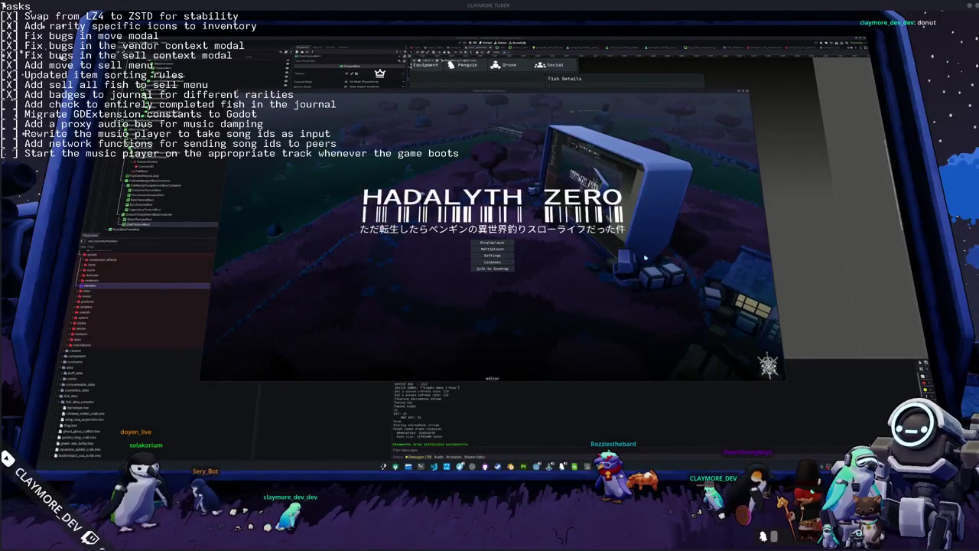
click(495, 242)
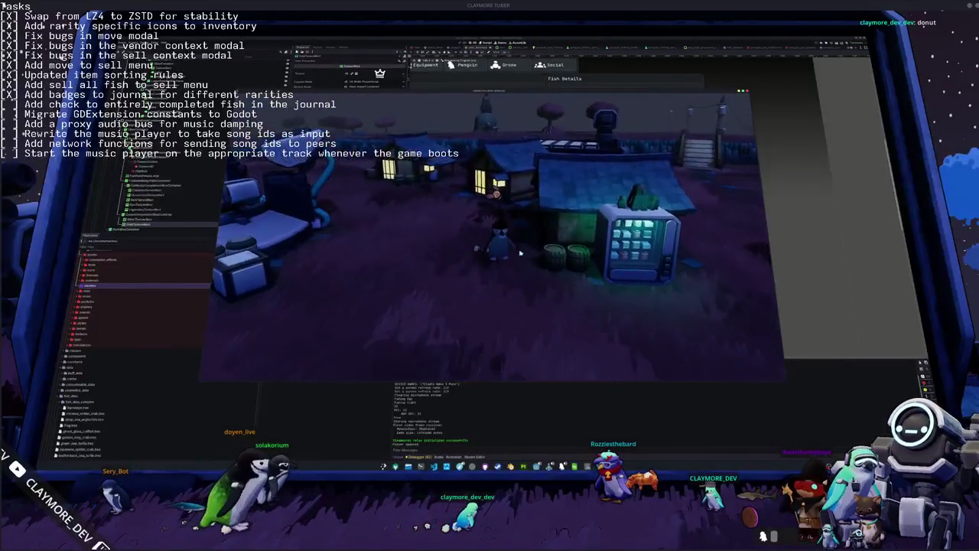
key(i)
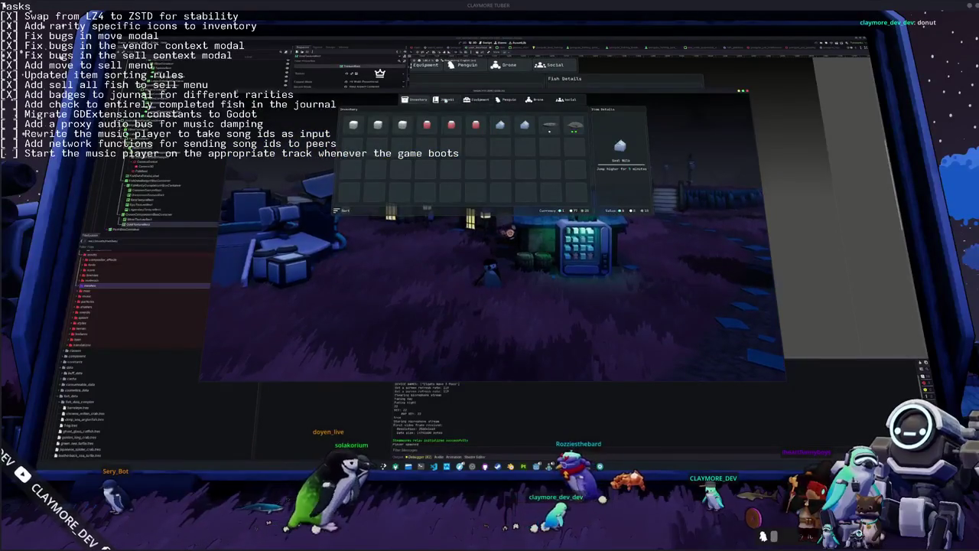
click(445, 100)
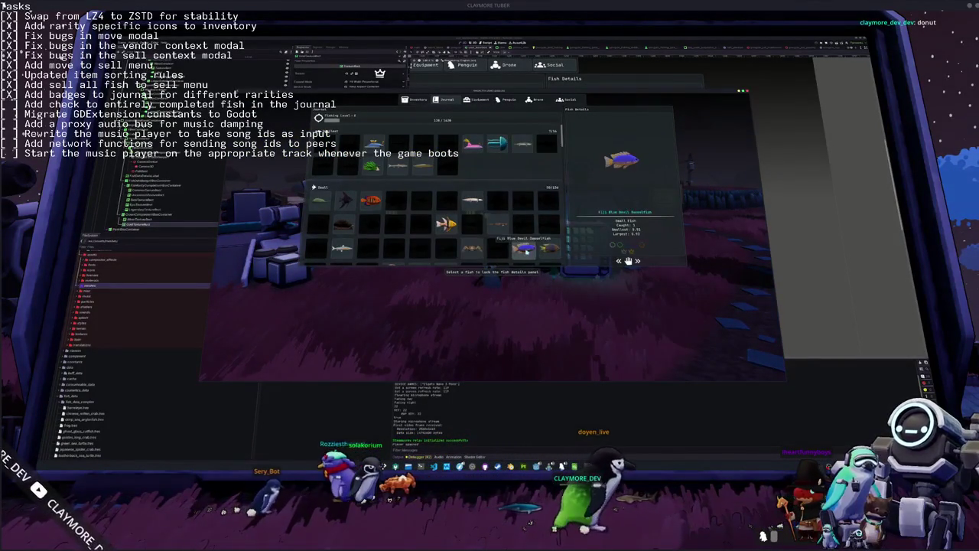
Scroll the journal and inspect rarity badges for the Violet Sea Snail and Amazed Salmon.
scroll(535, 245, down, 2)
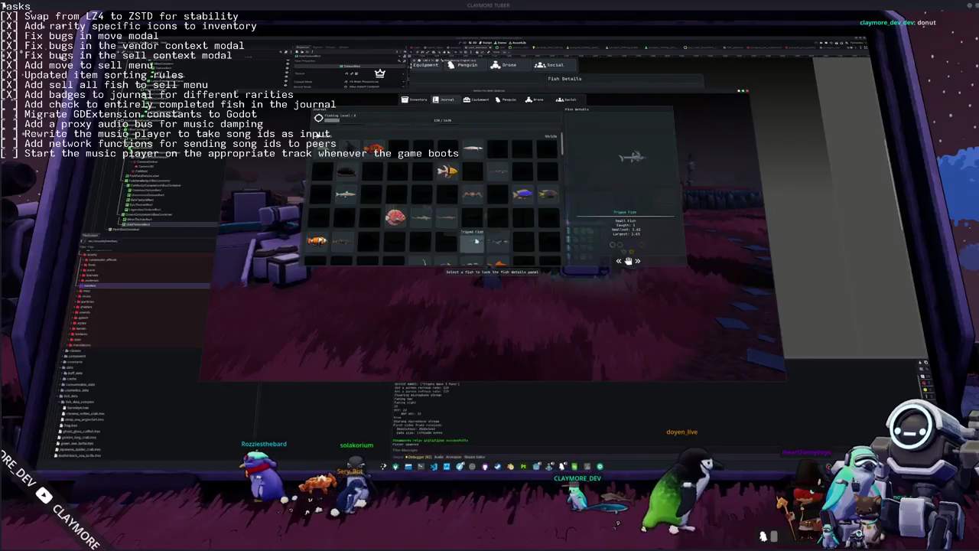
scroll(504, 241, down, 1)
scroll(497, 248, down, 2)
scroll(493, 248, down, 1)
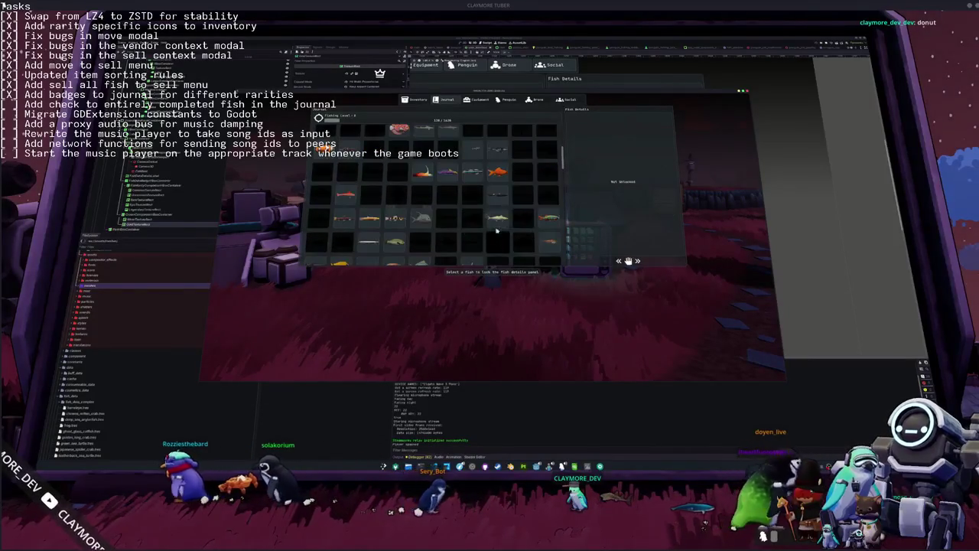
scroll(474, 241, down, 2)
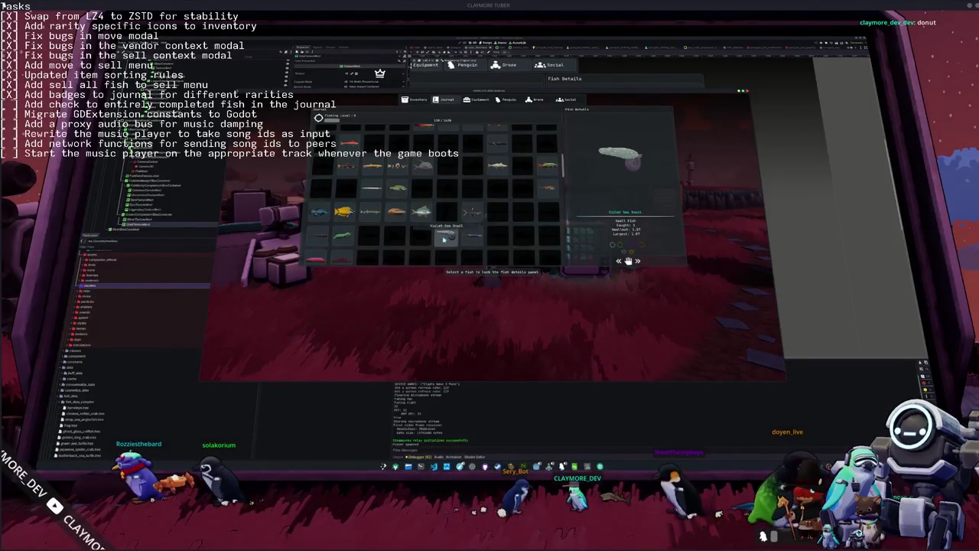
click(446, 234)
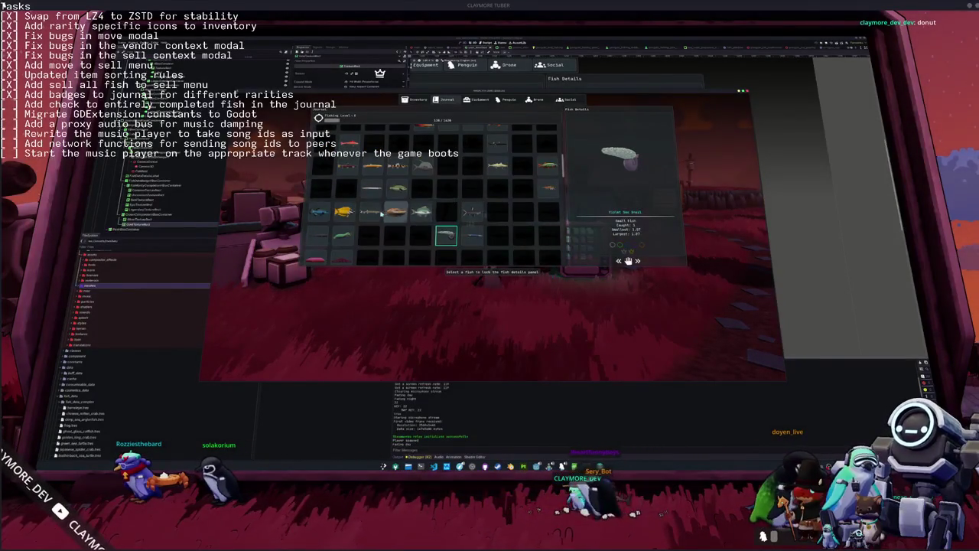
click(445, 235)
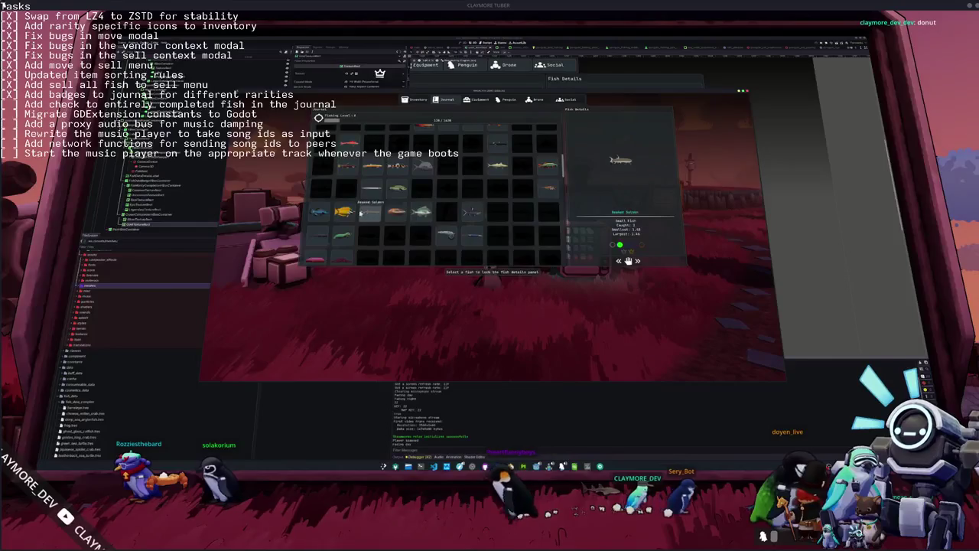
click(369, 213)
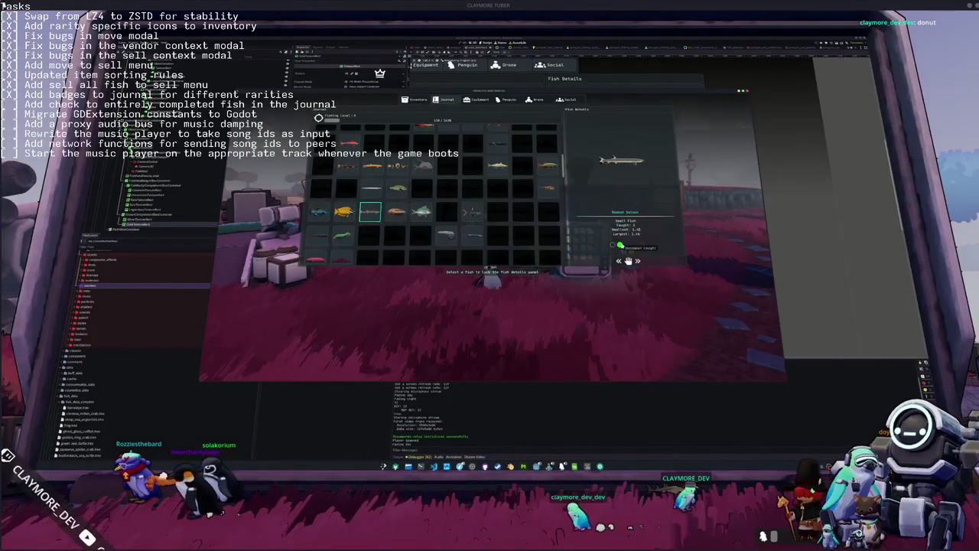
Check the Beta Shark and Congo Tetra badges, then go back to the inventory items.
click(472, 214)
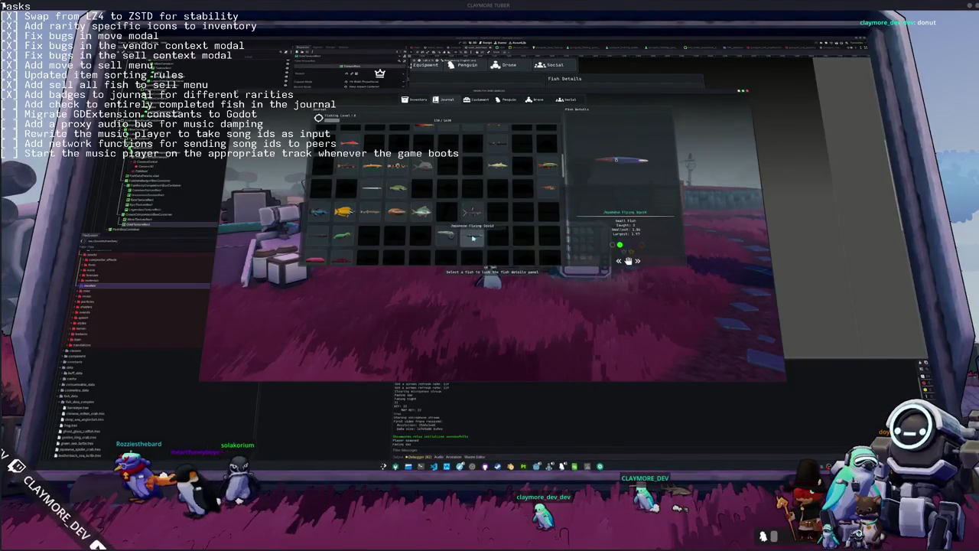
scroll(462, 210, down, 3)
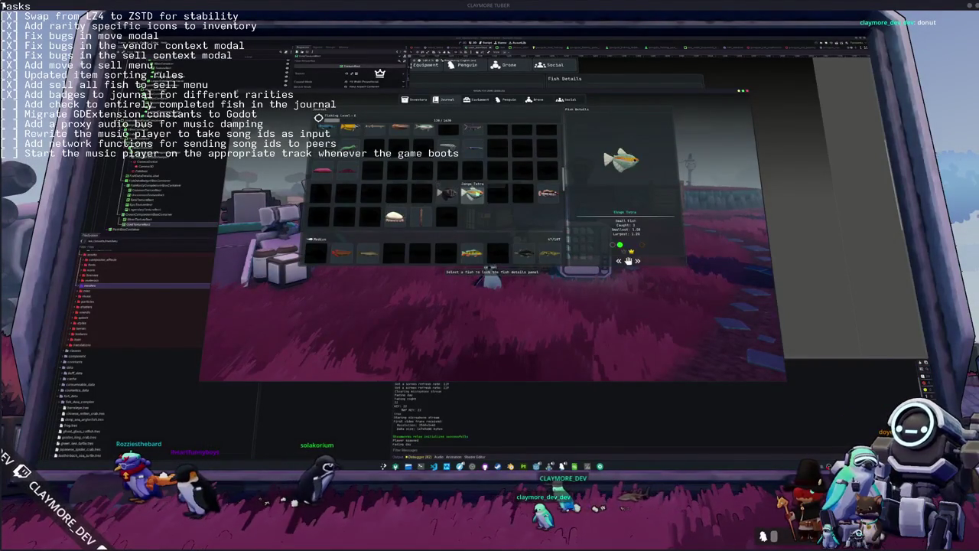
click(472, 192)
mouse_move(628, 260)
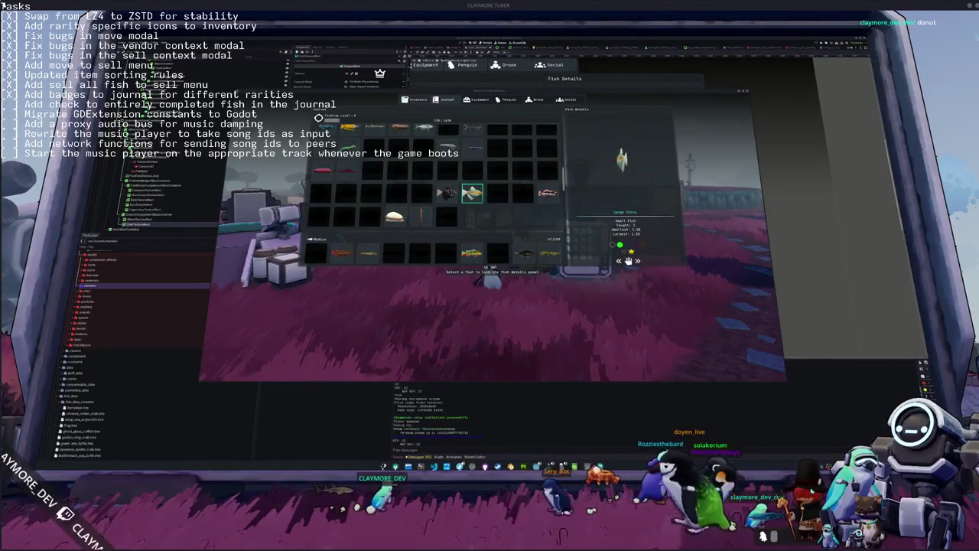
click(418, 99)
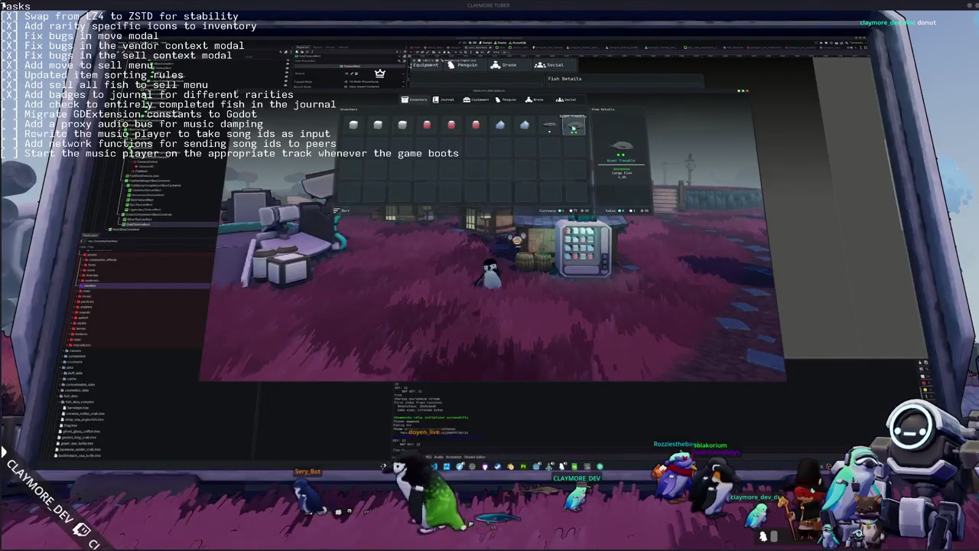
Bring up and dismiss the Giant Trevally action list, then close the inventory.
right_click(573, 127)
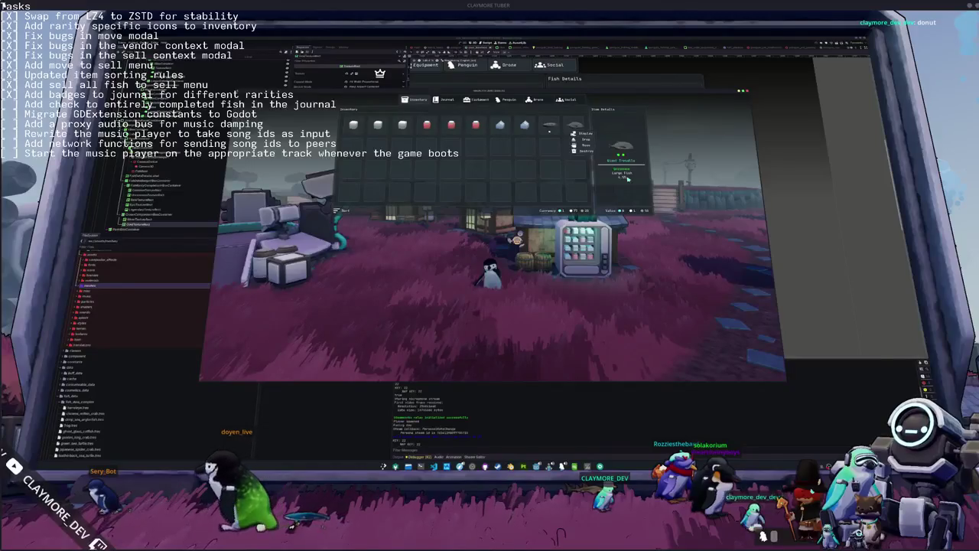
click(622, 163)
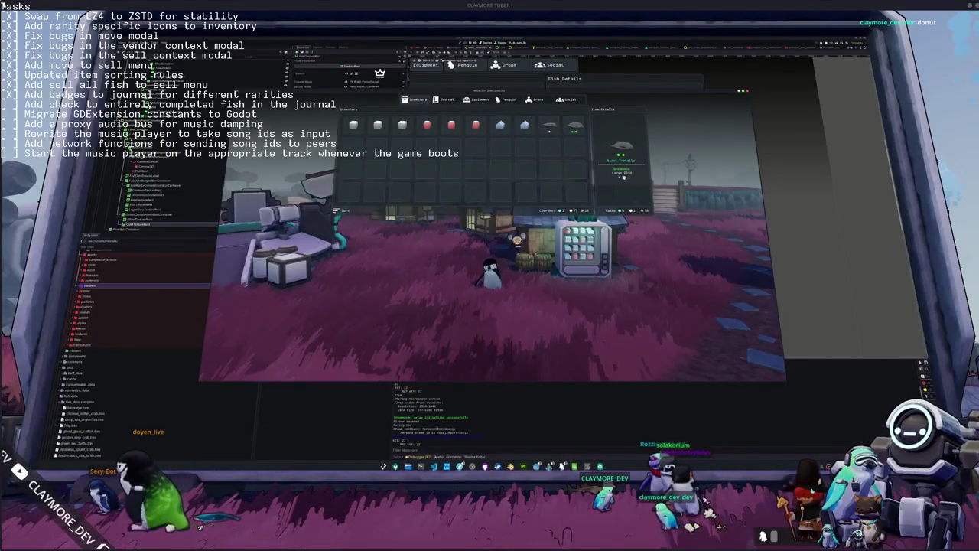
key(Escape)
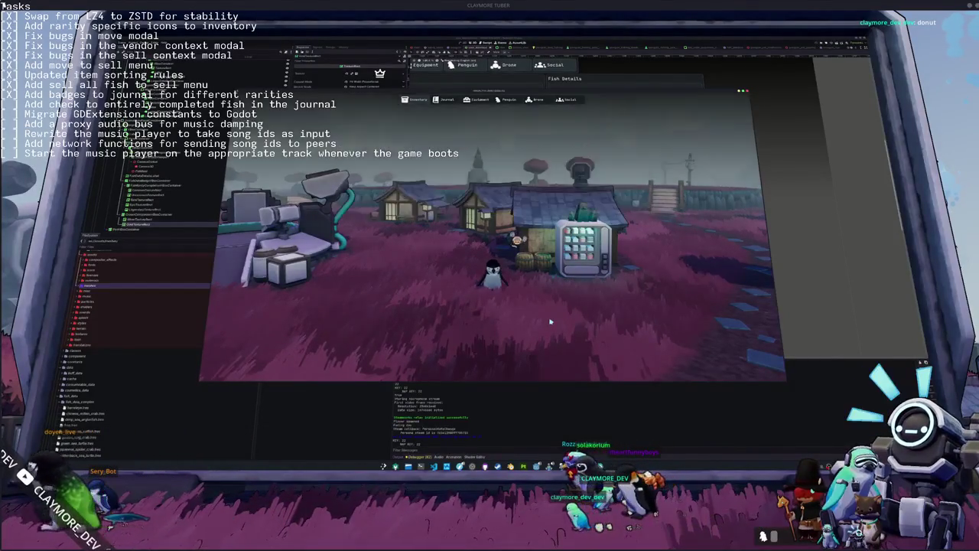
Walk the penguin past the vending machine along the path to the water's edge.
key(w)
key(d)
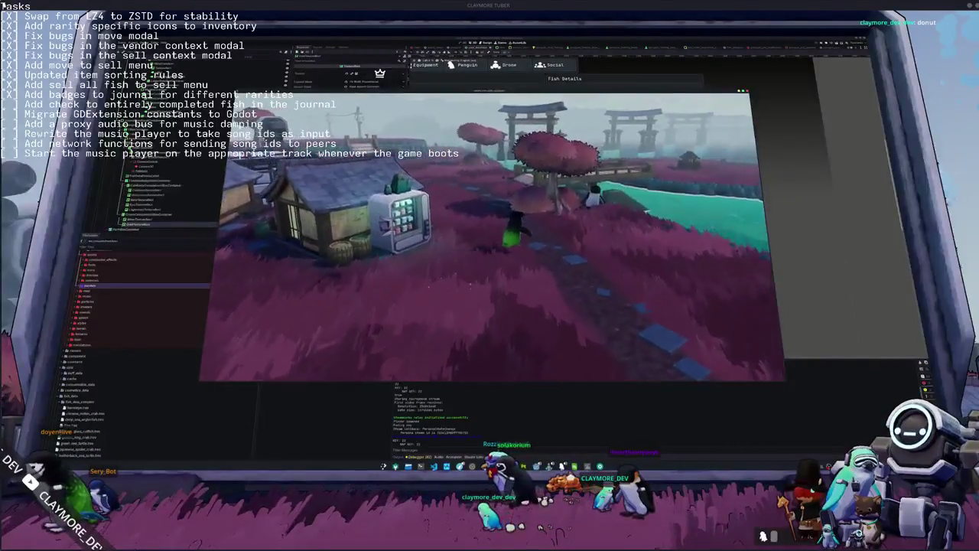
key(d)
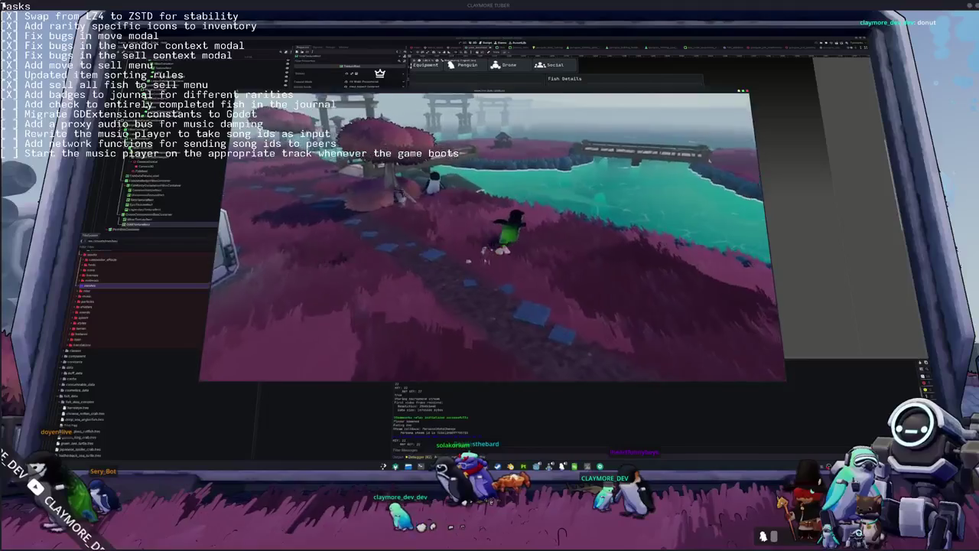
key(w)
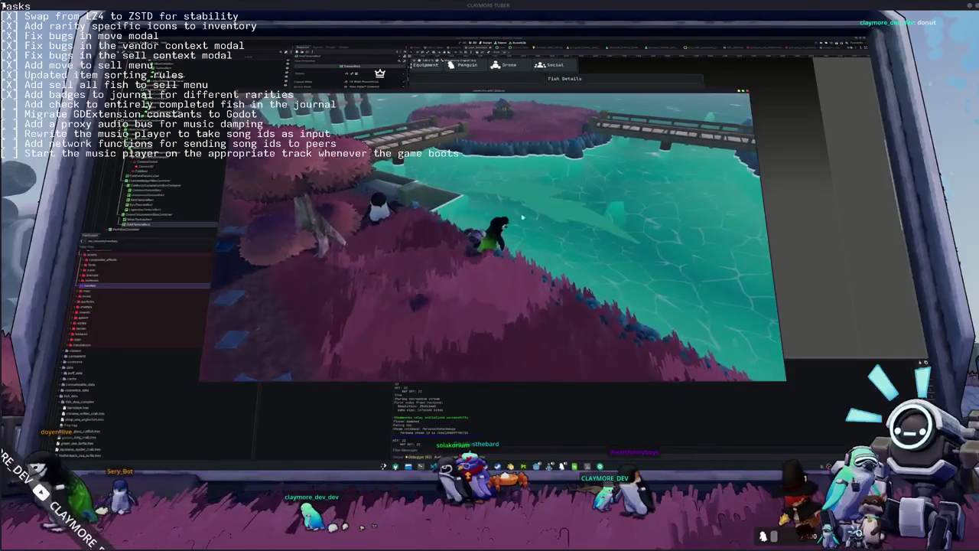
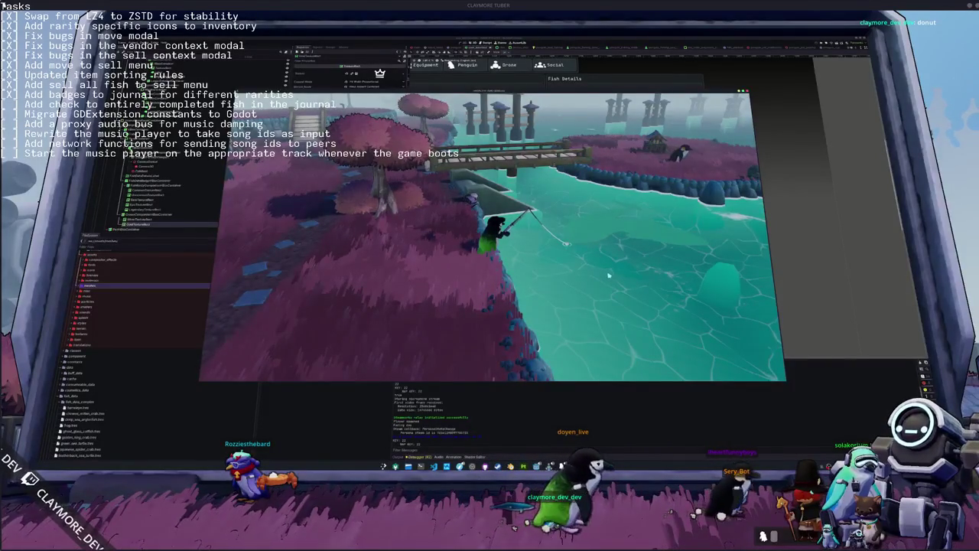
Hook the fish and enter the first arrow sequence: Left, Down, Up, Right, Down.
click(609, 276)
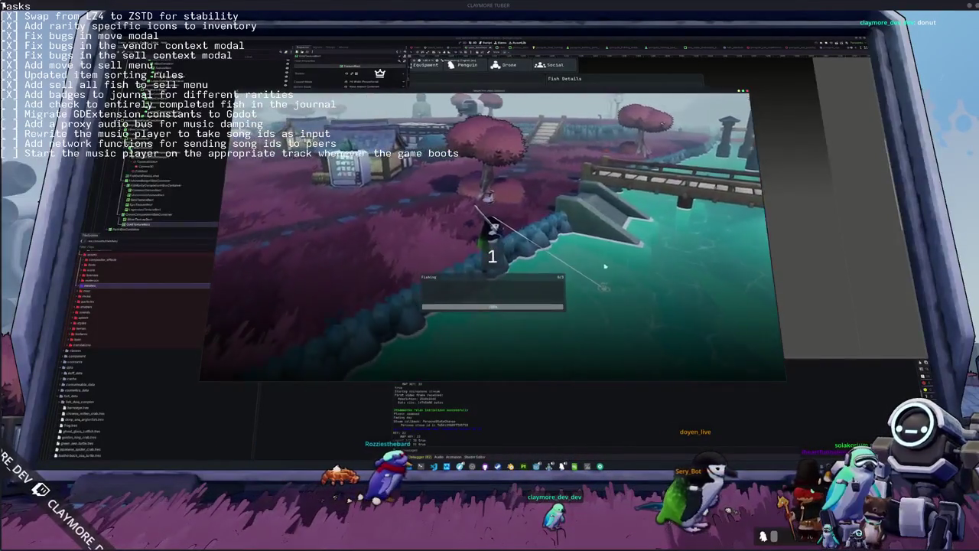
key(Left)
key(Down)
key(Up)
key(Down)
key(Right)
key(Up)
key(Right)
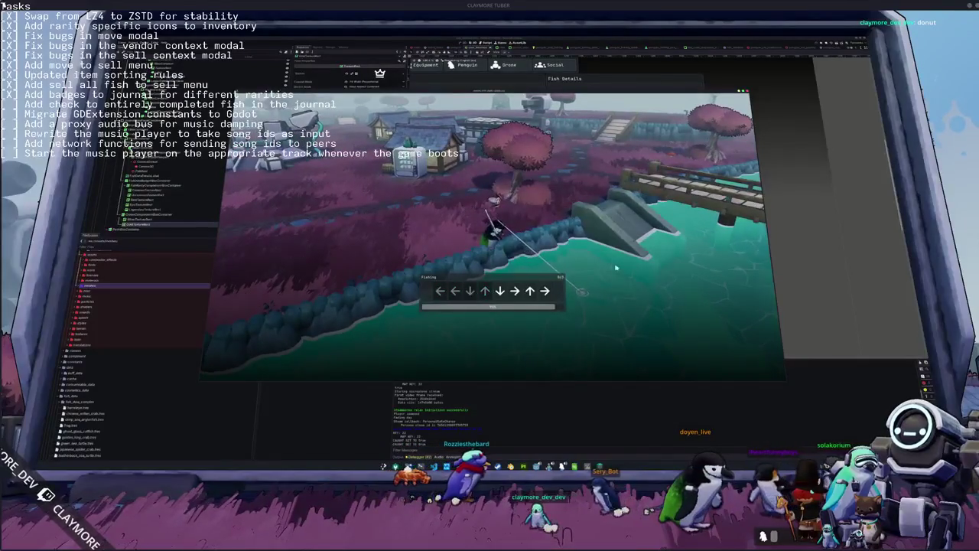
Match the remaining arrow prompts to reel in the large Gar Fish.
key(Down)
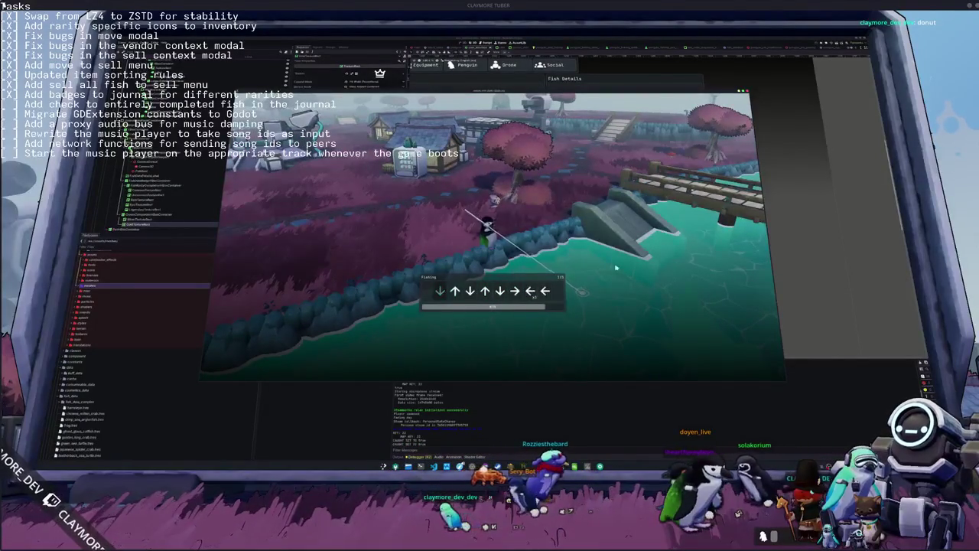
key(Up)
key(Down)
key(Up)
key(Down)
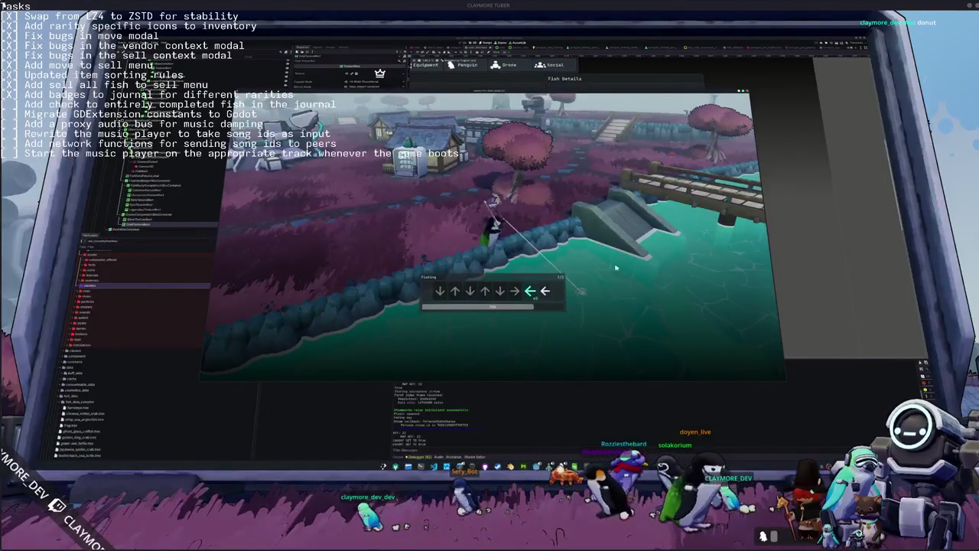
key(Left)
key(Left)
key(Right)
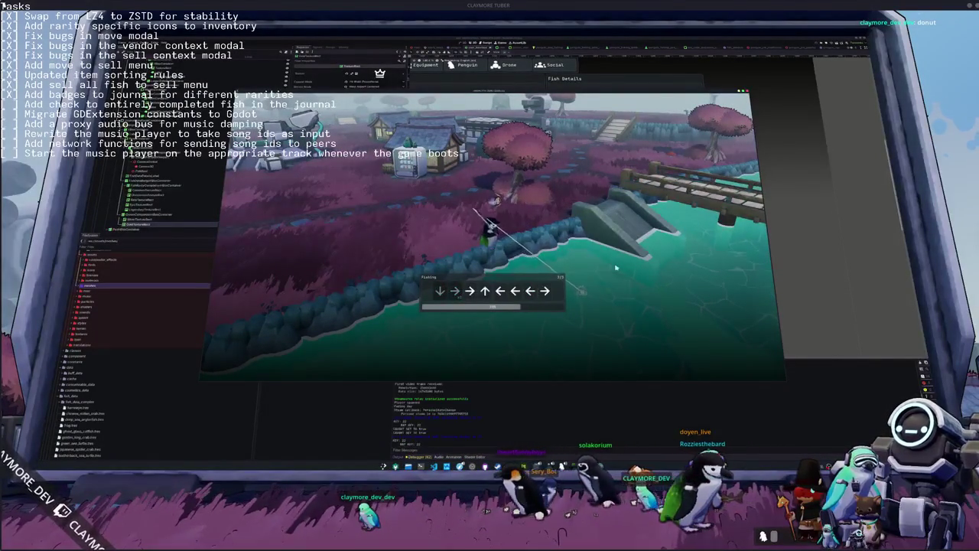
key(Left)
key(Right)
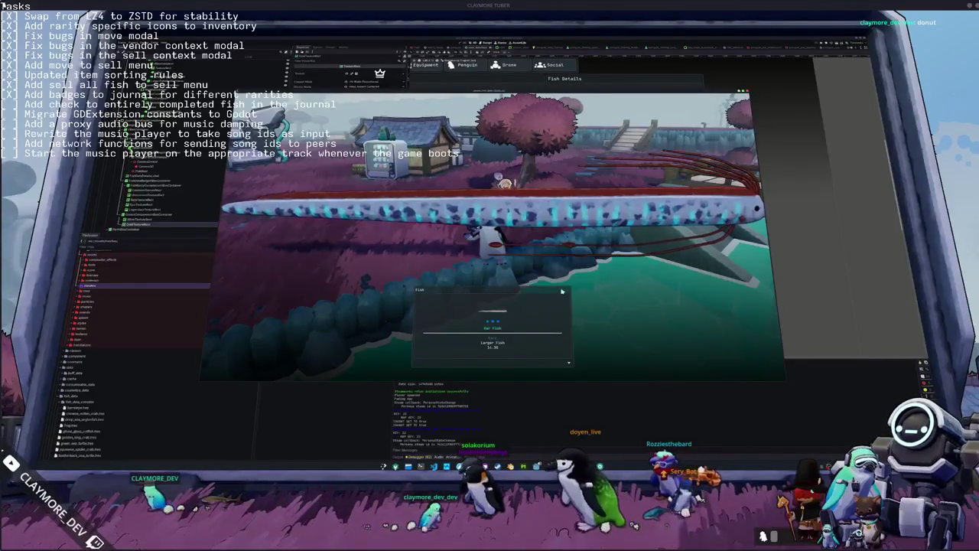
Dismiss the catch screen, open the inventory with I, and view the new fish's item details.
click(492, 350)
key(i)
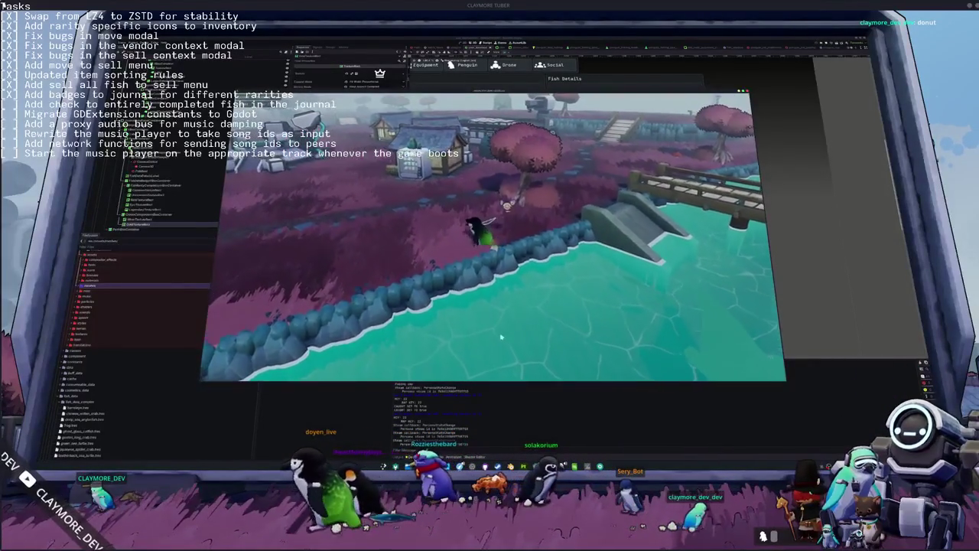
click(352, 141)
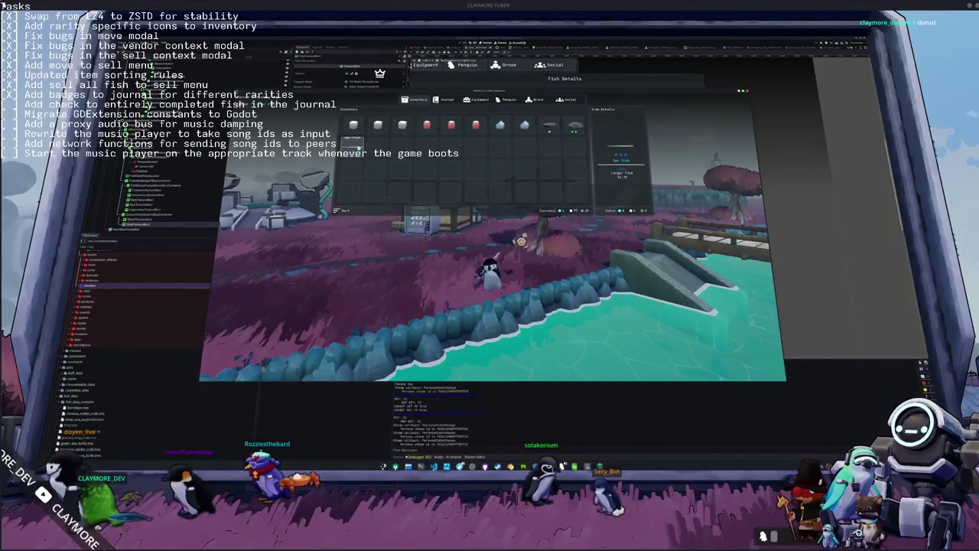
Open the fish journal and show the Gar Fish's details.
key(j)
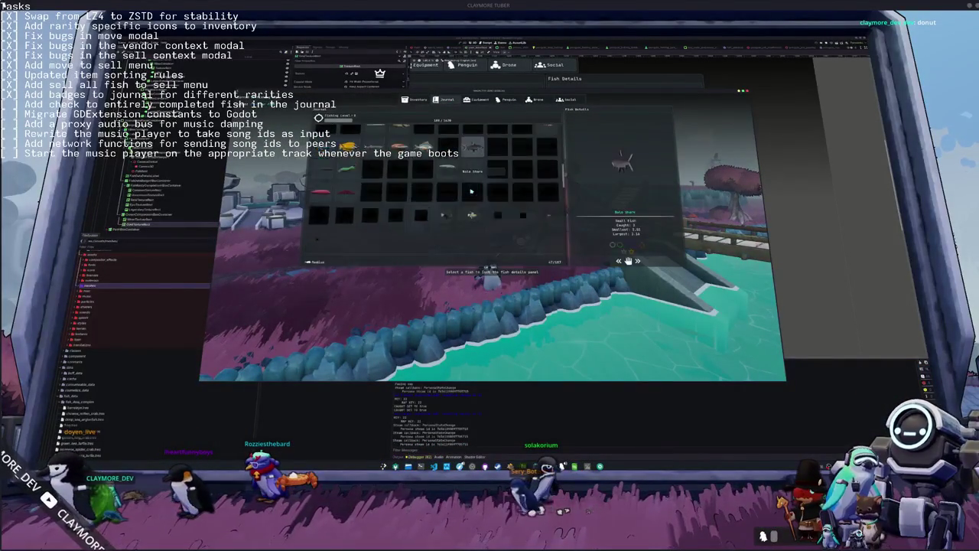
scroll(471, 191, down, 5)
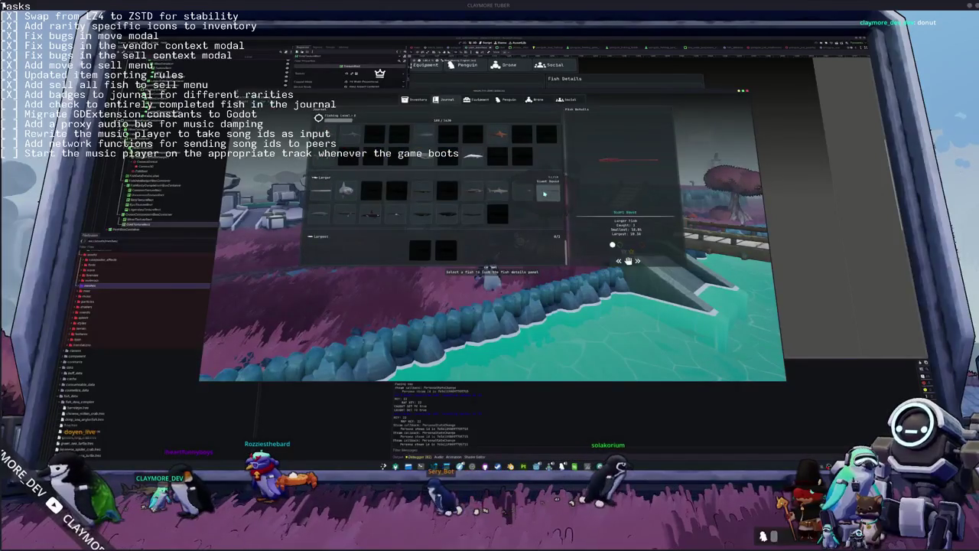
click(325, 196)
mouse_move(633, 254)
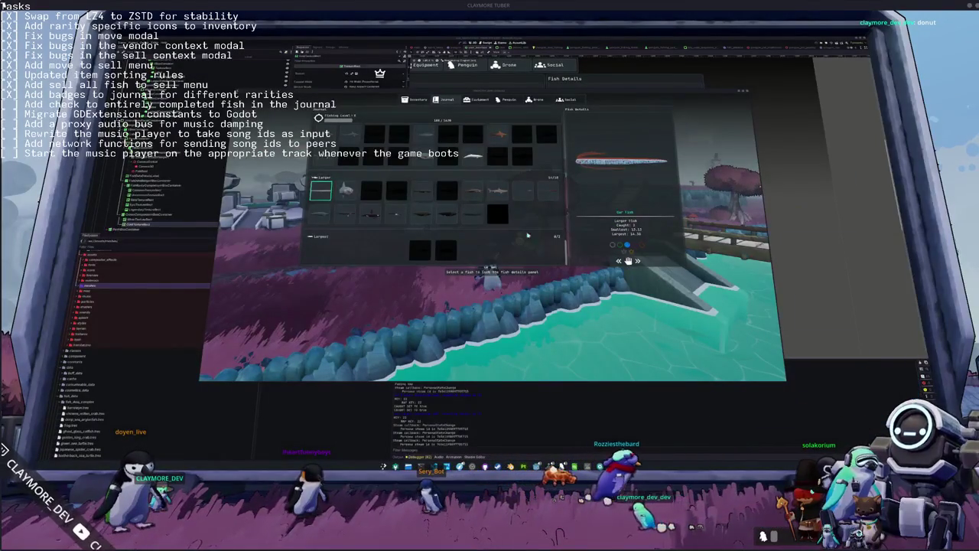
Show the orange fish's journal details, then close the journal with Escape.
scroll(516, 220, up, 4)
scroll(516, 220, up, 5)
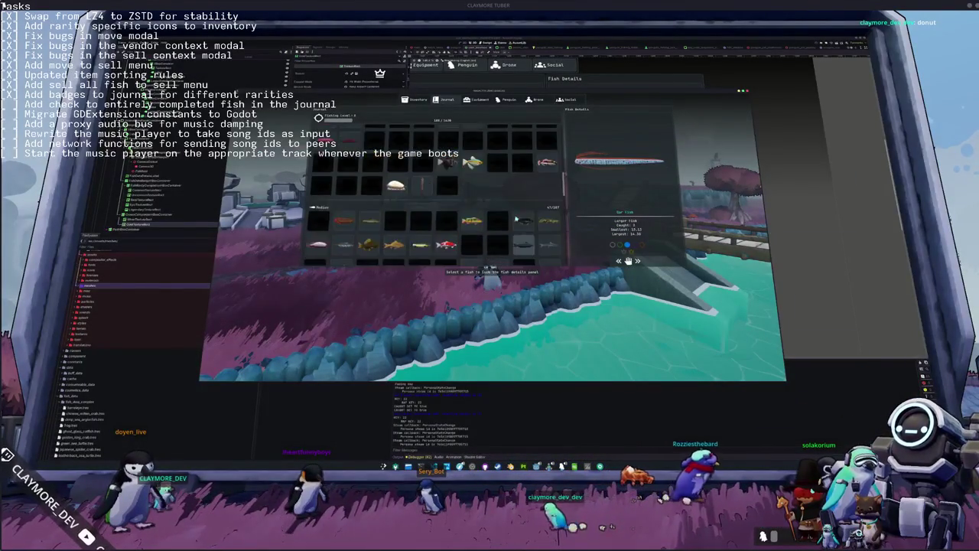
scroll(520, 199, down, 5)
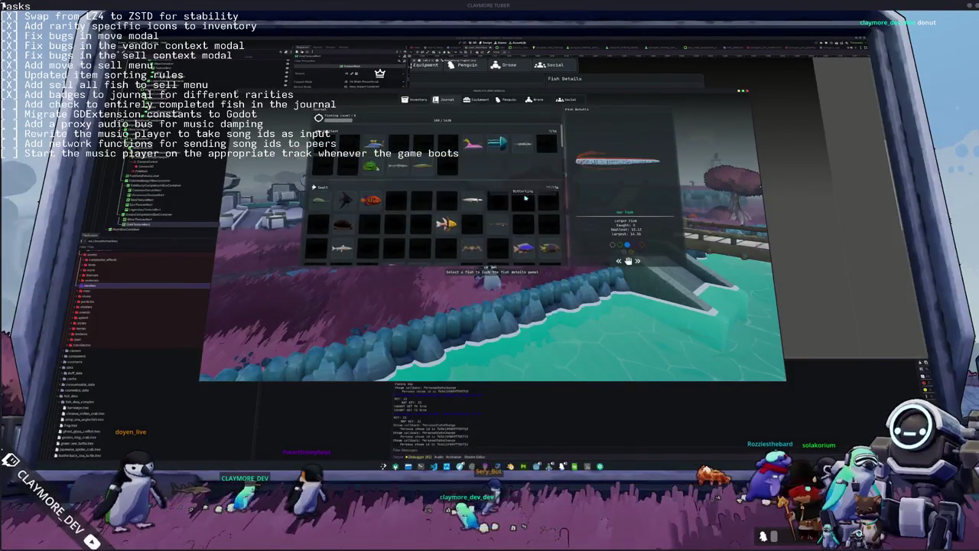
click(472, 231)
scroll(495, 232, down, 2)
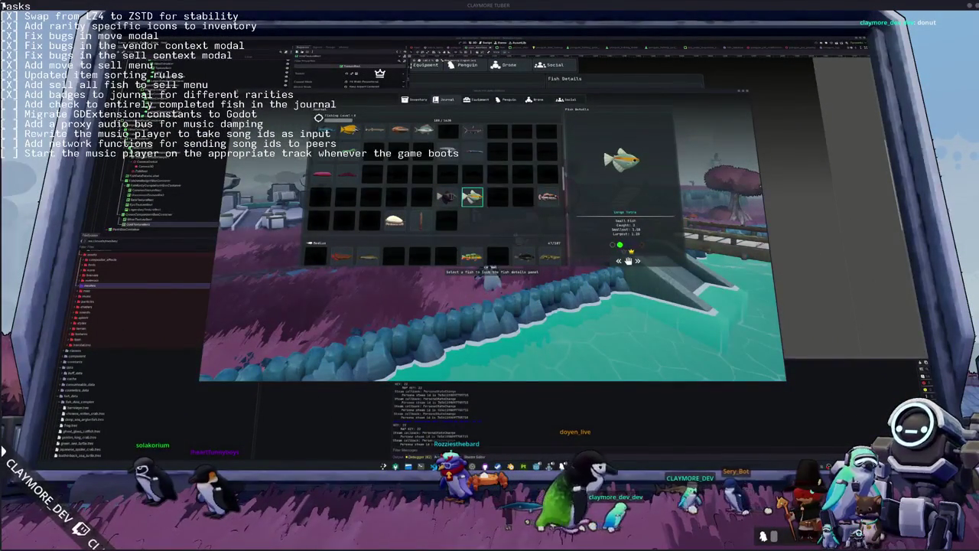
key(Escape)
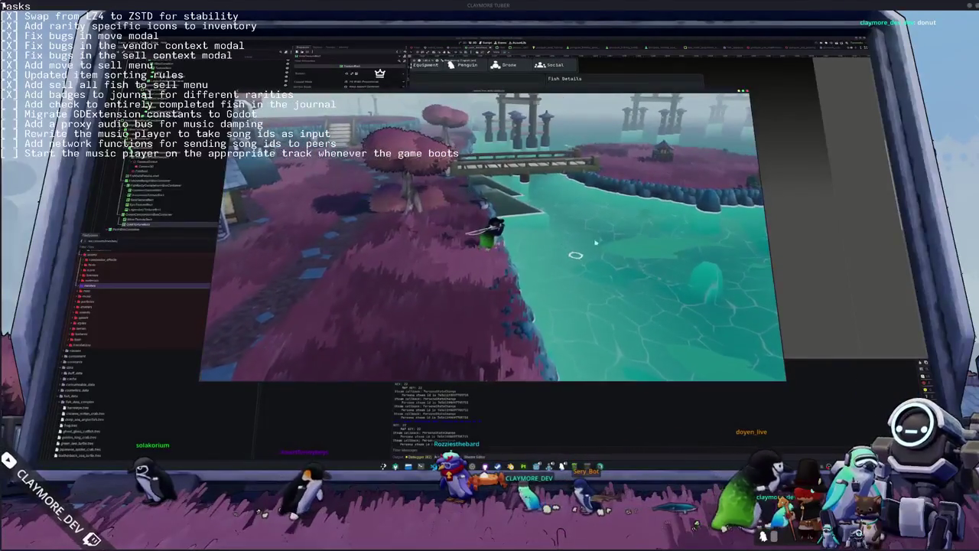
Cast the line, land a Killer Whale via the arrow prompts, and view it in the inventory.
click(548, 298)
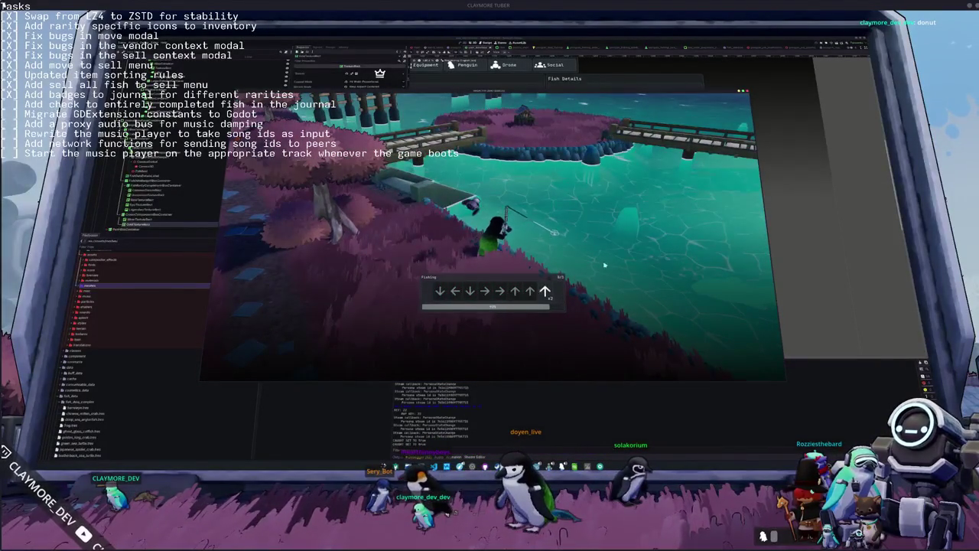
key(Up)
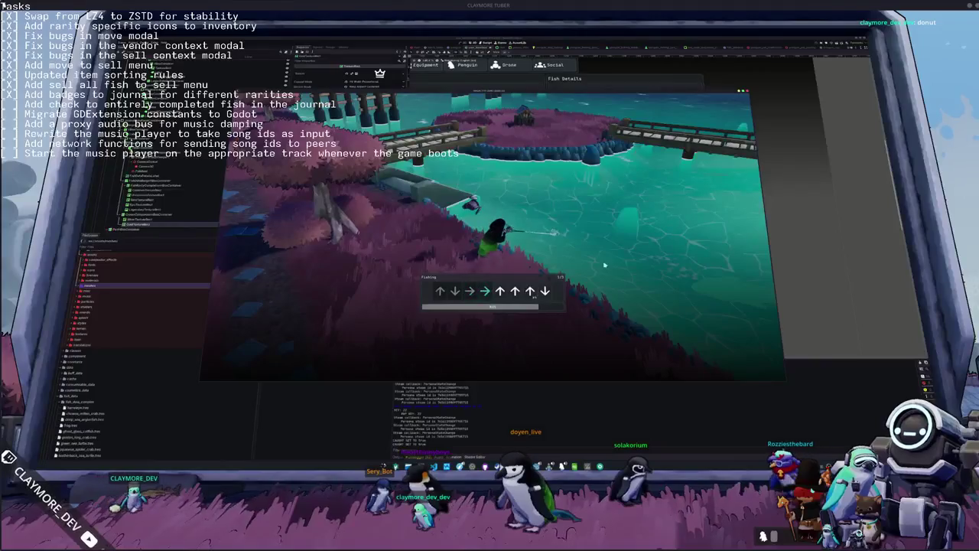
key(Down)
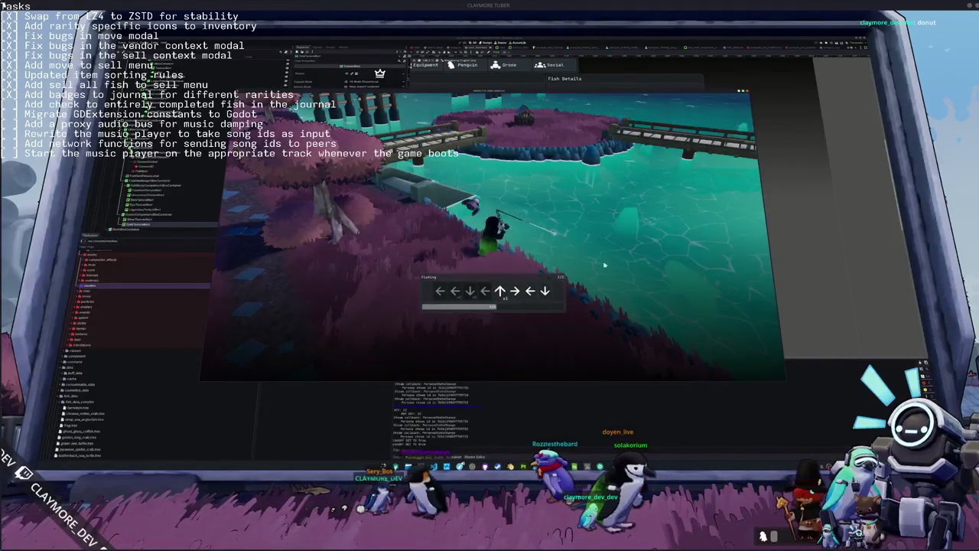
key(Down)
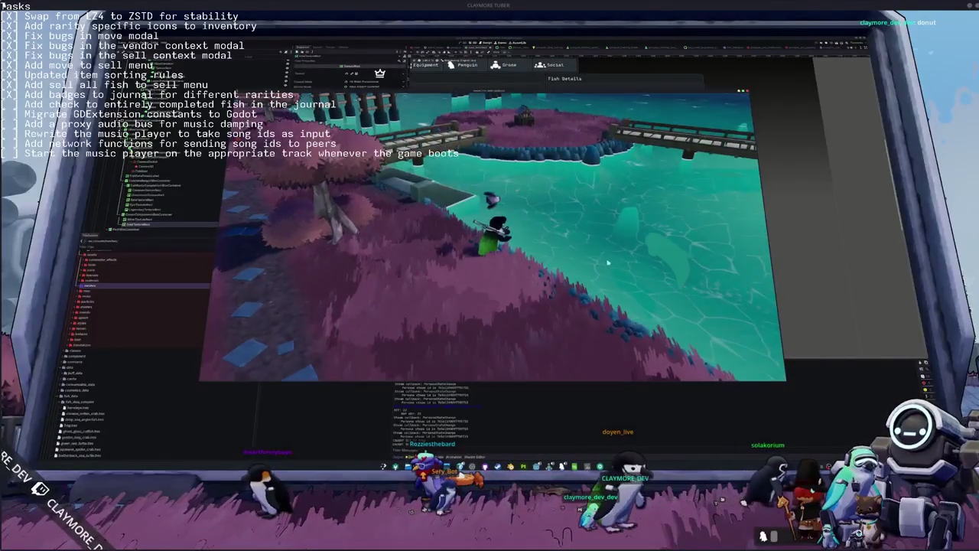
key(i)
click(378, 145)
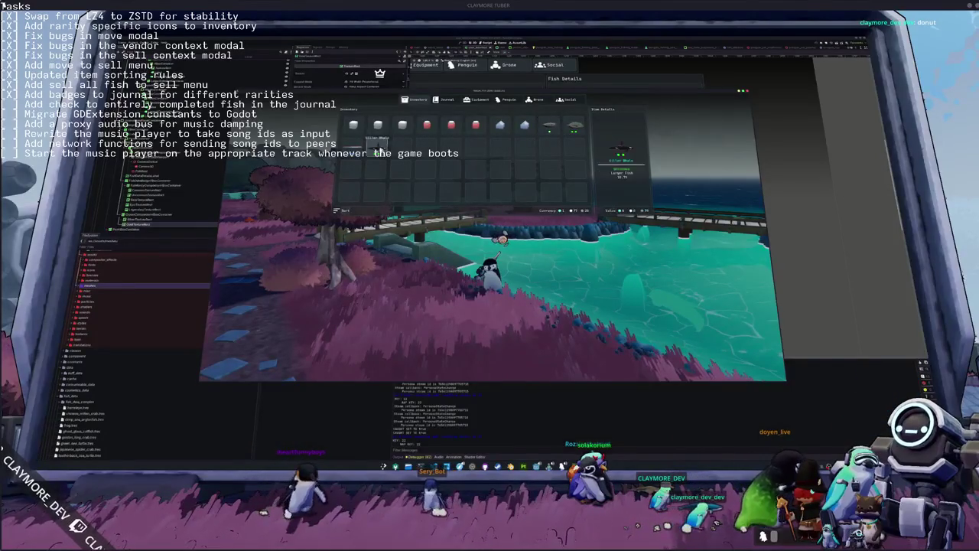
Close the inventory, reopen and close it with Tab, then cast the line again.
key(Escape)
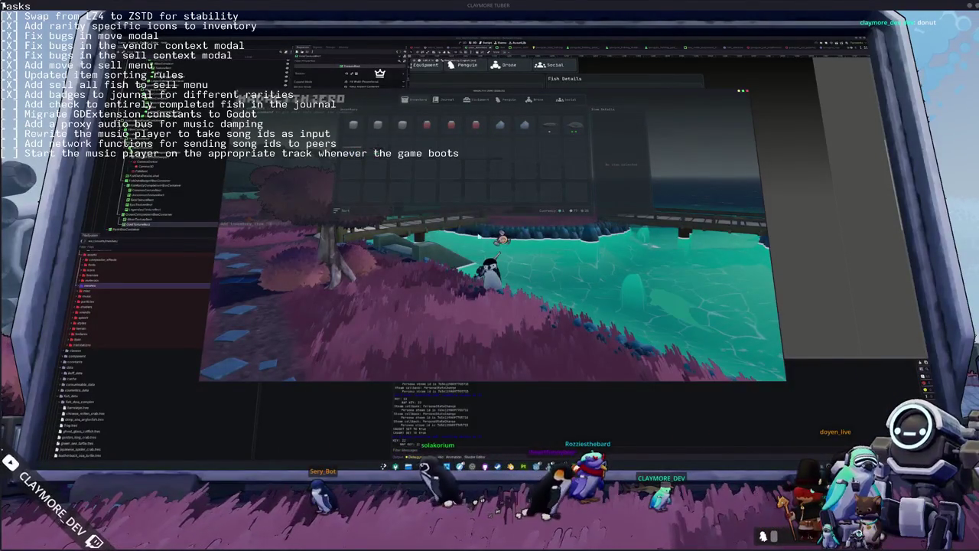
key(Tab)
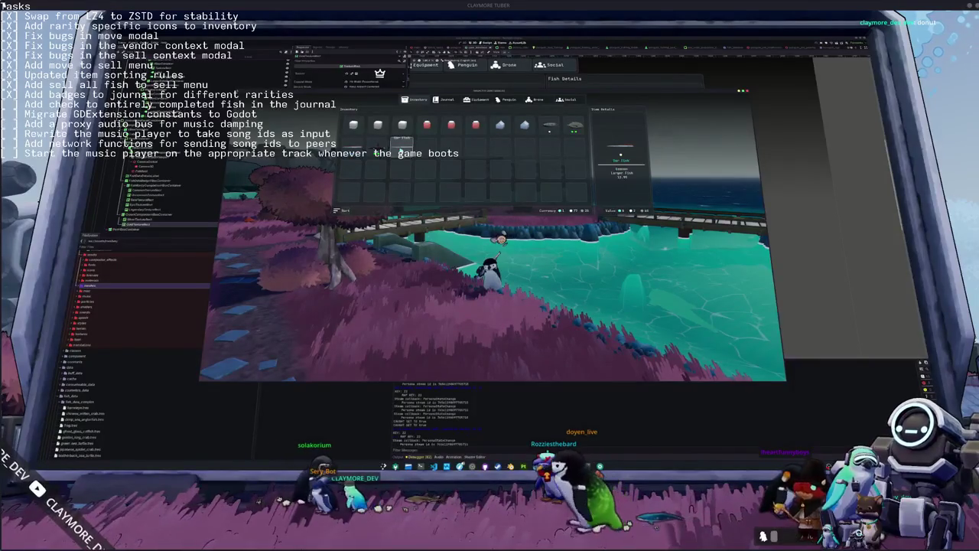
key(Tab)
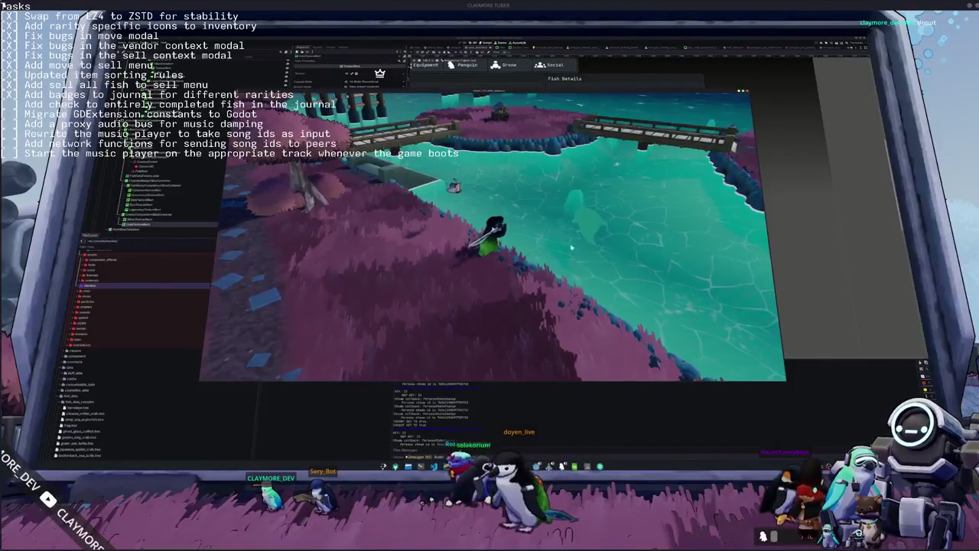
click(564, 302)
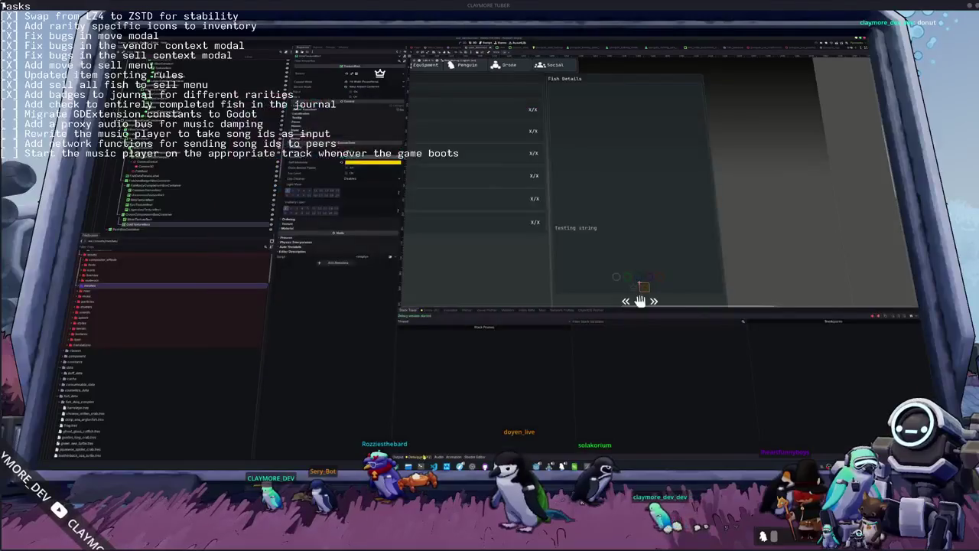
Expand the first debugger warning to read its details and stack trace.
click(436, 312)
click(509, 310)
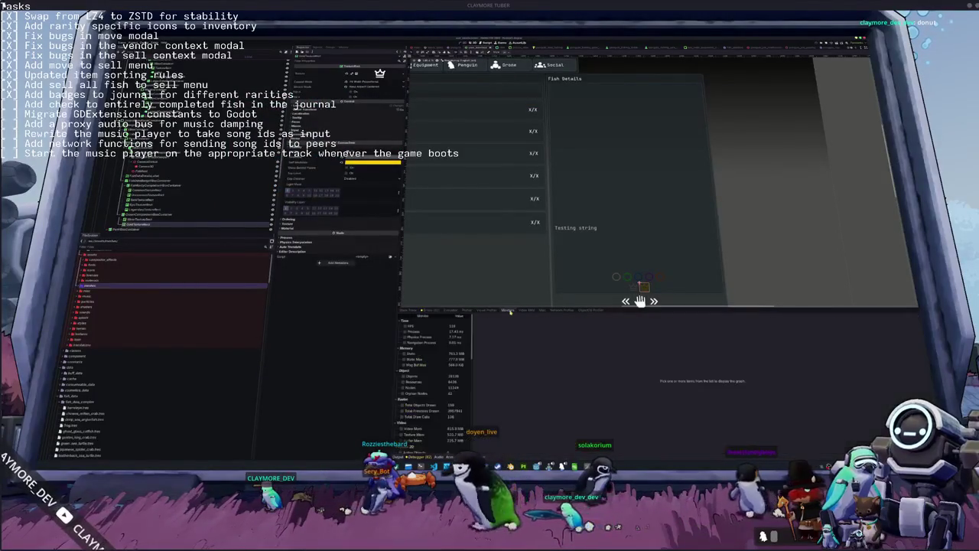
click(430, 310)
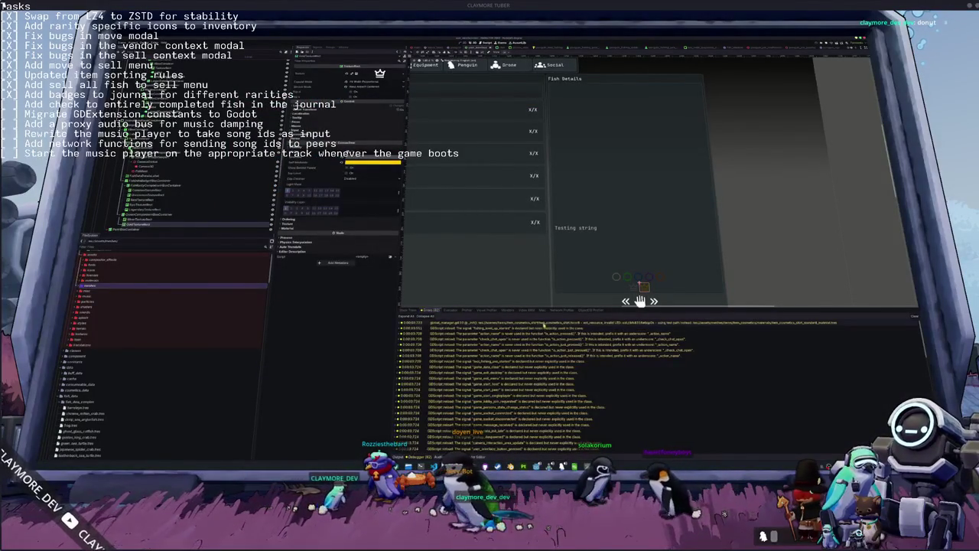
click(508, 310)
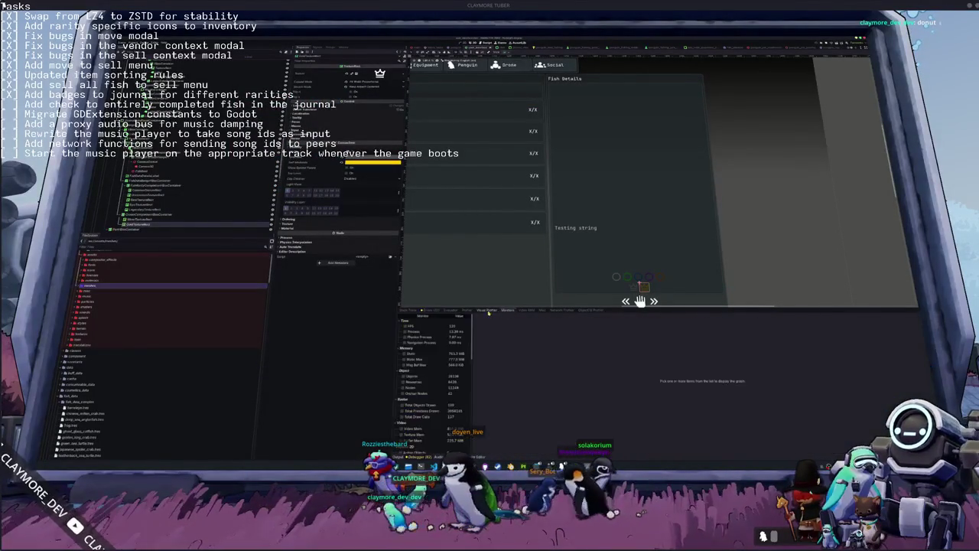
click(431, 310)
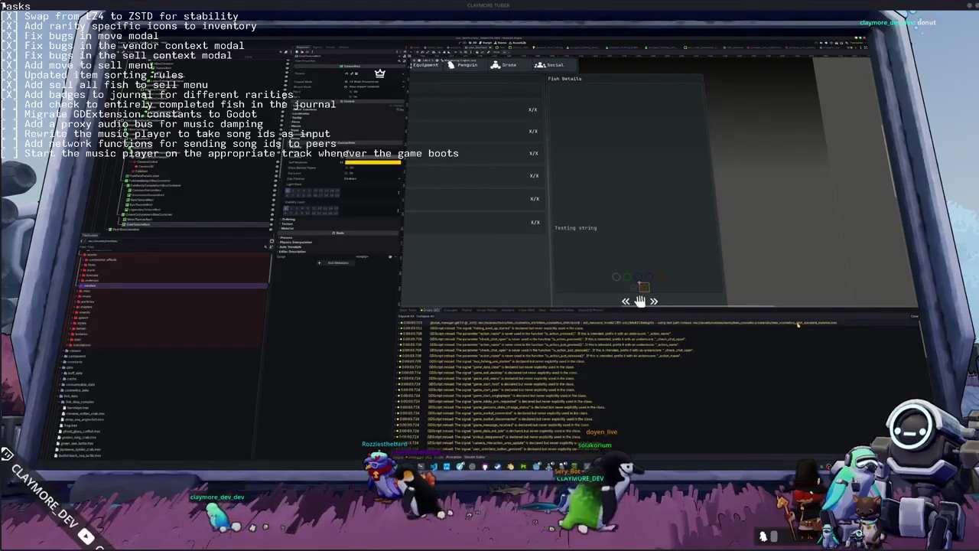
click(797, 323)
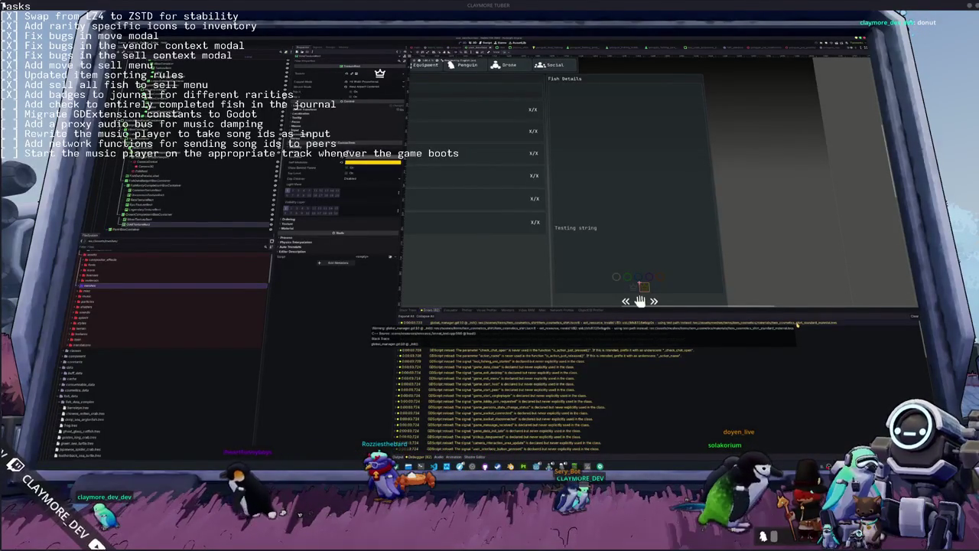
click(798, 323)
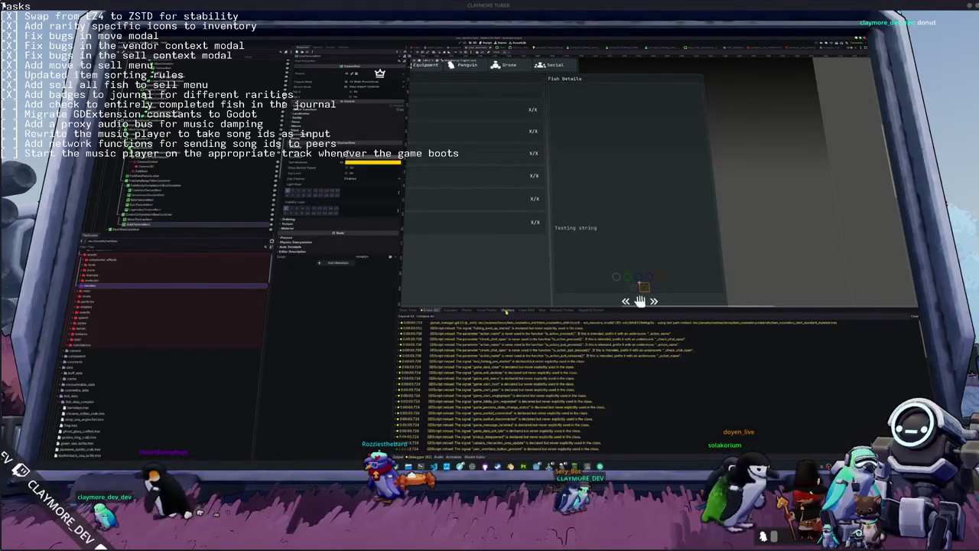
click(483, 323)
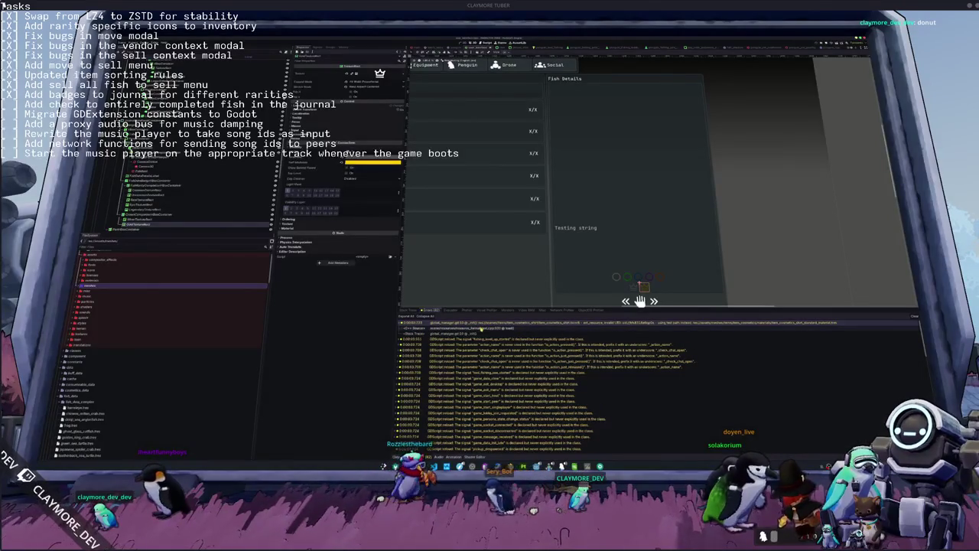
Browse the Visual Profiler and Monitors lists, then return to the running game.
click(487, 310)
click(507, 310)
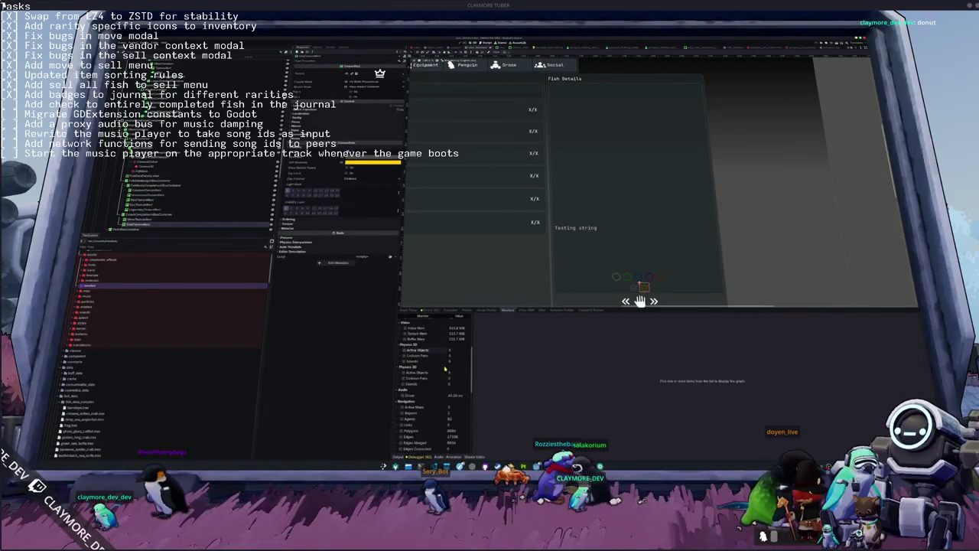
scroll(440, 390, down, 5)
scroll(437, 412, up, 4)
scroll(440, 413, up, 6)
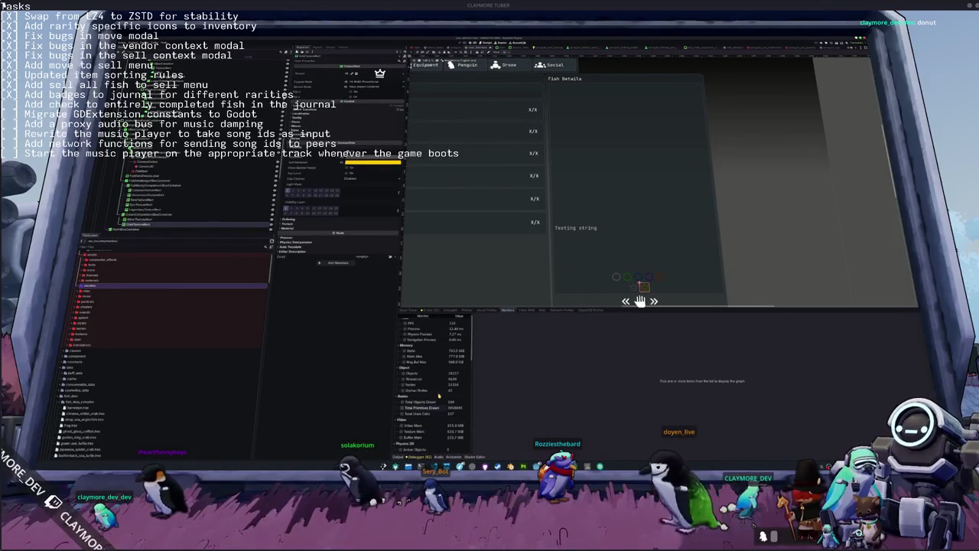
scroll(439, 396, down, 3)
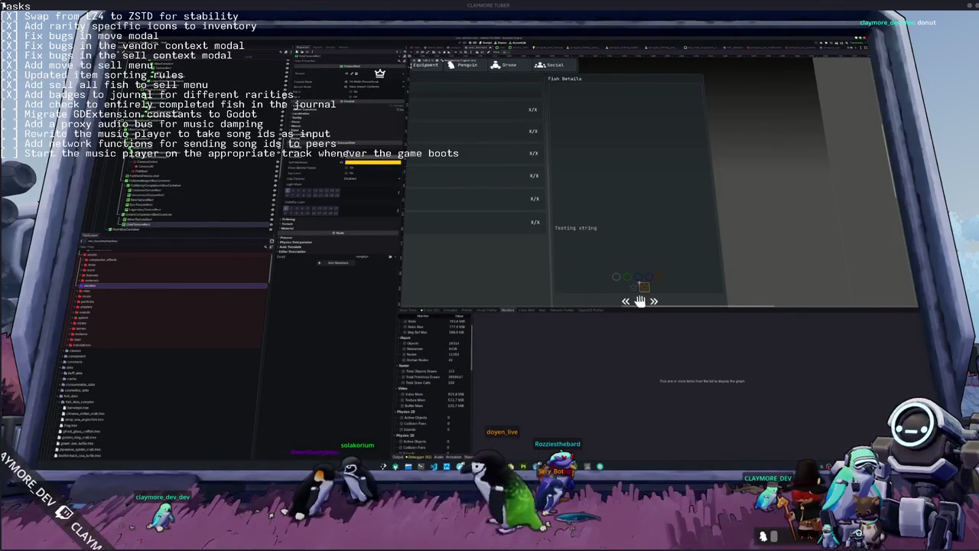
key(alt+Tab)
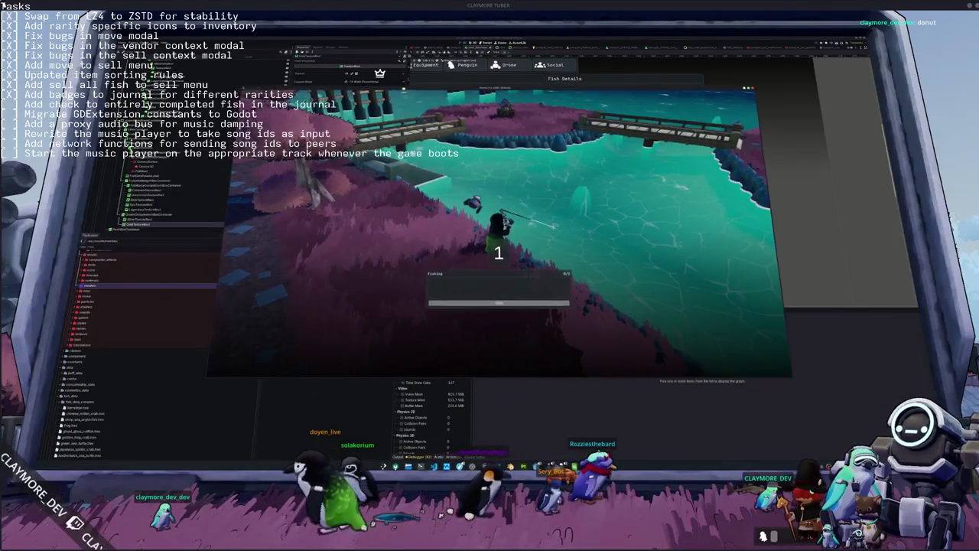
Match the arrow prompts (Right, Up, Down, Right, Up, Right) to catch the fish.
key(Right)
key(Right)
key(Up)
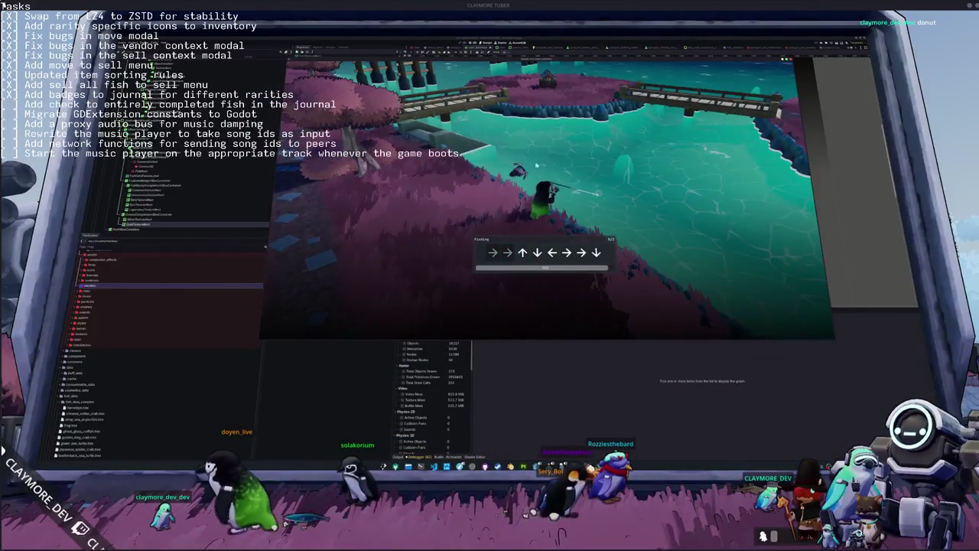
key(Down)
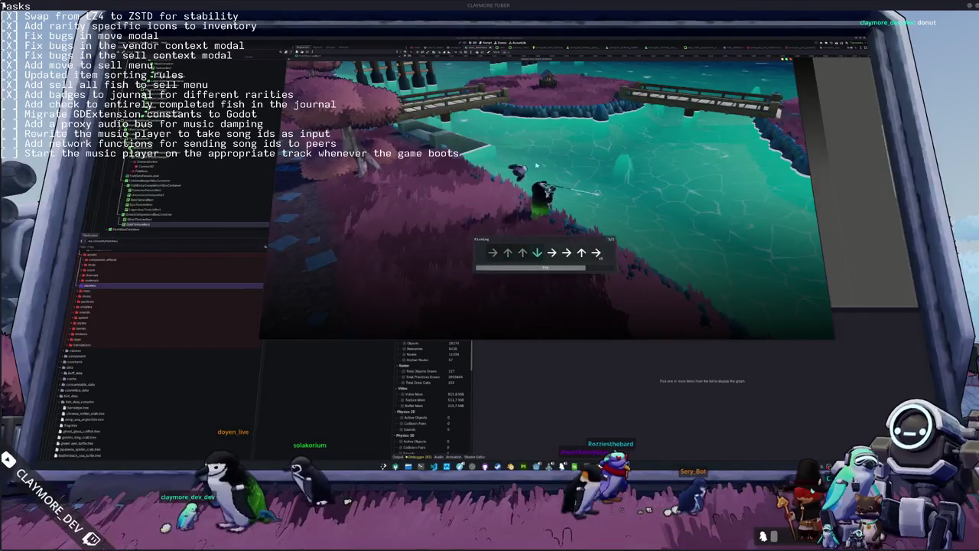
key(Right)
key(Up)
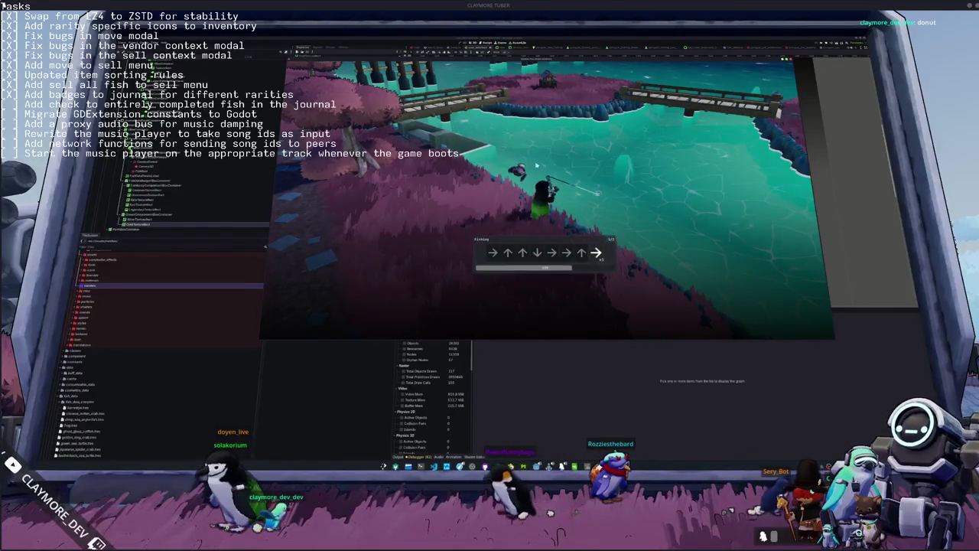
key(Right)
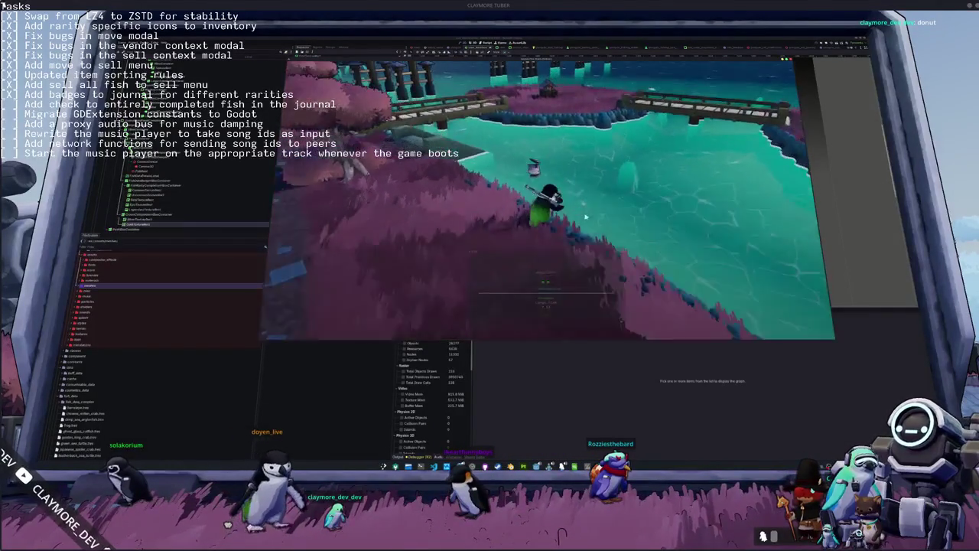
Chart Orphan Nodes in the Monitors tab and bring the code editor forward.
click(428, 361)
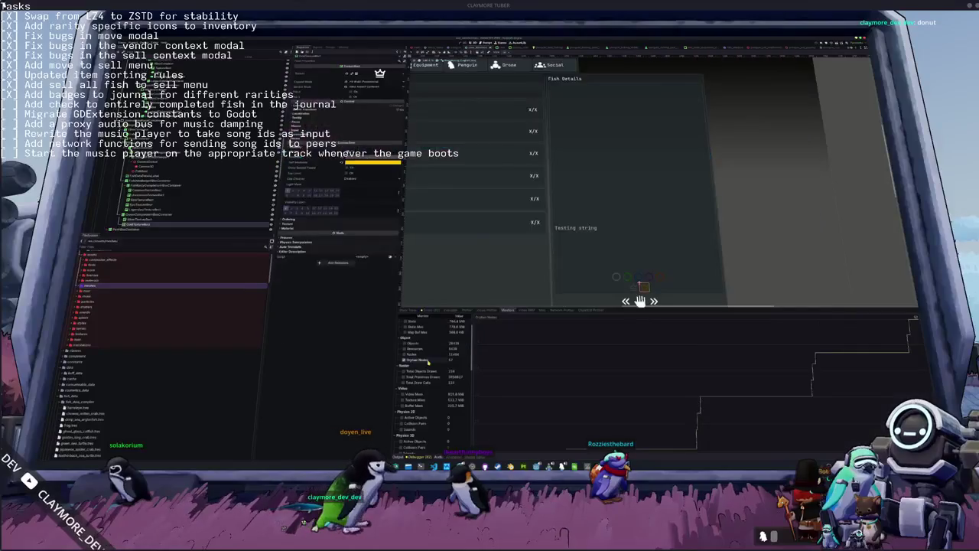
click(421, 466)
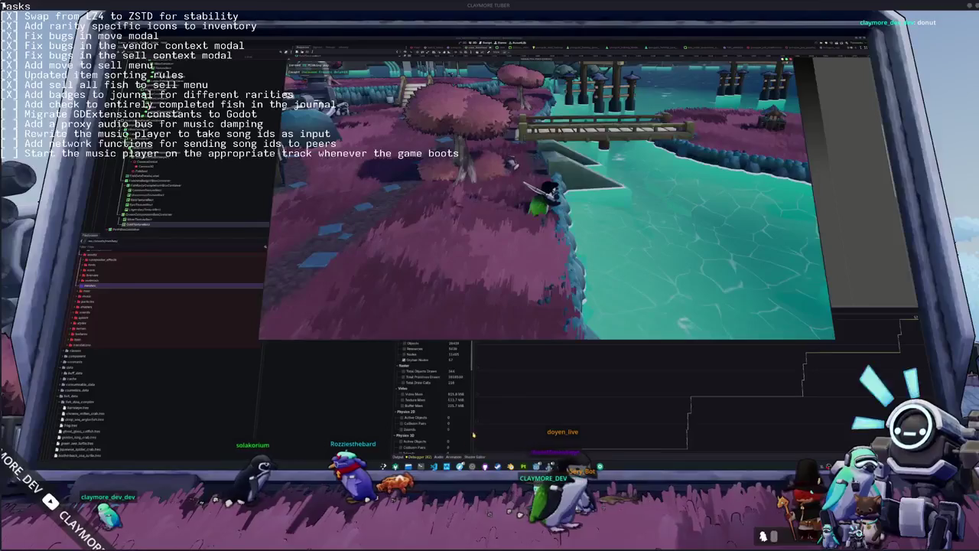
key(alt+Tab)
click(676, 238)
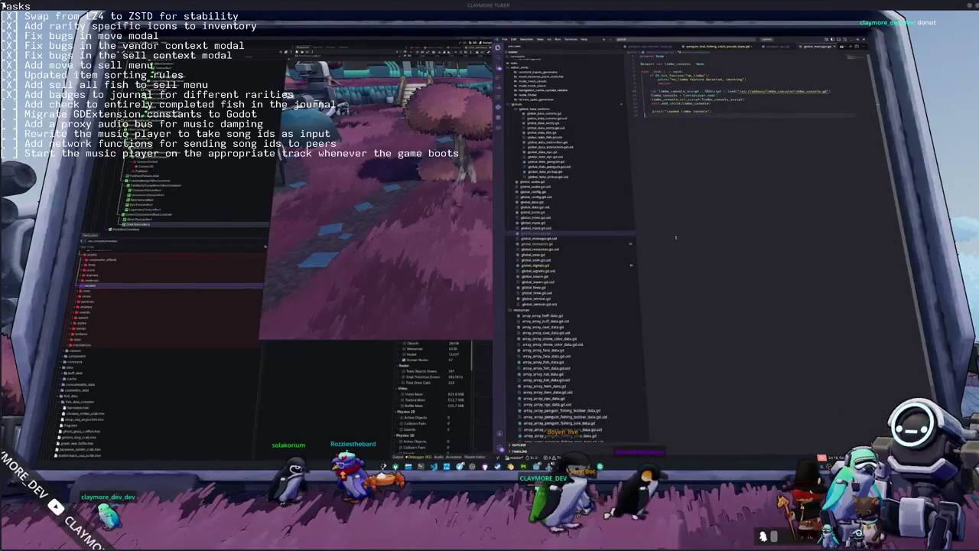
Open global_audio.gd through the quick file search.
click(581, 243)
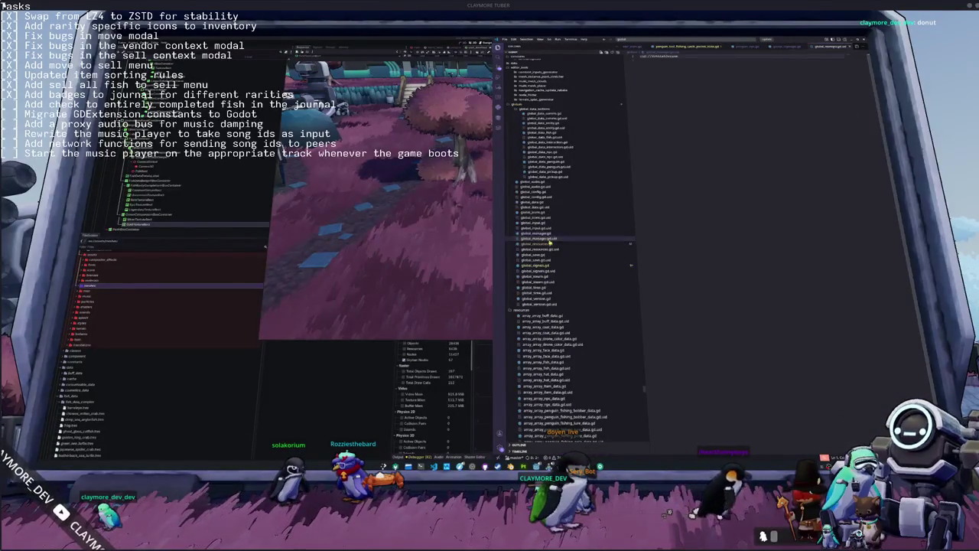
click(673, 238)
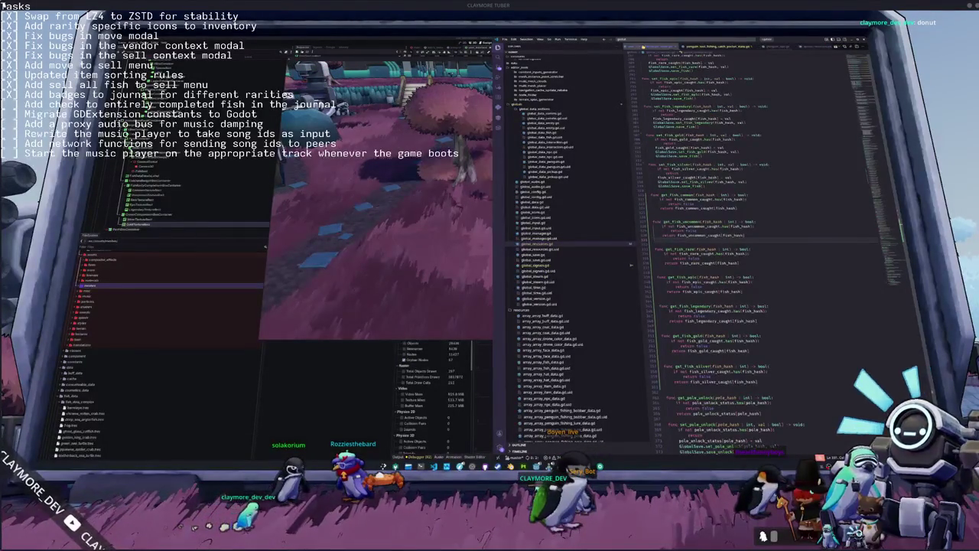
click(699, 47)
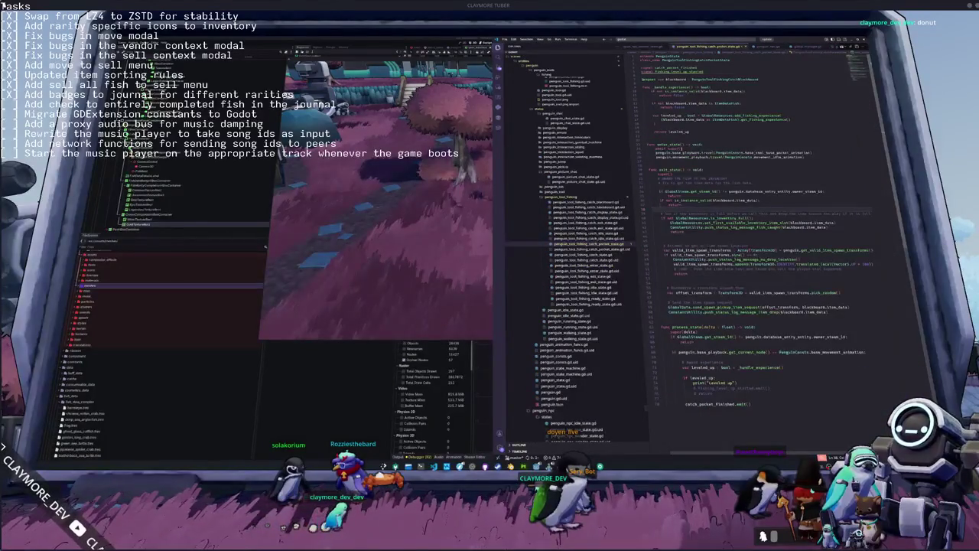
click(689, 40)
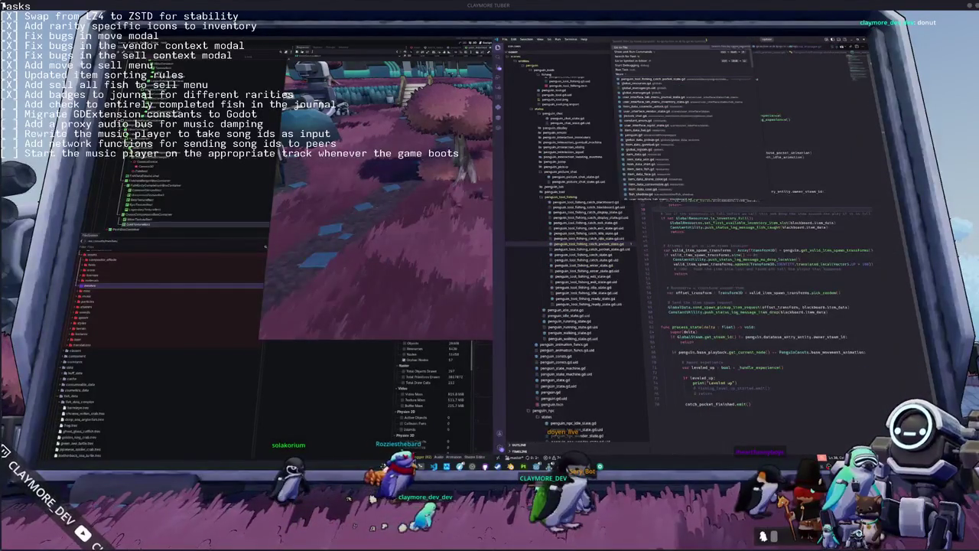
text(global_)
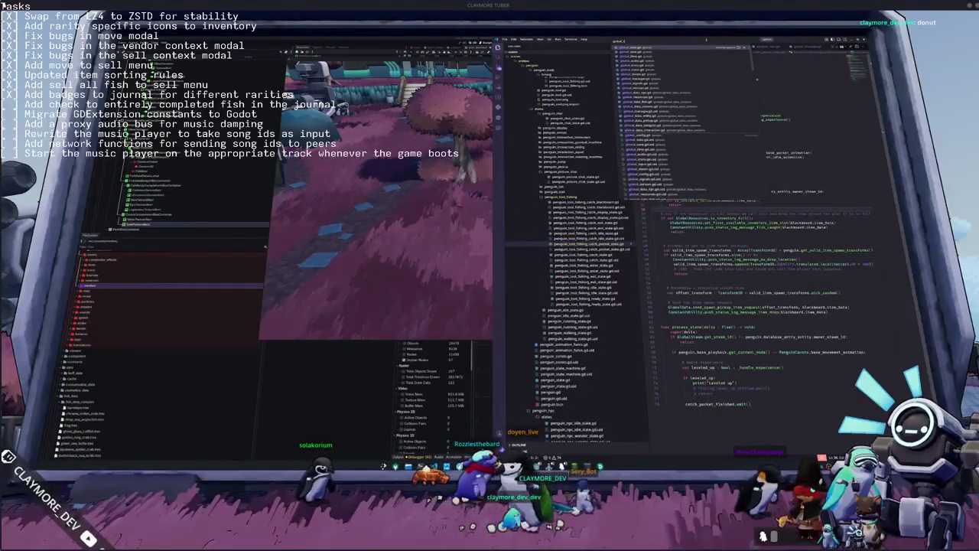
key(Return)
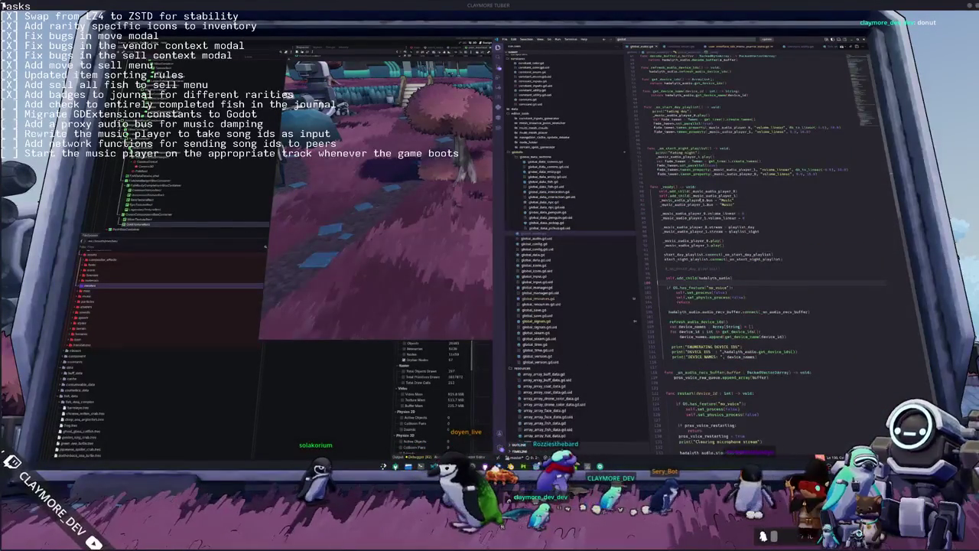
Insert print_orphan_nodes() at the top of _physics_process and relaunch the game with F5.
scroll(747, 247, down, 10)
scroll(748, 247, down, 5)
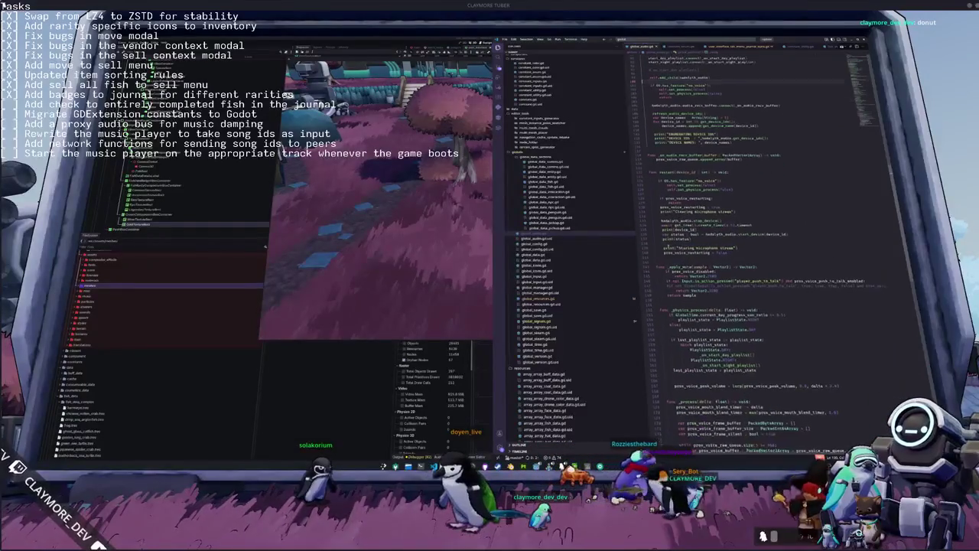
key(Up)
key(Up)
key(Return)
key(Return)
key(Return)
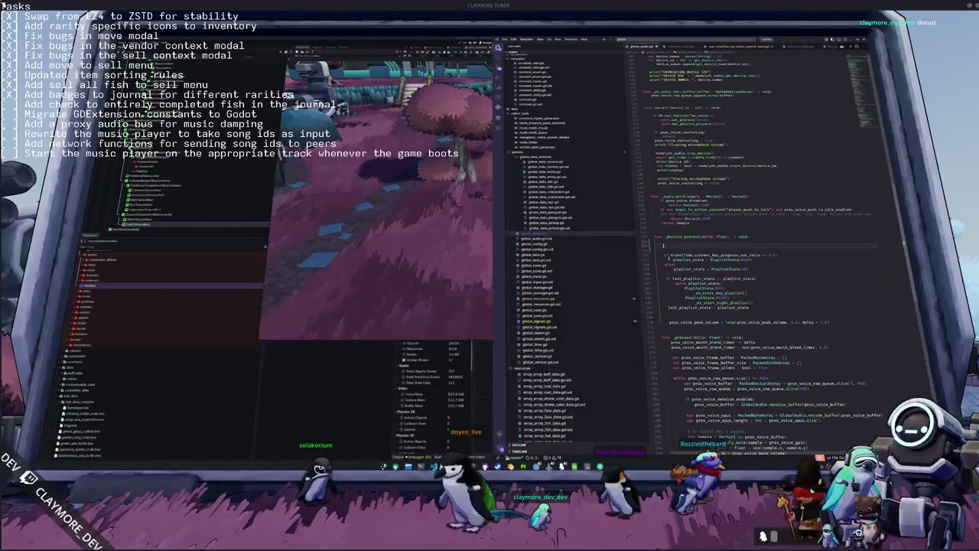
text(pri)
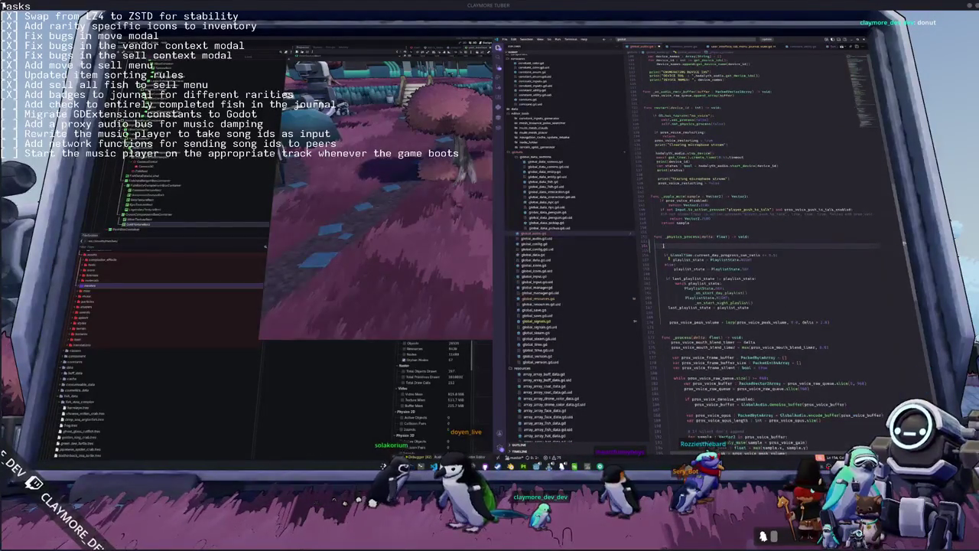
text(nt(get_o)
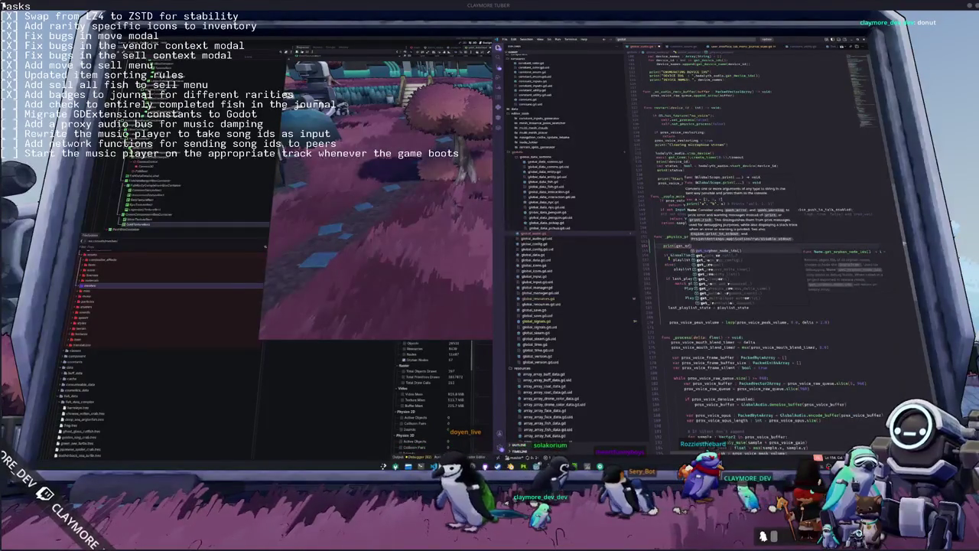
text(st)
key(Return)
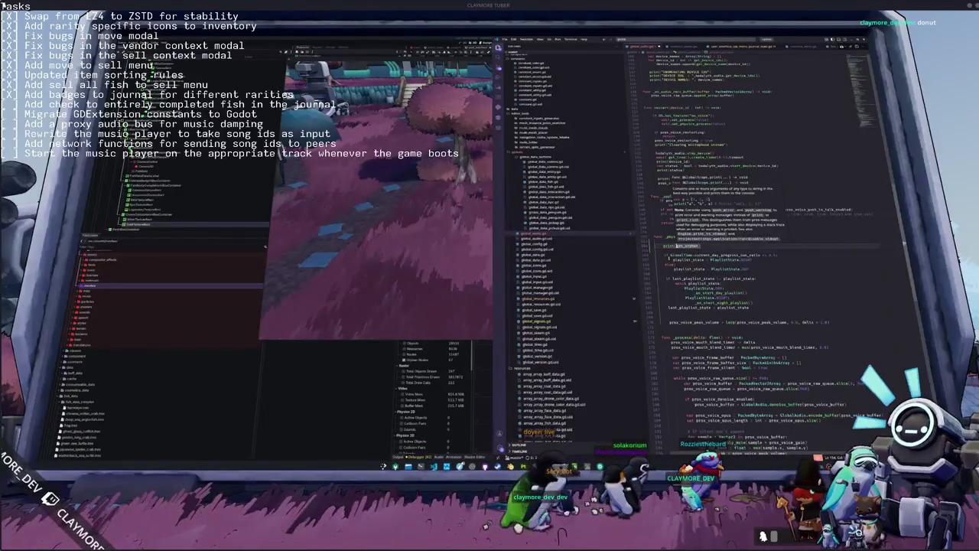
key(BackSpace)
key(BackSpace)
key(BackSpace)
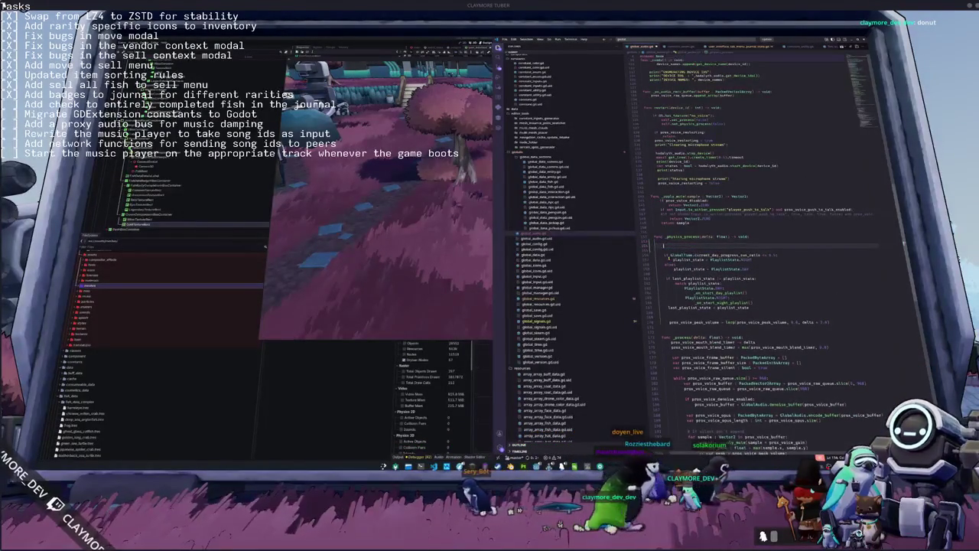
key(Down)
key(Return)
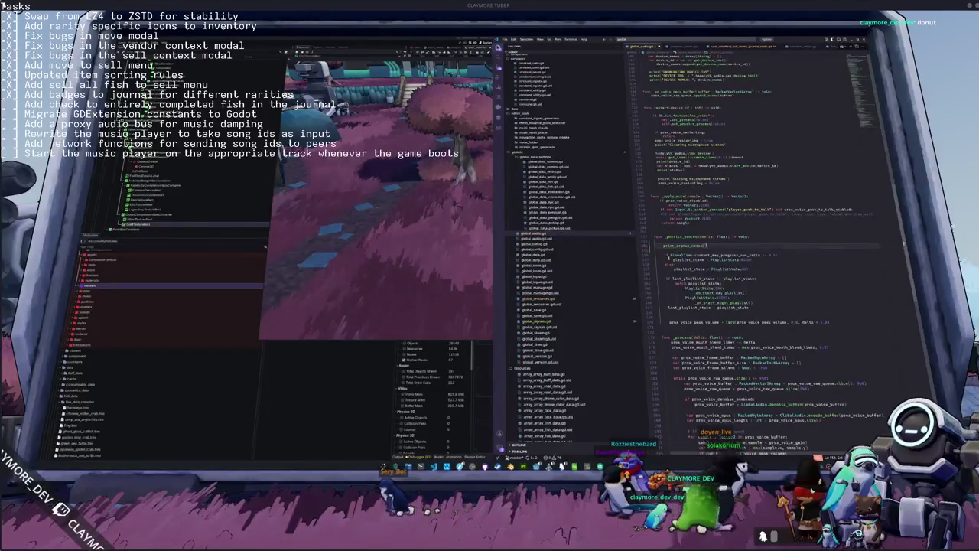
key(F5)
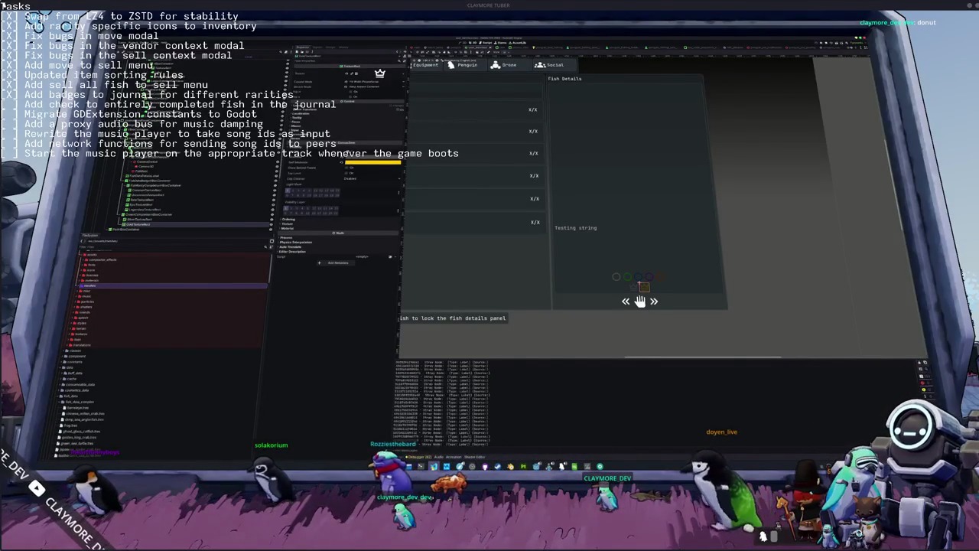
Clear the Output log and bring the 3D game view back in front.
key(alt+Tab)
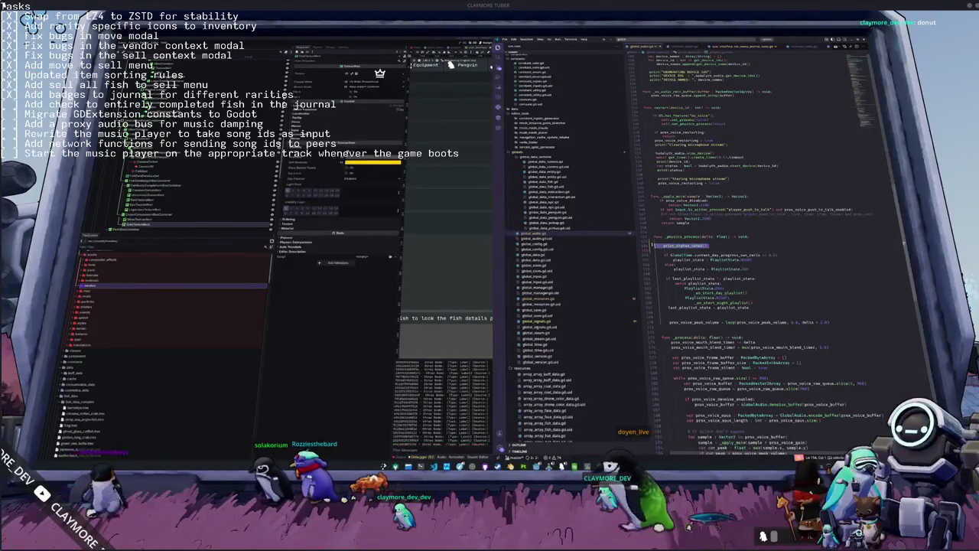
key(alt+Tab)
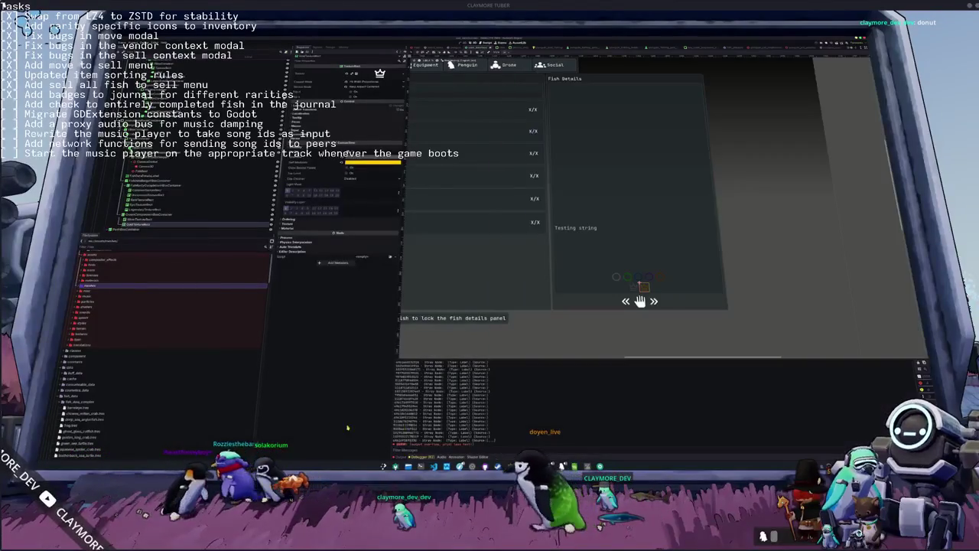
click(911, 366)
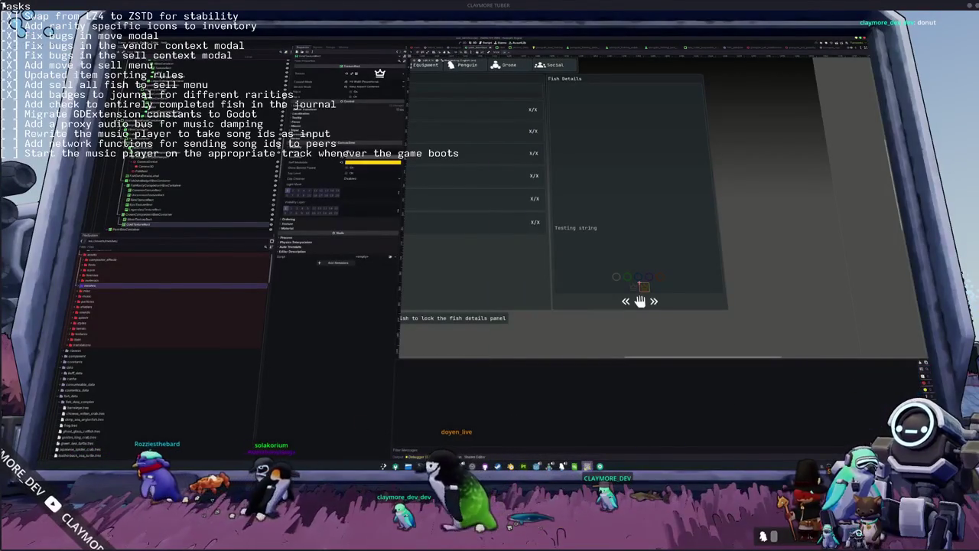
right_click(599, 466)
key(Escape)
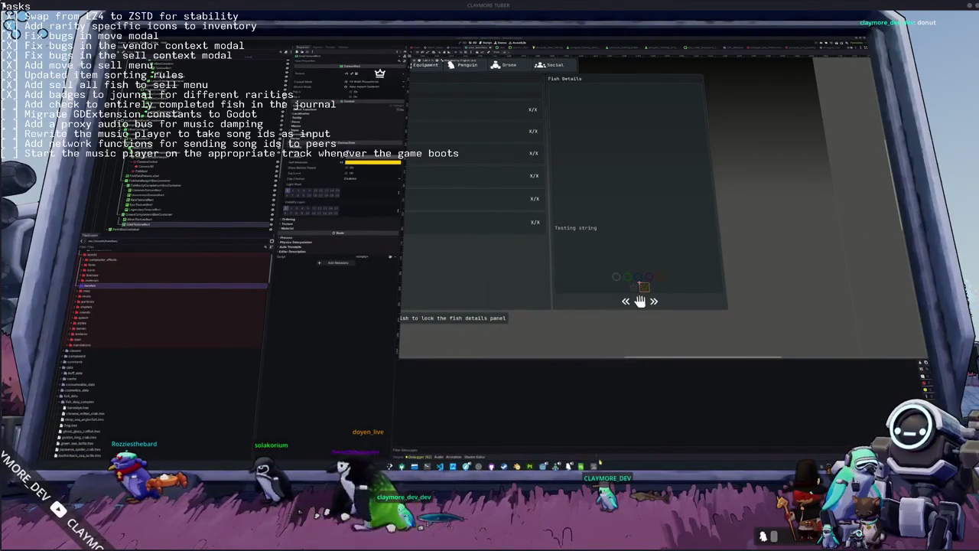
click(547, 306)
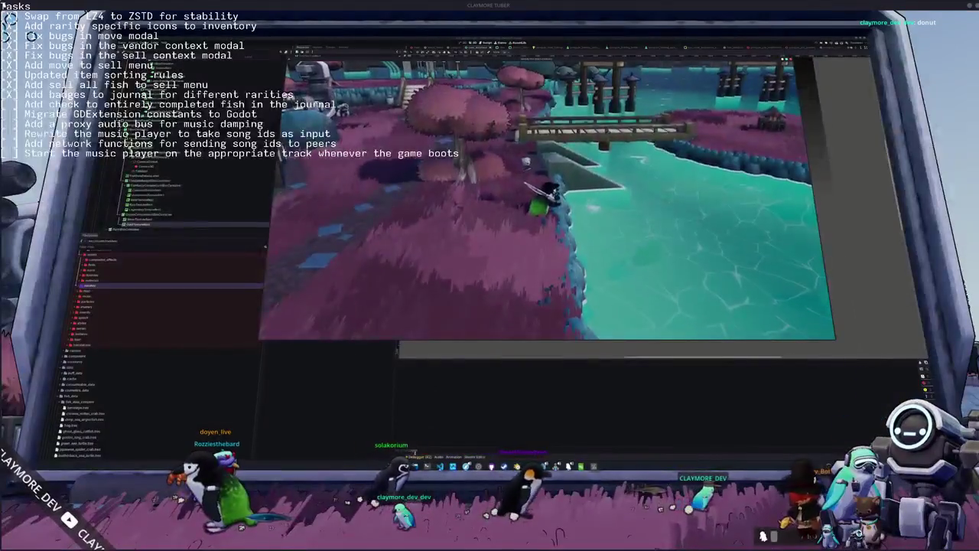
Walk along the shore, check the inventory, and cast the line into the water.
click(463, 347)
key(alt+Tab)
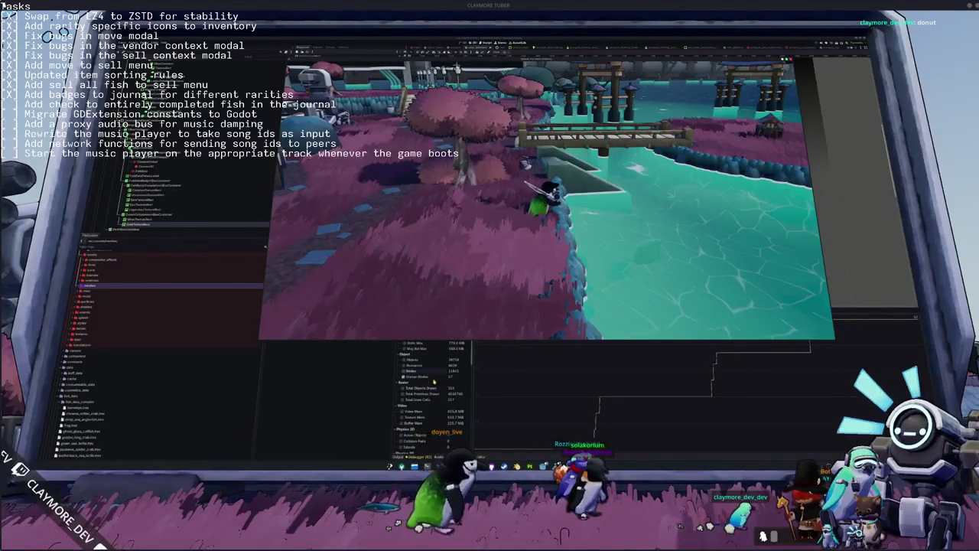
key(w)
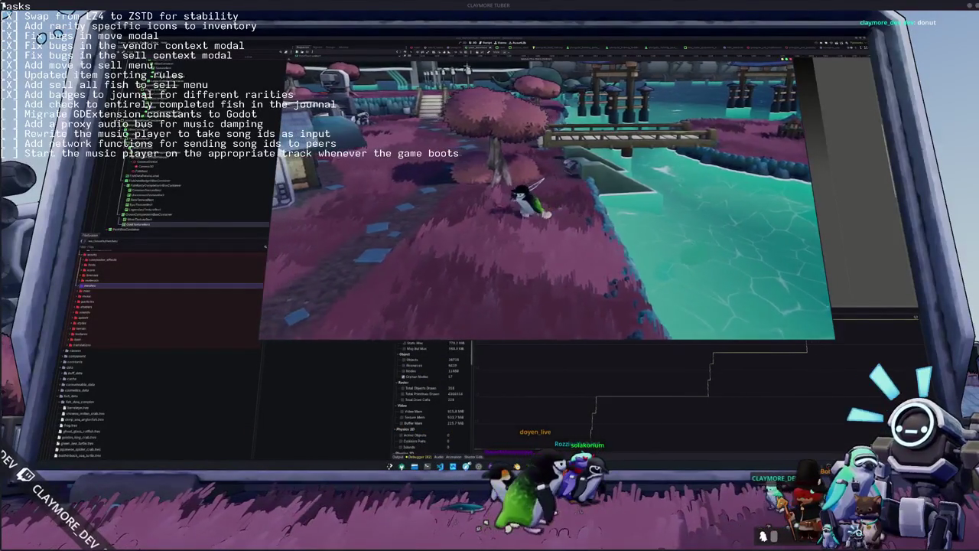
key(i)
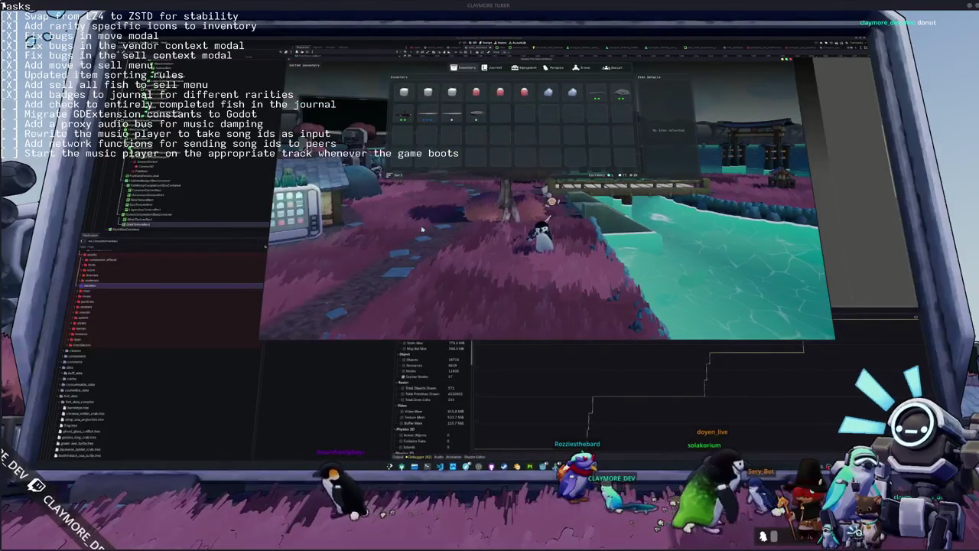
key(i)
drag(516, 254, 645, 242)
click(644, 233)
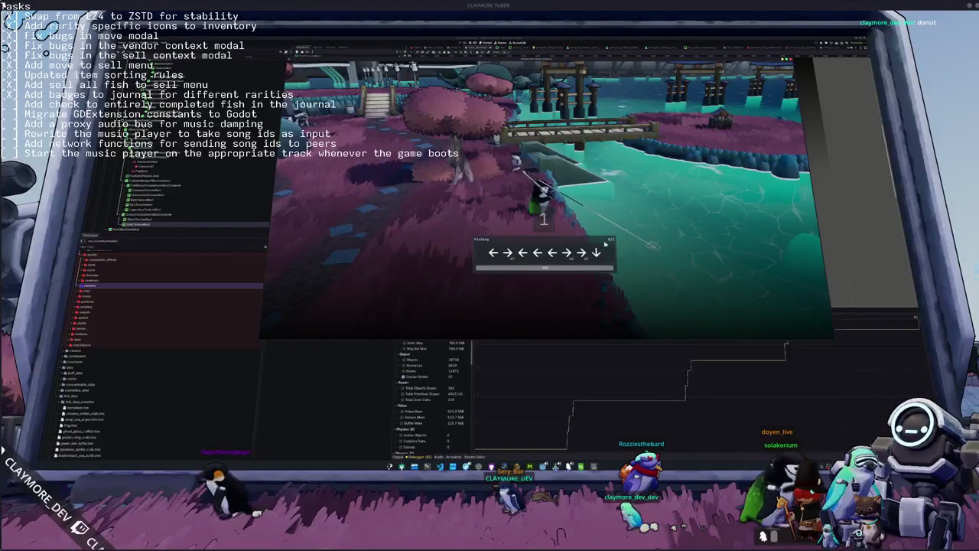
Match both arrow sequences in the fishing prompt to land the fish.
key(Left)
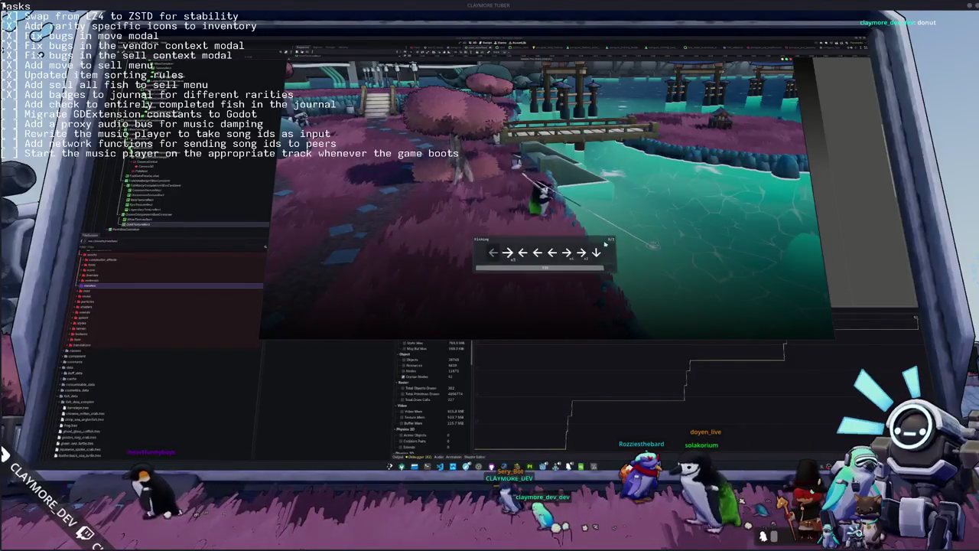
key(Left)
key(Right)
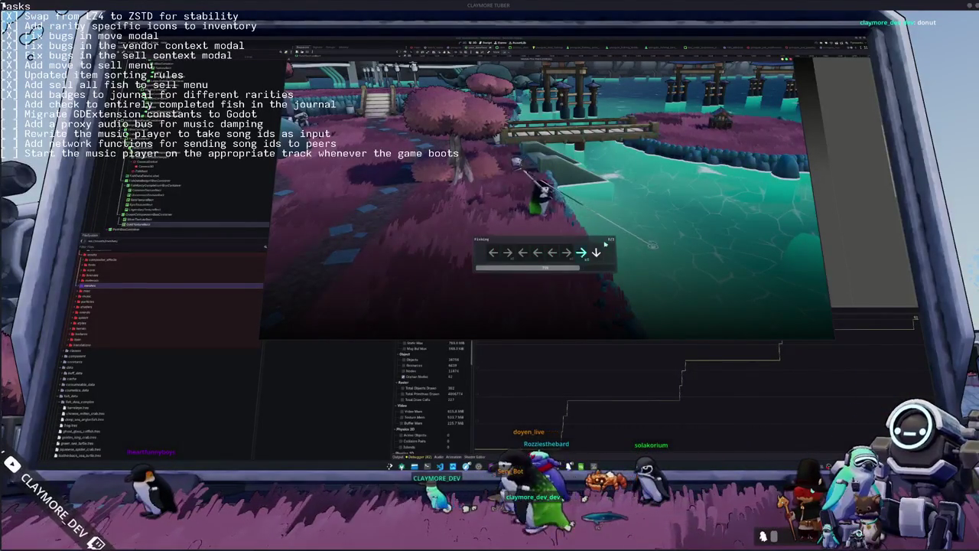
key(Right)
key(Down)
key(Left)
key(Up)
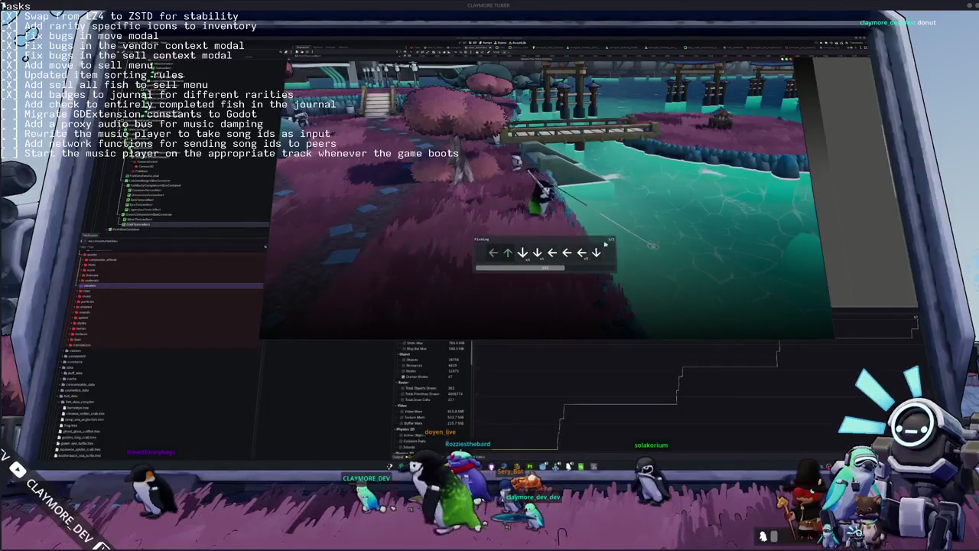
key(Down)
key(Down)
key(Left)
key(Left)
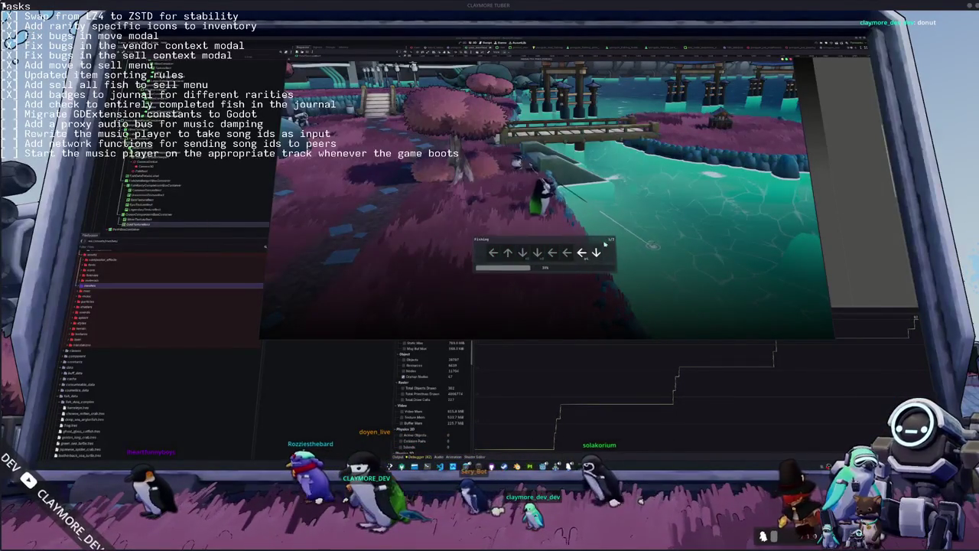
key(Left)
key(Down)
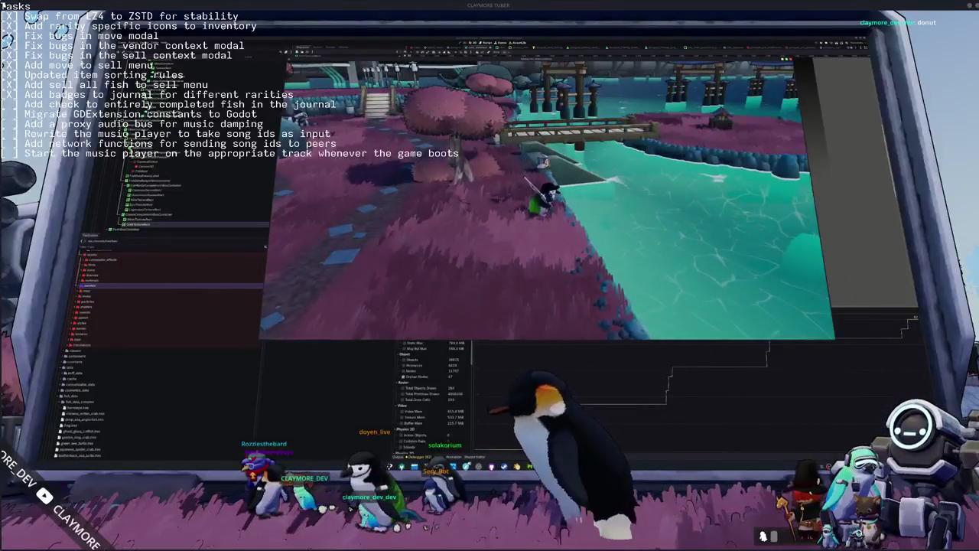
key(alt+Tab)
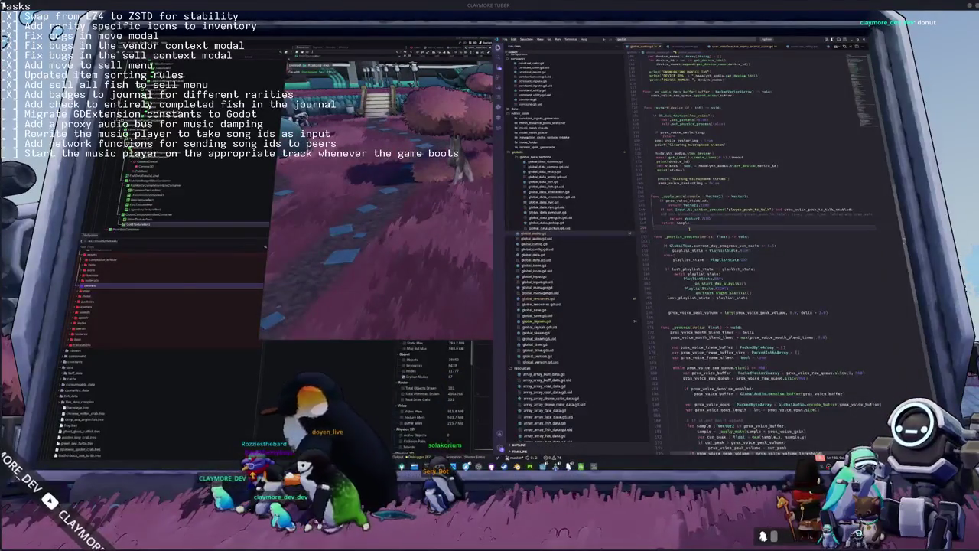
Step through search matches for label-building code in the history and chat scripts, ending on current_inputs.gd.
key(ctrl+shift+f)
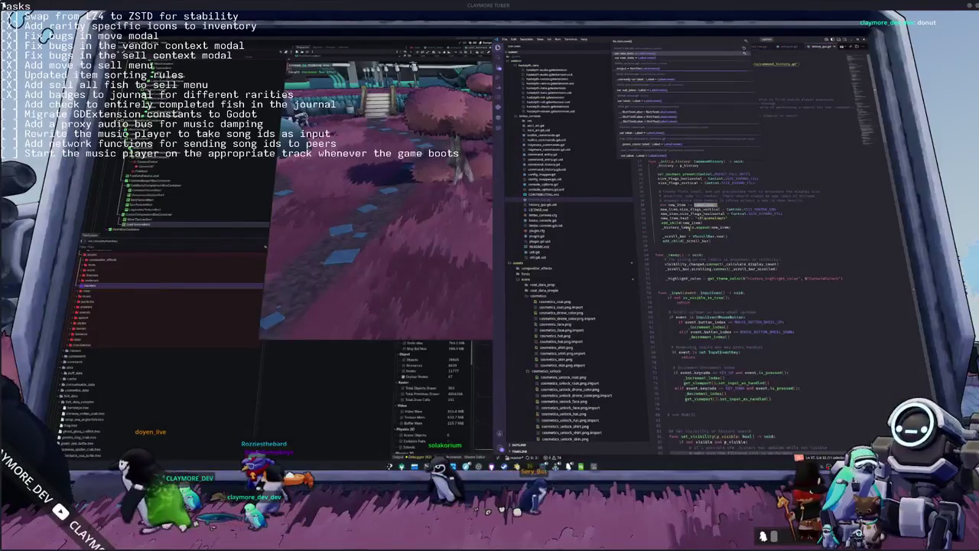
key(Down)
key(Down)
key(Down)
key(Down)
key(Down)
key(Down)
key(Down)
key(Down)
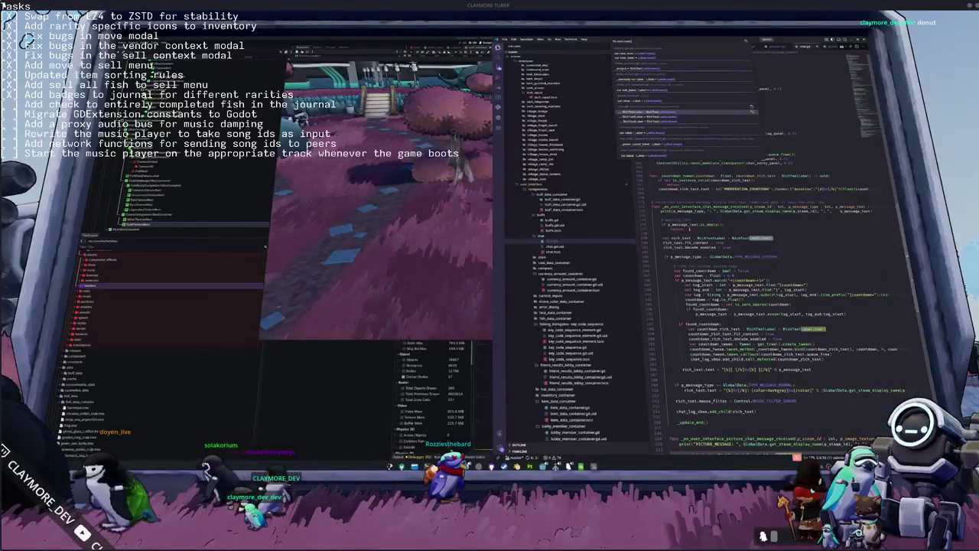
key(Down)
key(Down)
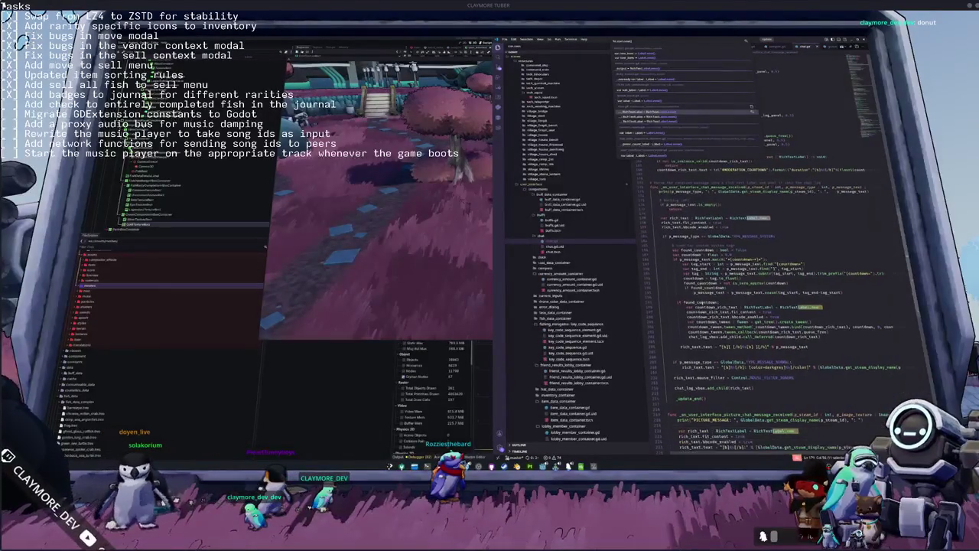
key(Down)
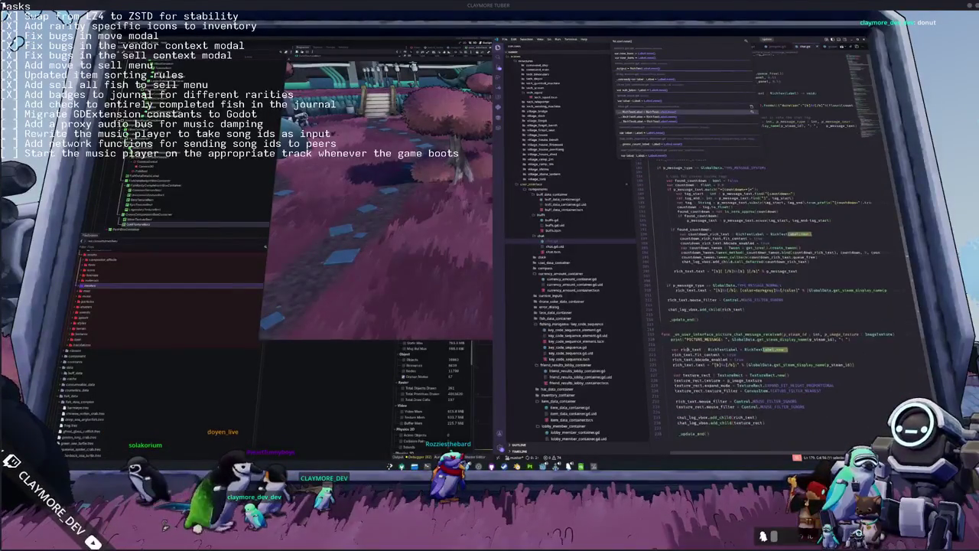
scroll(764, 306, up, 5)
scroll(744, 367, up, 10)
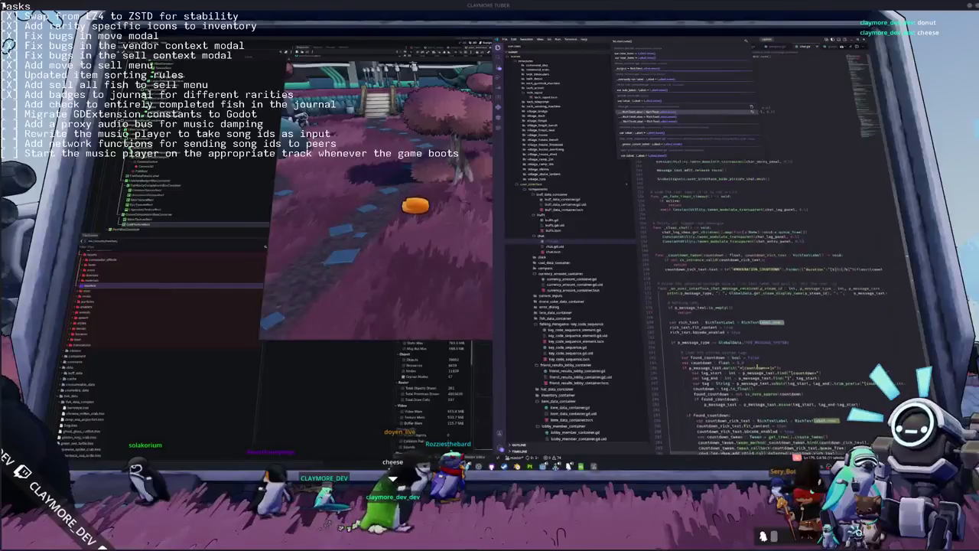
scroll(758, 354, down, 5)
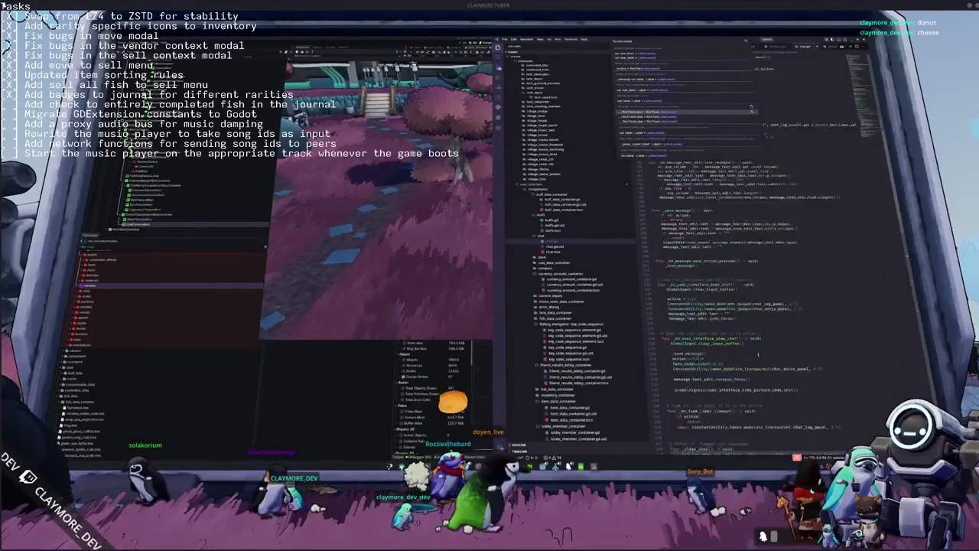
scroll(757, 354, down, 2)
key(ctrl+Tab)
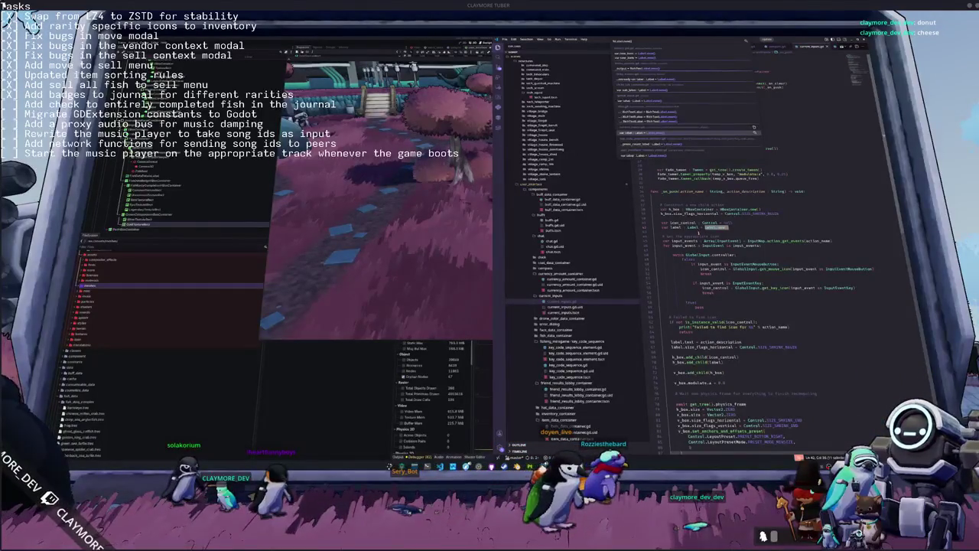
Read through the label setup code in current_inputs.gd.
scroll(653, 337, down, 2)
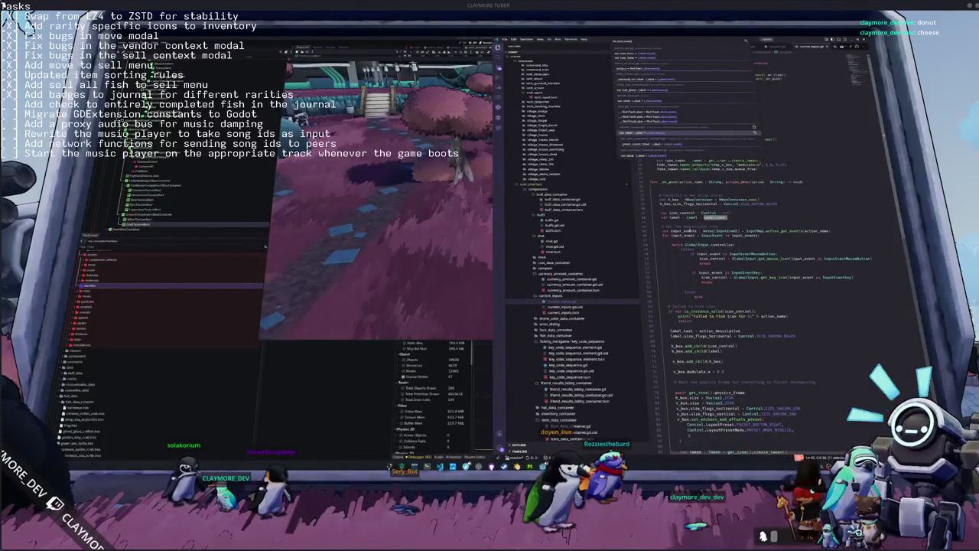
scroll(653, 337, up, 3)
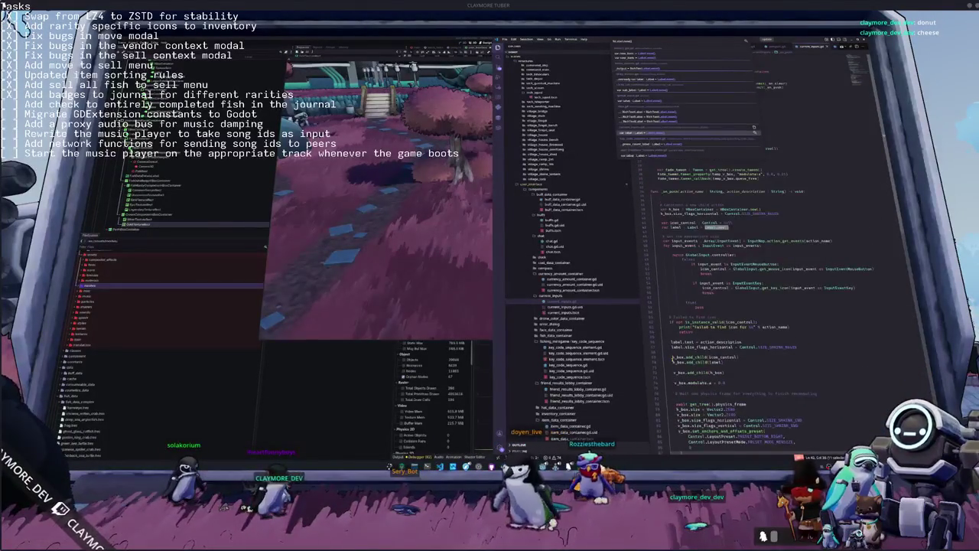
scroll(666, 292, down, 3)
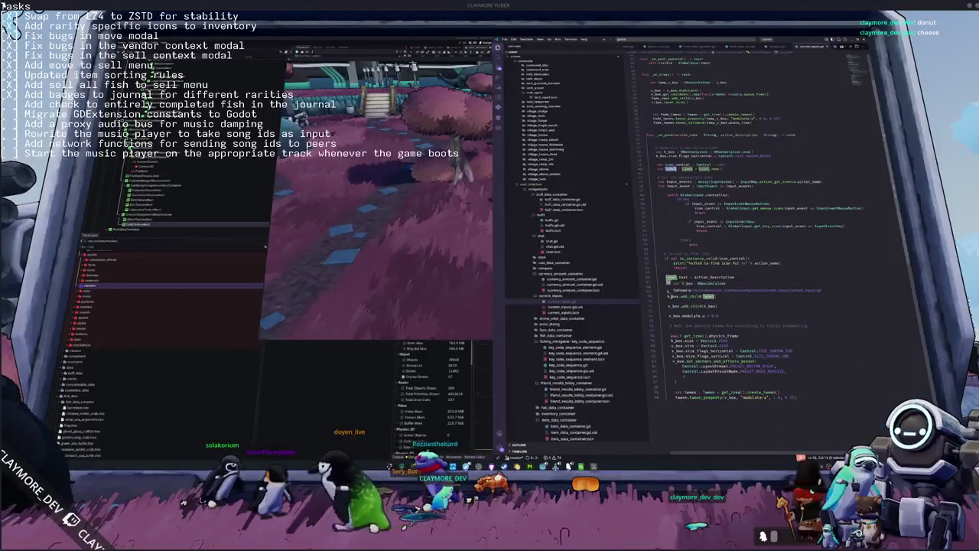
scroll(680, 254, up, 2)
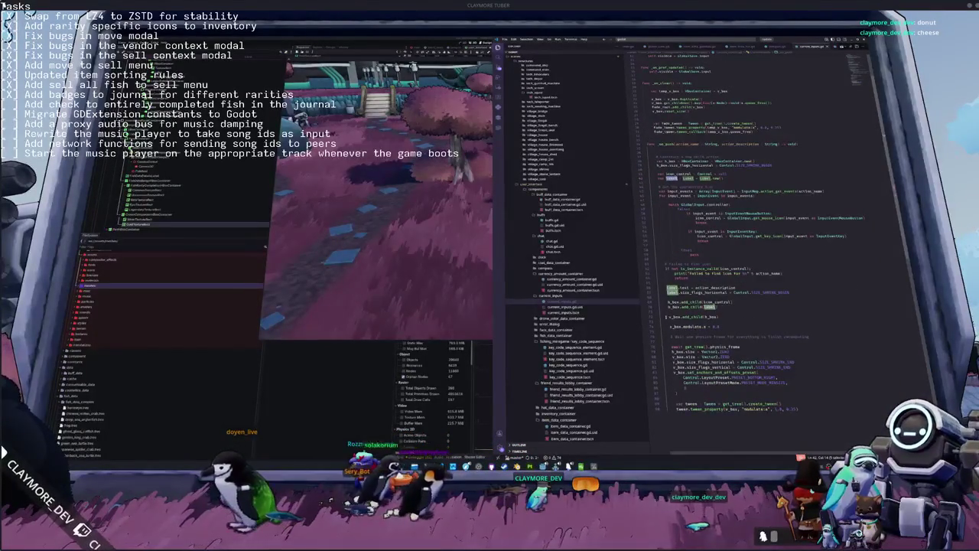
scroll(666, 316, down, 1)
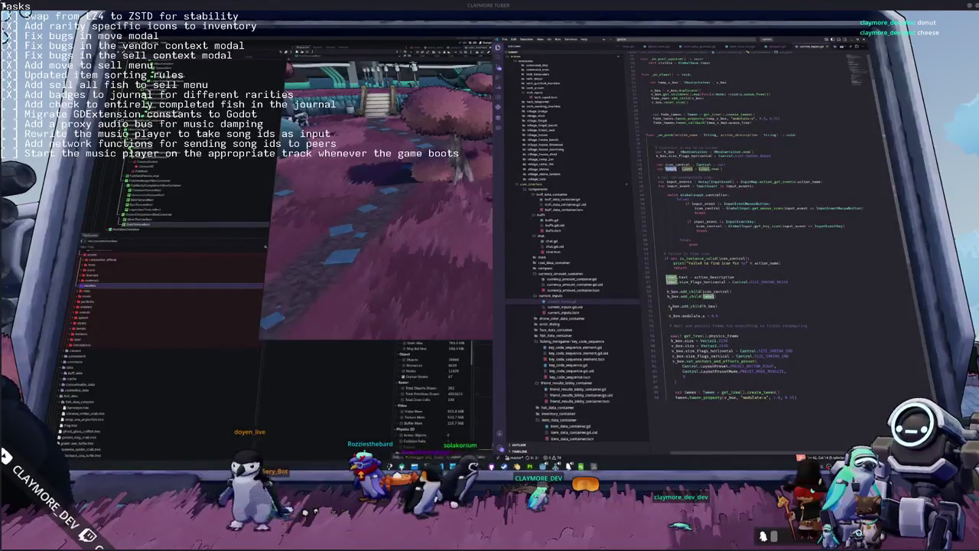
scroll(734, 252, up, 3)
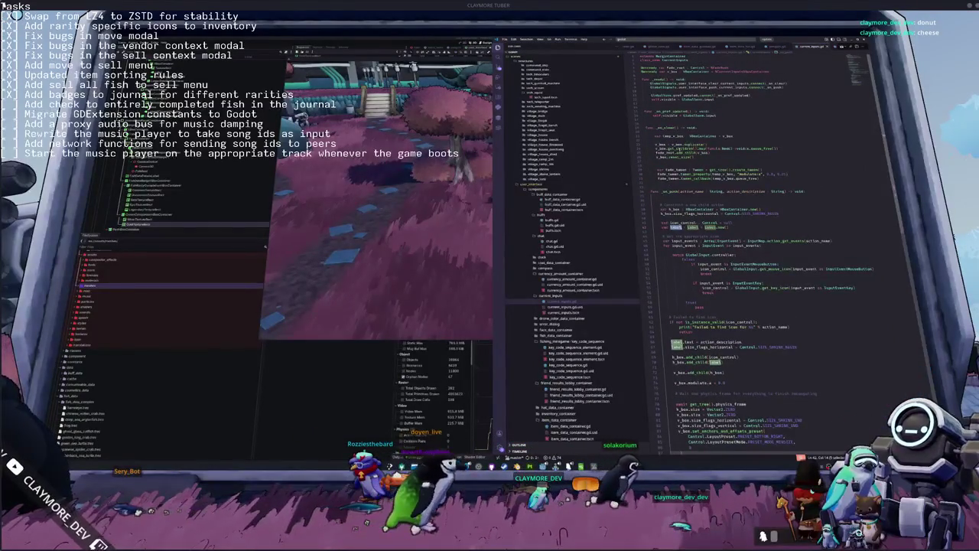
click(778, 148)
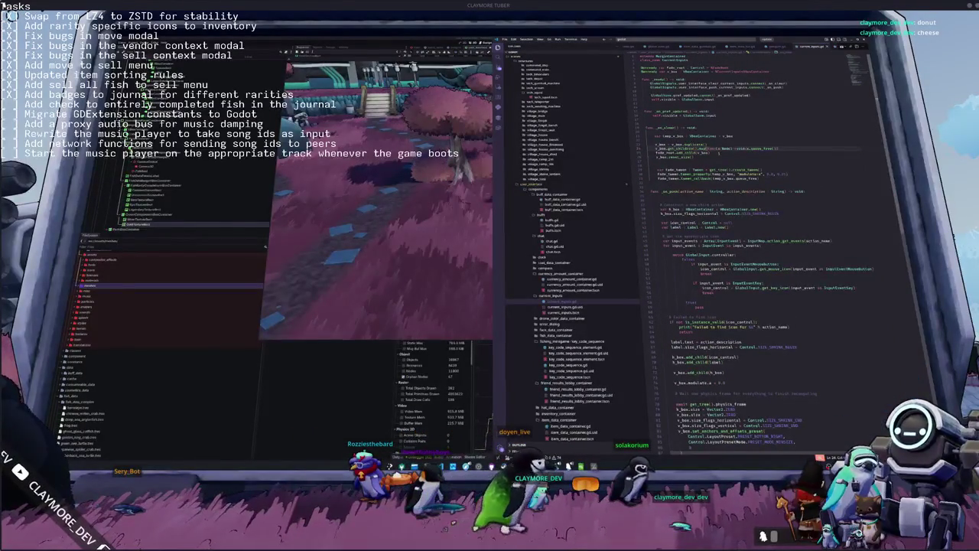
scroll(734, 253, down, 2)
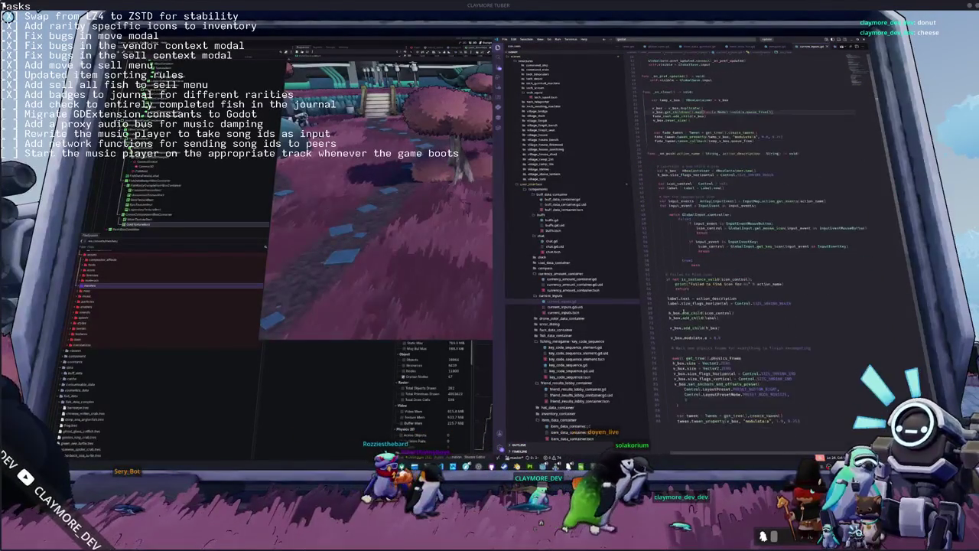
scroll(734, 252, up, 2)
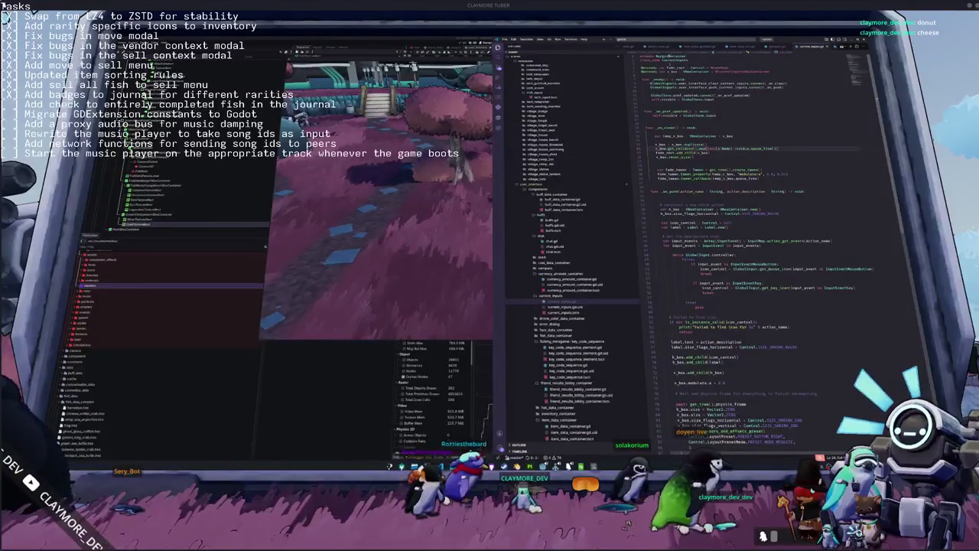
Search the project and open key_code_sequence_element.gd at the press_count_label declaration.
key(ctrl+shift+f)
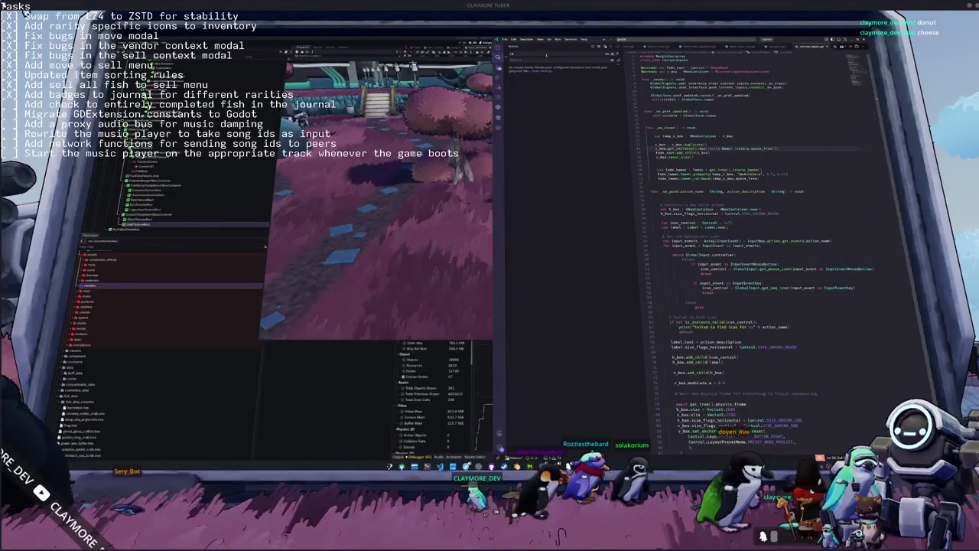
text())
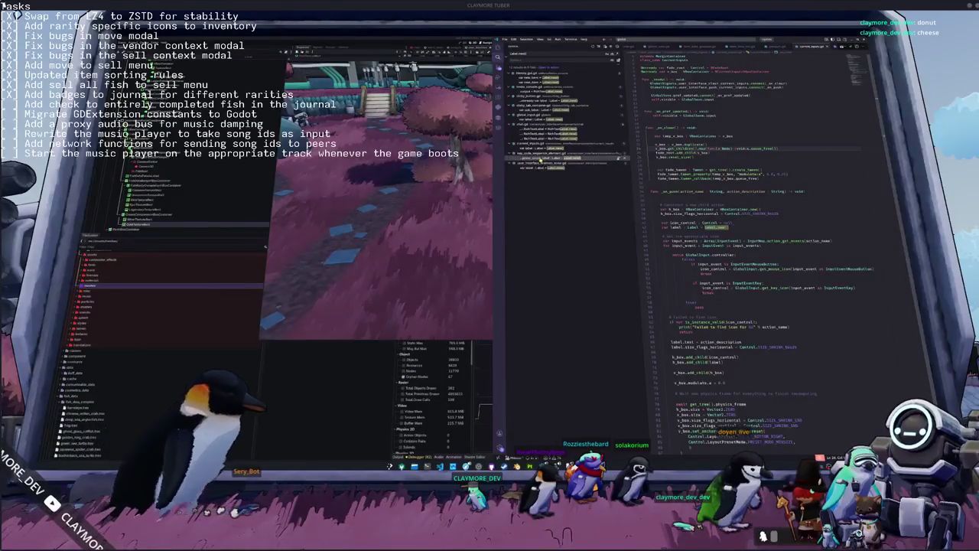
click(541, 158)
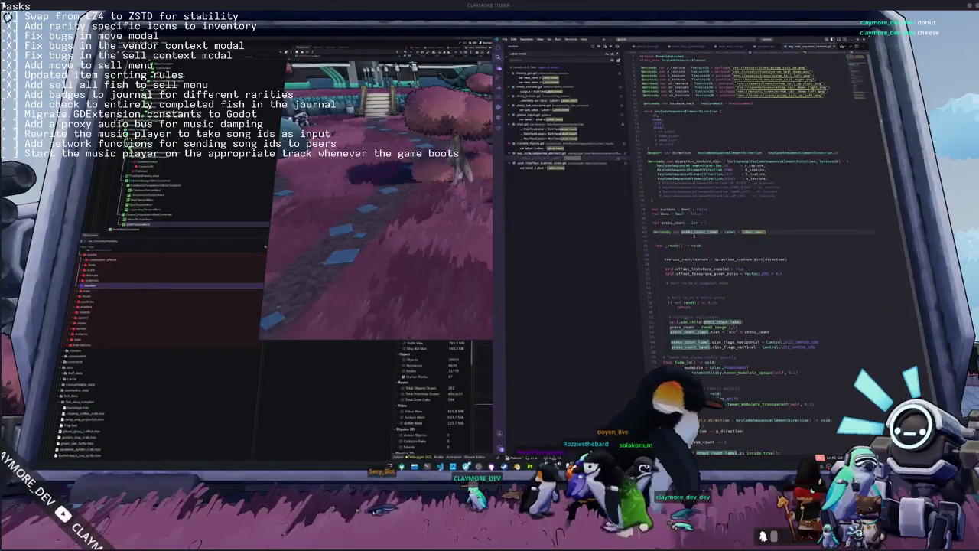
key(Return)
key(BackSpace)
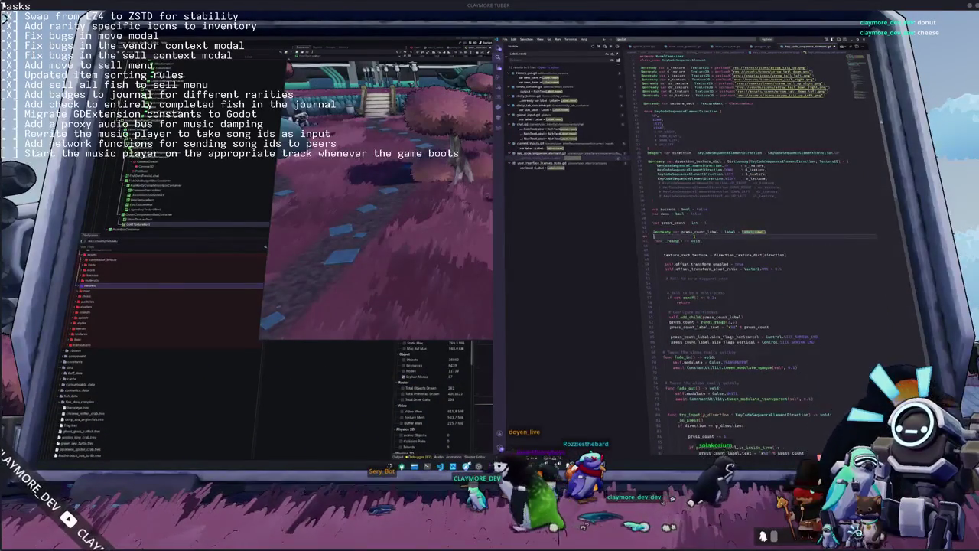
scroll(673, 325, down, 1)
mouse_move(673, 325)
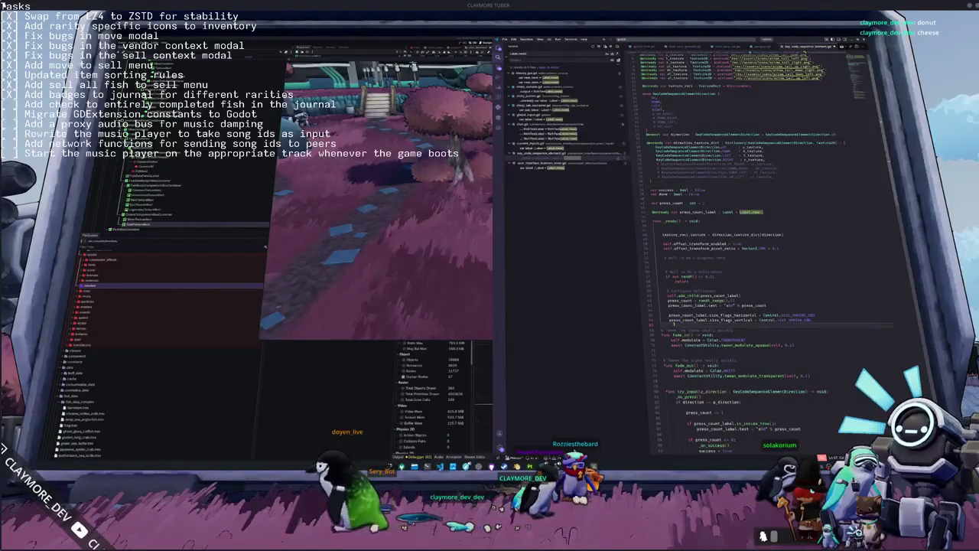
key(Return)
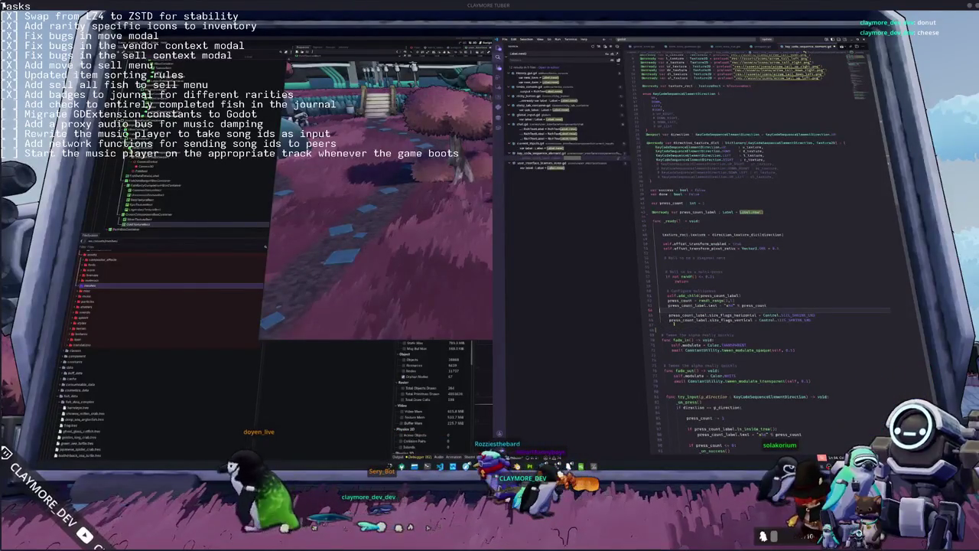
key(Up)
key(Up)
key(Up)
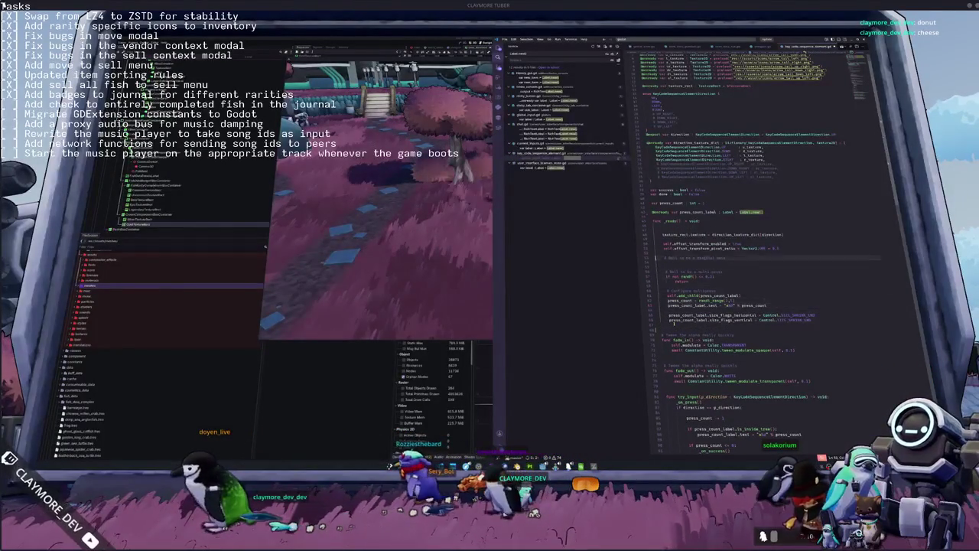
key(ctrl+shift+Right)
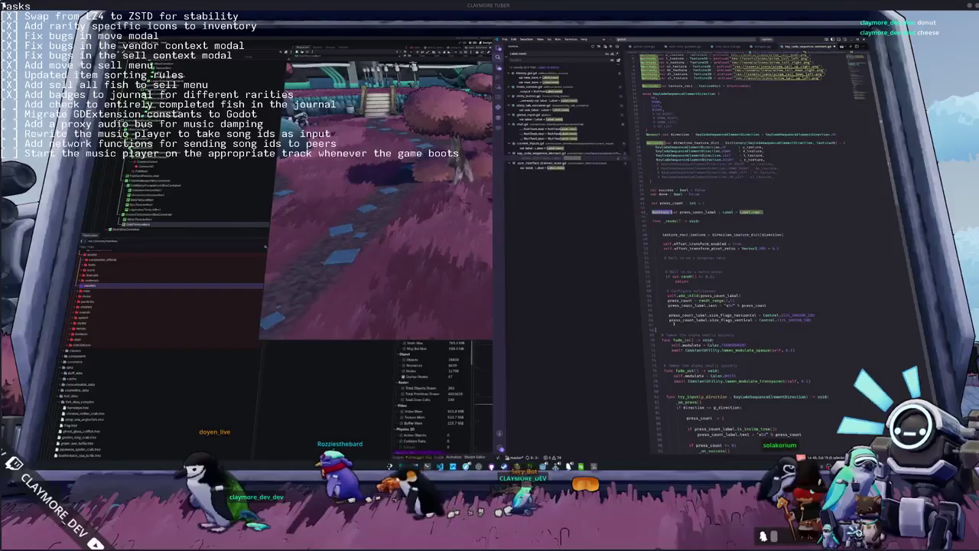
key(Delete)
key(ctrl+shift+Right)
text(null)
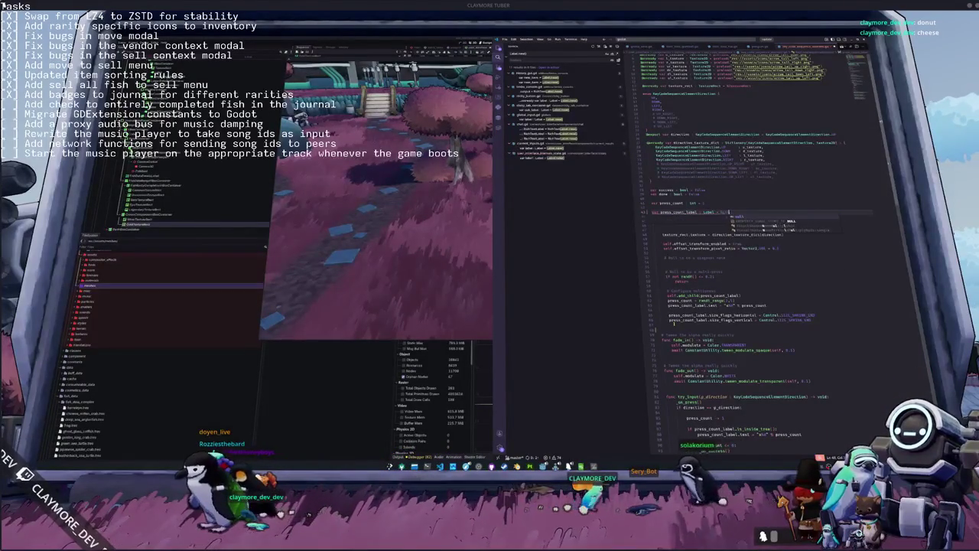
key(Down)
key(Down)
key(Down)
key(Down)
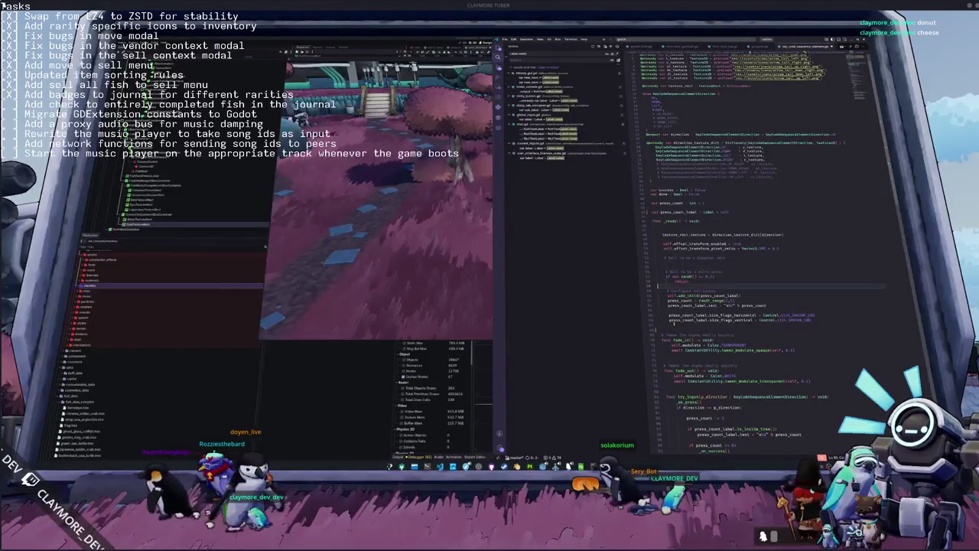
key(Down)
Add press_count_label = Label.new() under the '# Configure multiline' comment in _ready.
key(Return)
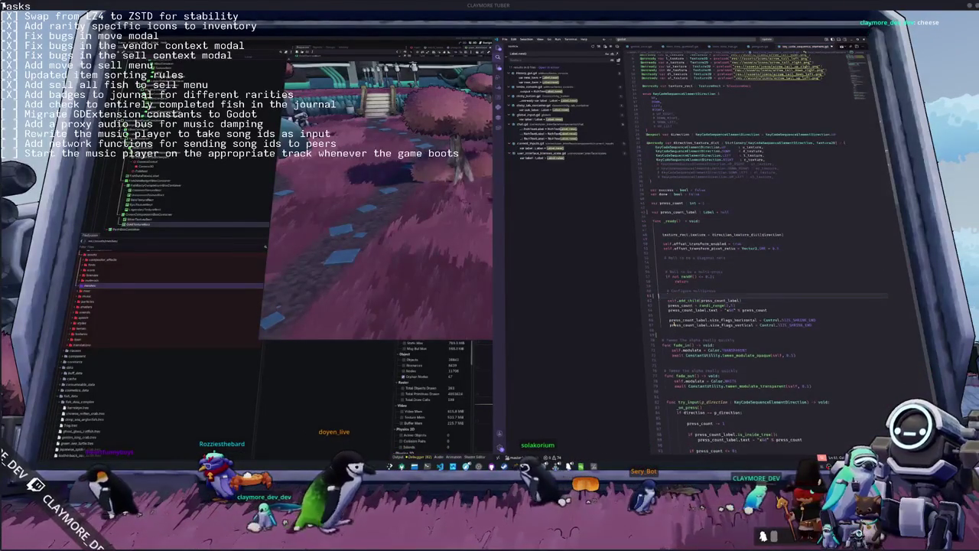
text(press_c)
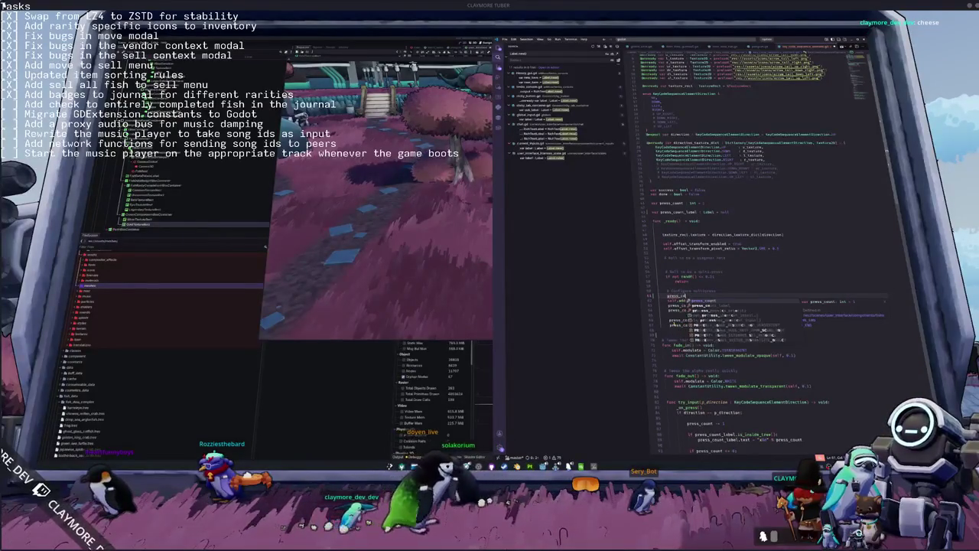
text(ount_label.Label.new())
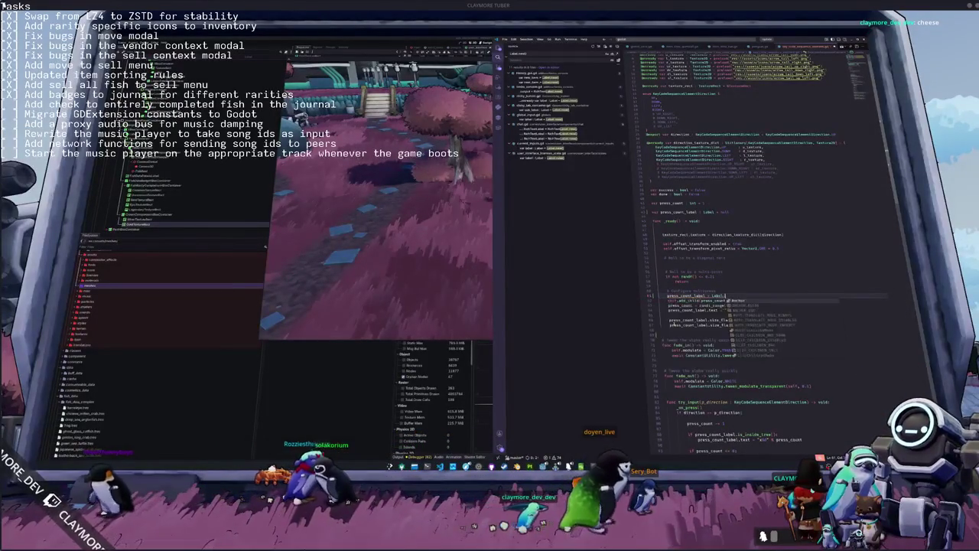
key(Down)
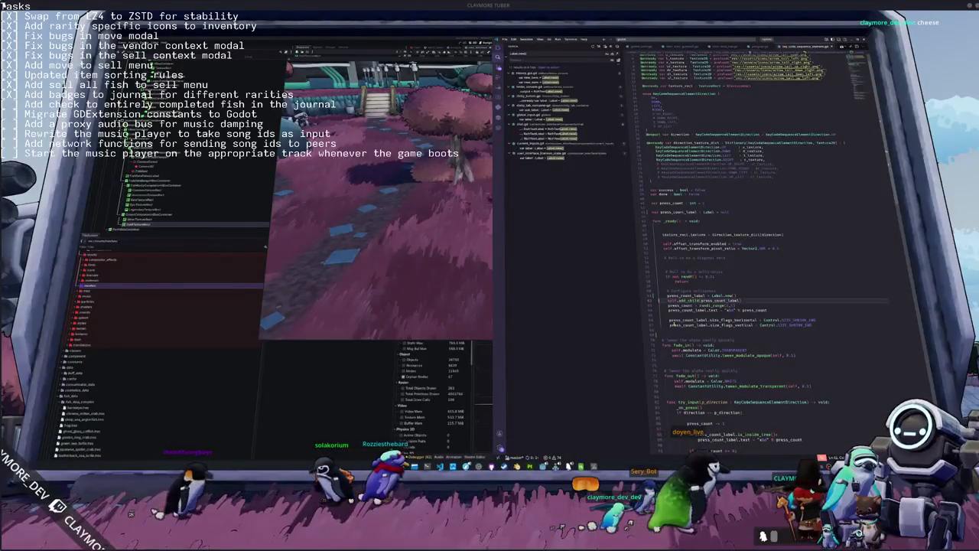
scroll(765, 245, down, 4)
scroll(765, 244, down, 7)
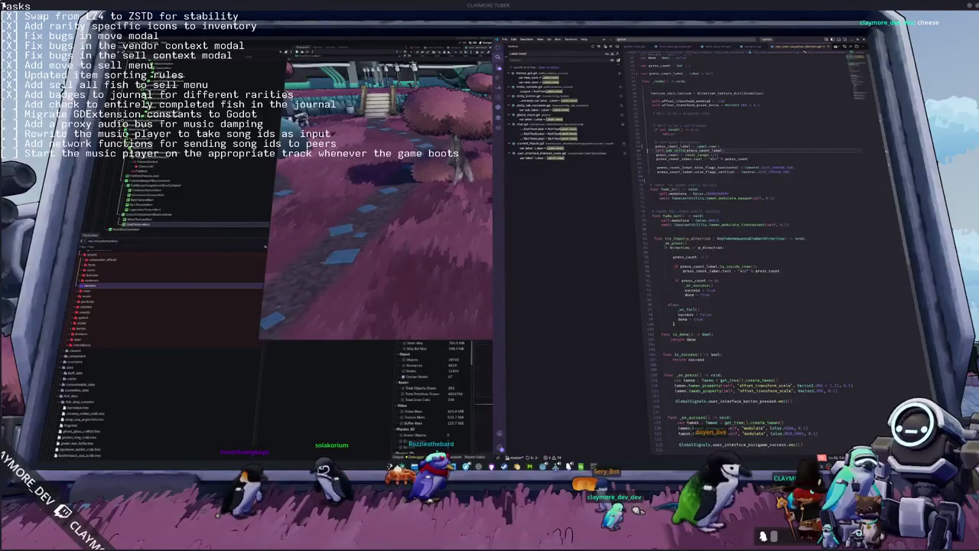
scroll(673, 322, up, 2)
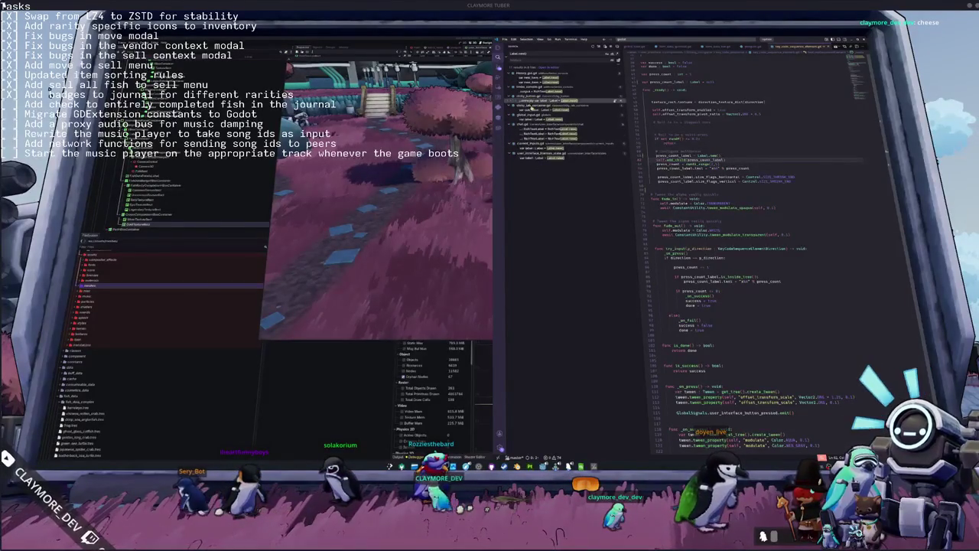
click(539, 131)
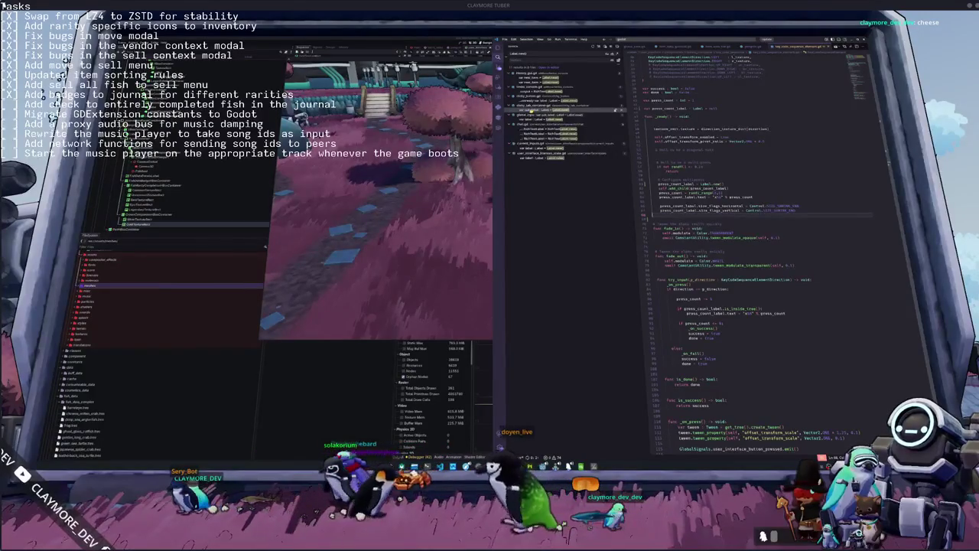
Open two more search matches, including the licenses UI script, then focus the running game.
click(532, 100)
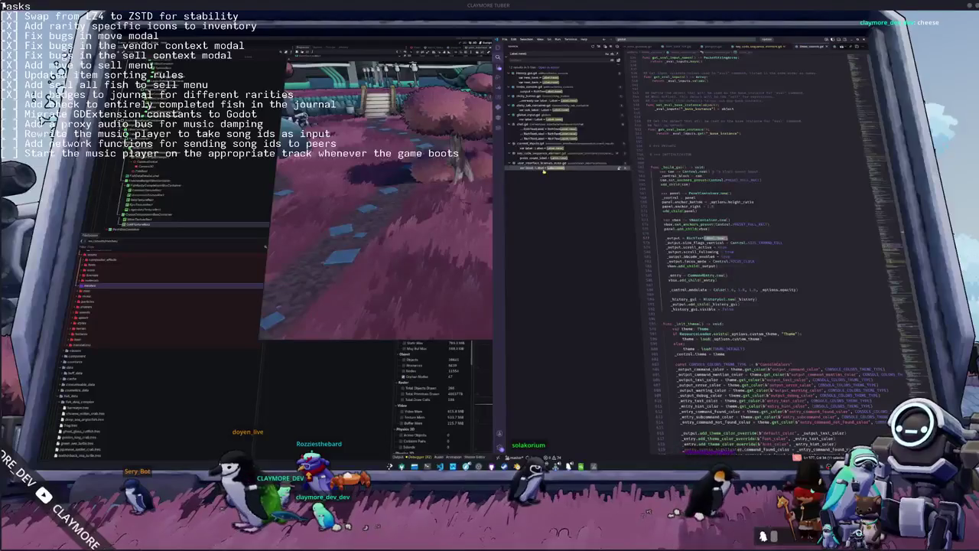
click(543, 169)
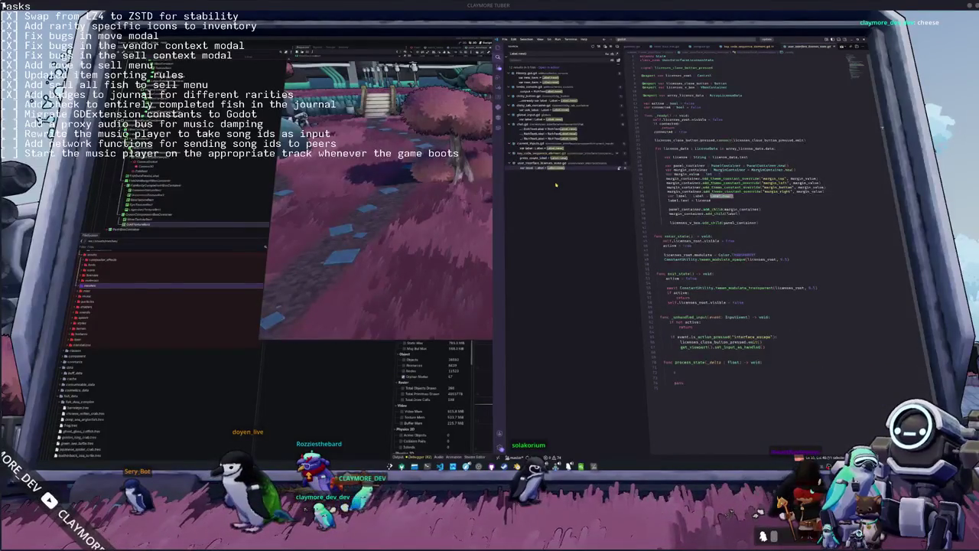
click(416, 249)
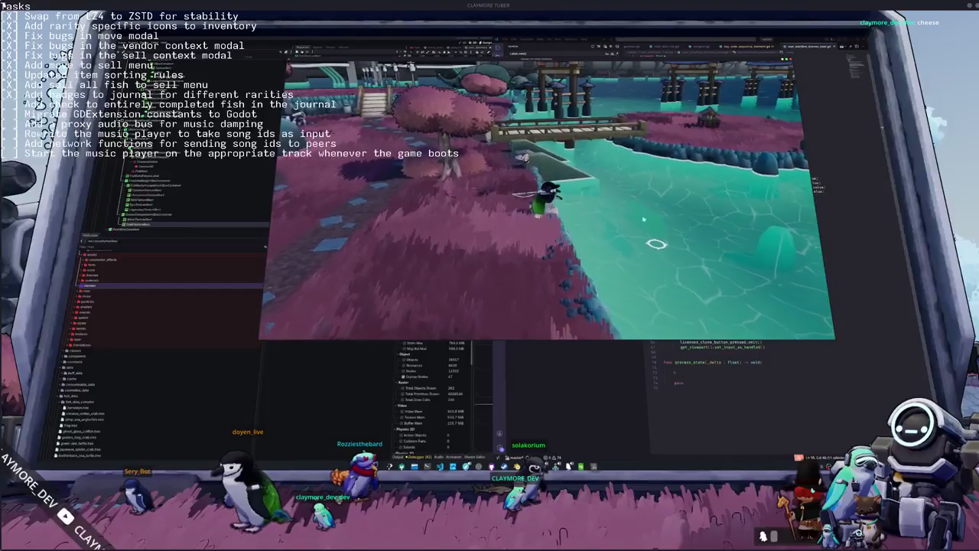
Cast the fishing line and enter Down as the first arrow, which halts the debugger.
click(545, 284)
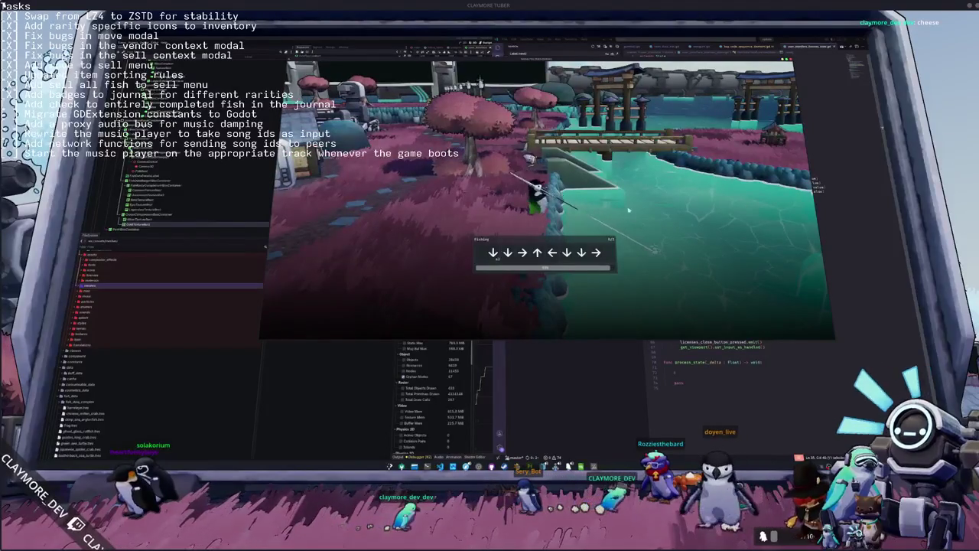
key(Down)
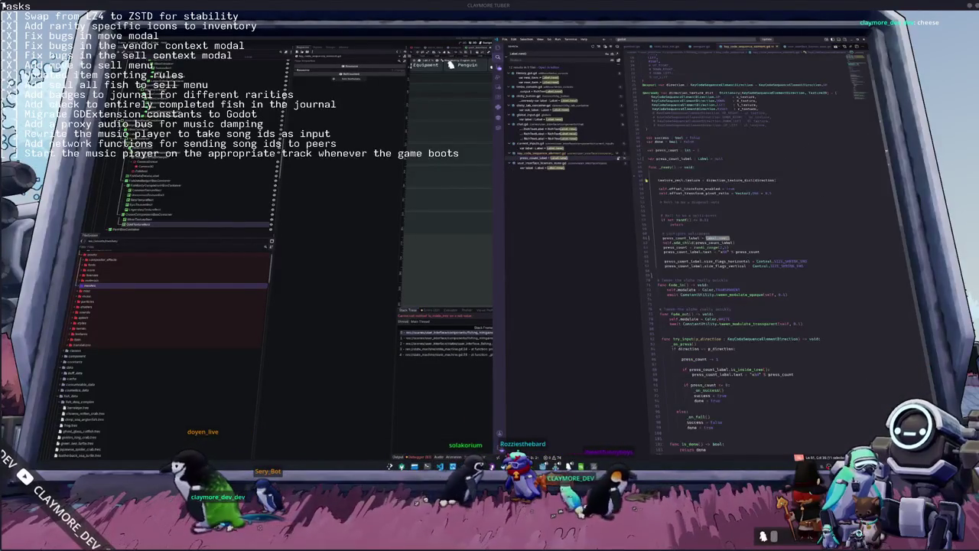
Change the label check to 'if is_instance_valid(press_count_label):'.
scroll(735, 196, down, 9)
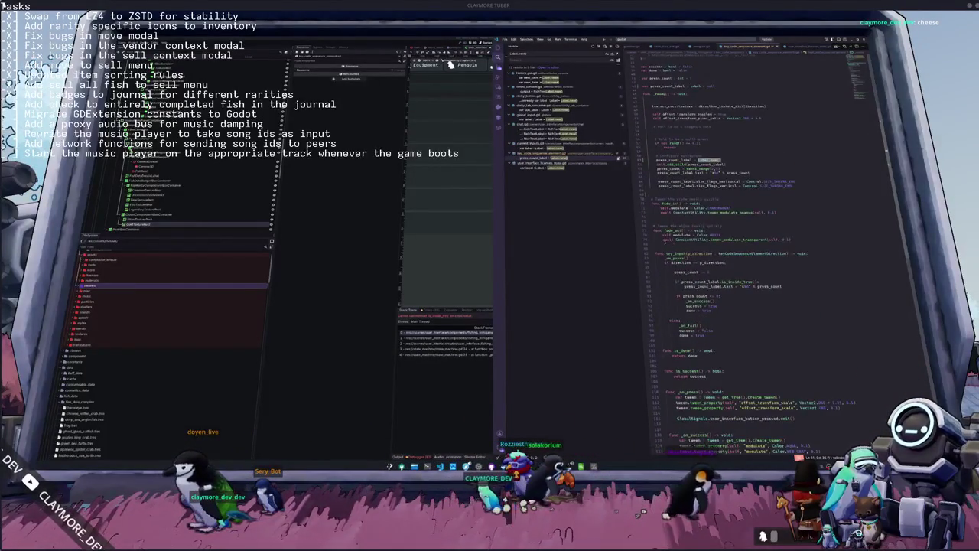
scroll(661, 262, down, 1)
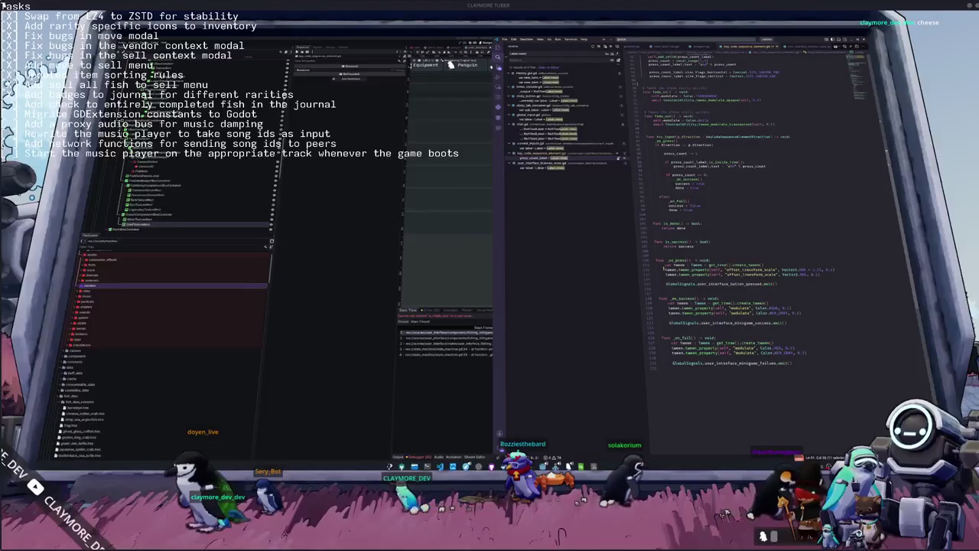
scroll(660, 269, up, 4)
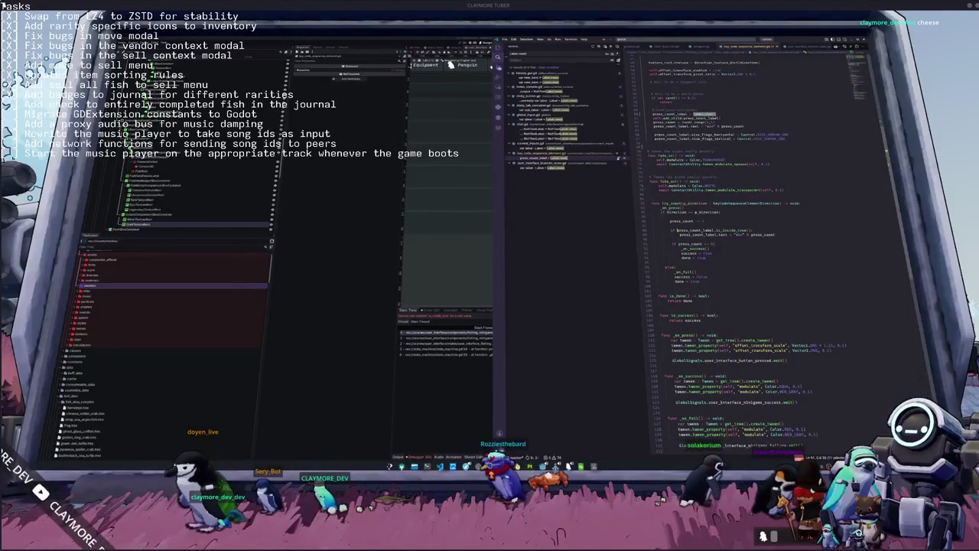
double_click(677, 230)
key(Left)
text(is_instance_valid(press_count_label))
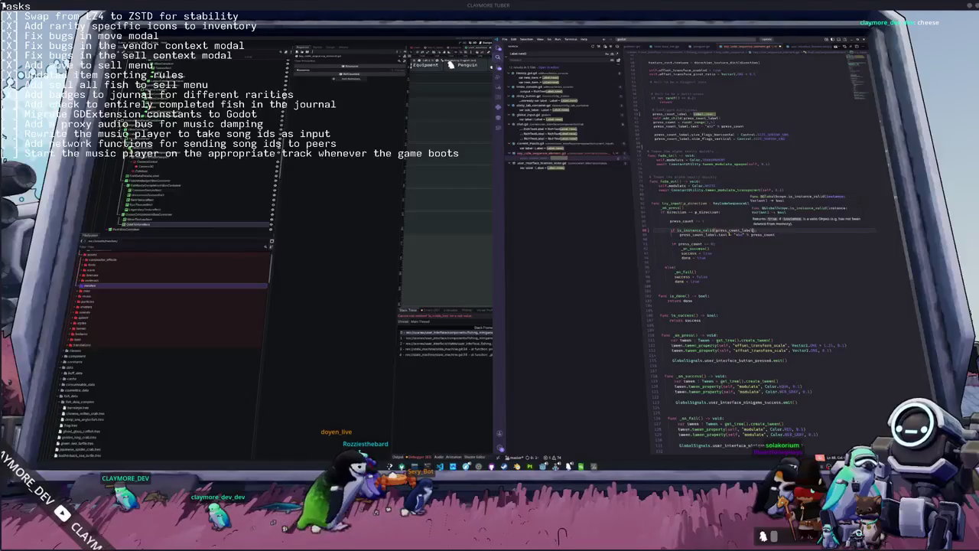
text(:)
key(Down)
key(Down)
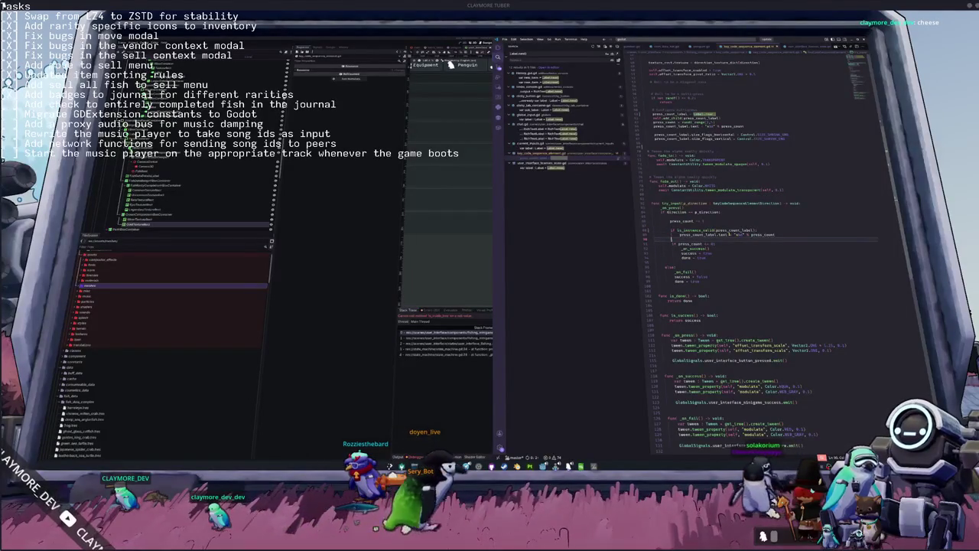
Switch the debugger to Monitors, relaunch the game and get past the title screen.
click(440, 408)
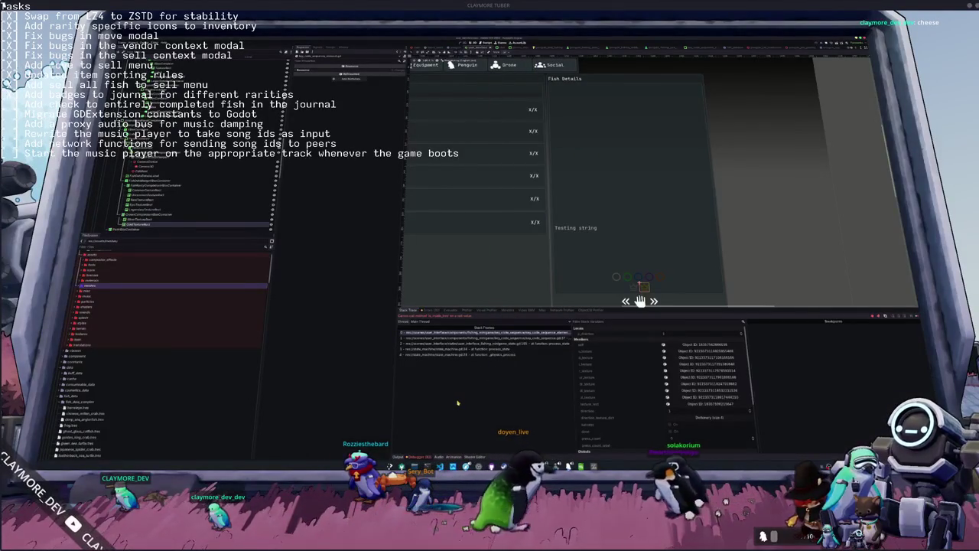
click(425, 422)
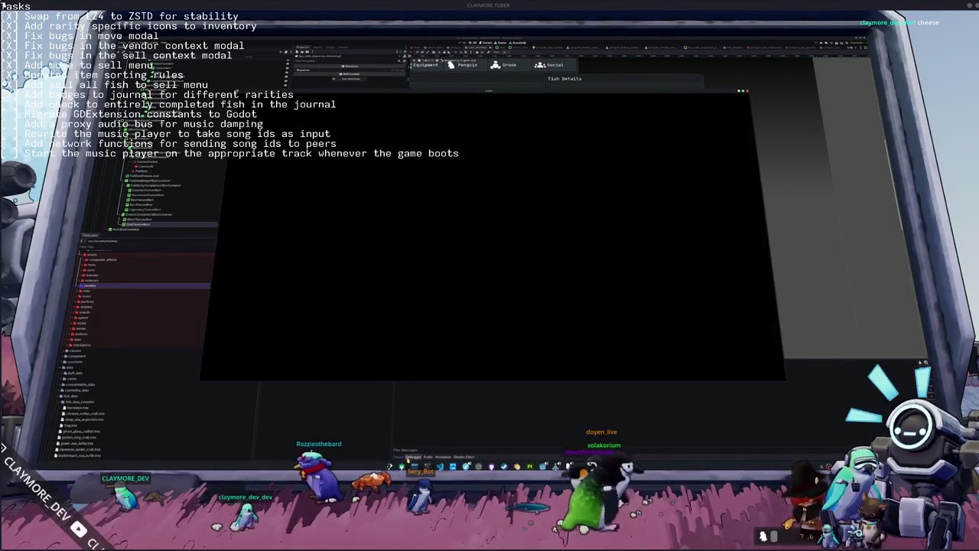
click(499, 310)
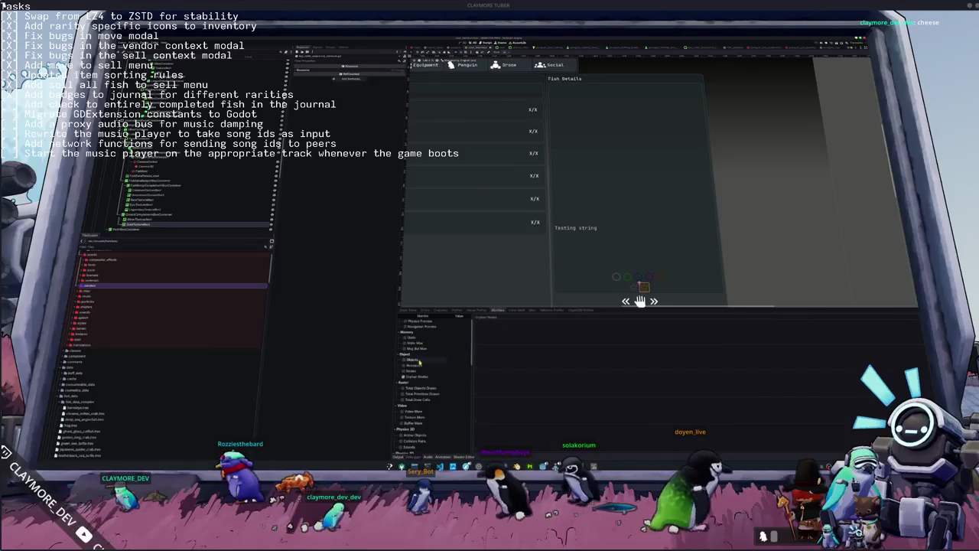
click(640, 301)
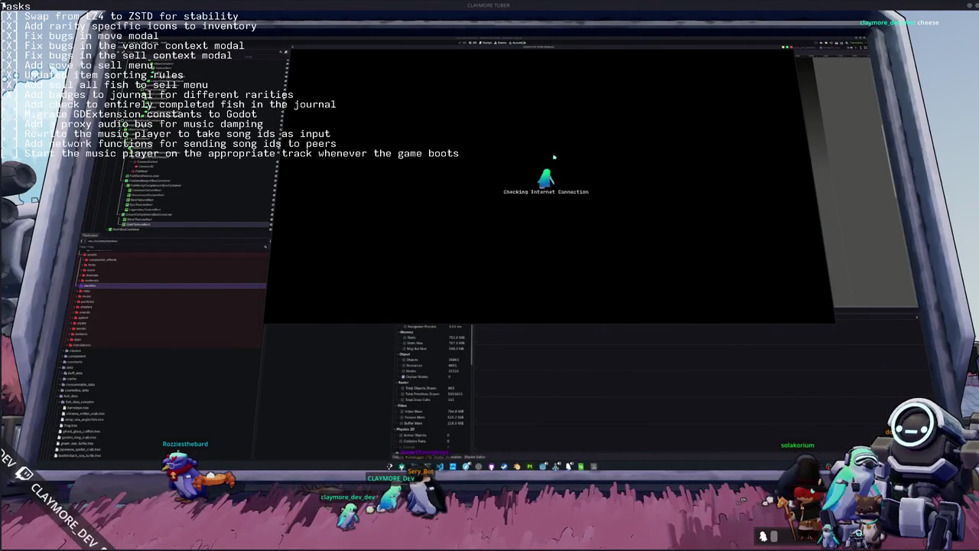
click(556, 194)
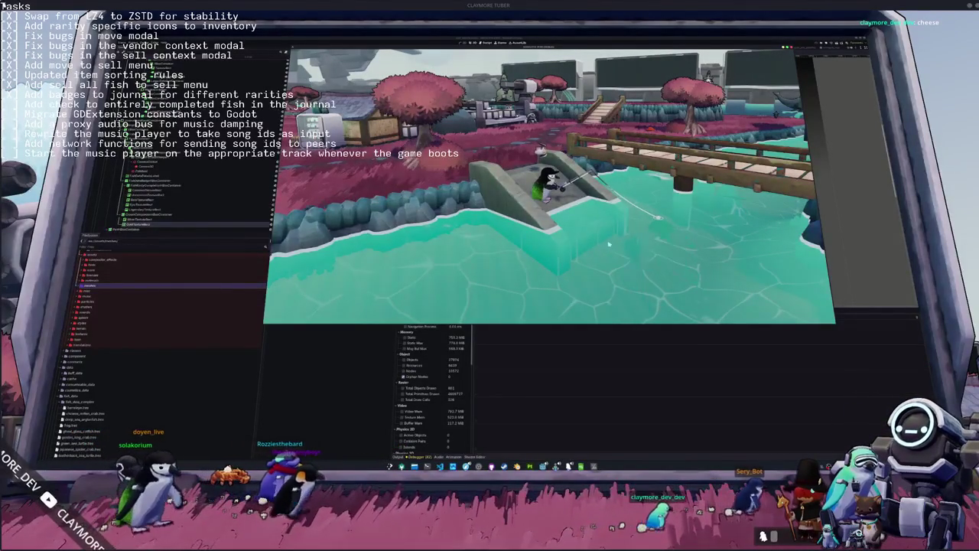
Cast, clear the Up-Right-Right and Down-Right-Left arrow sequences to land a fish, then open the inventory.
click(626, 221)
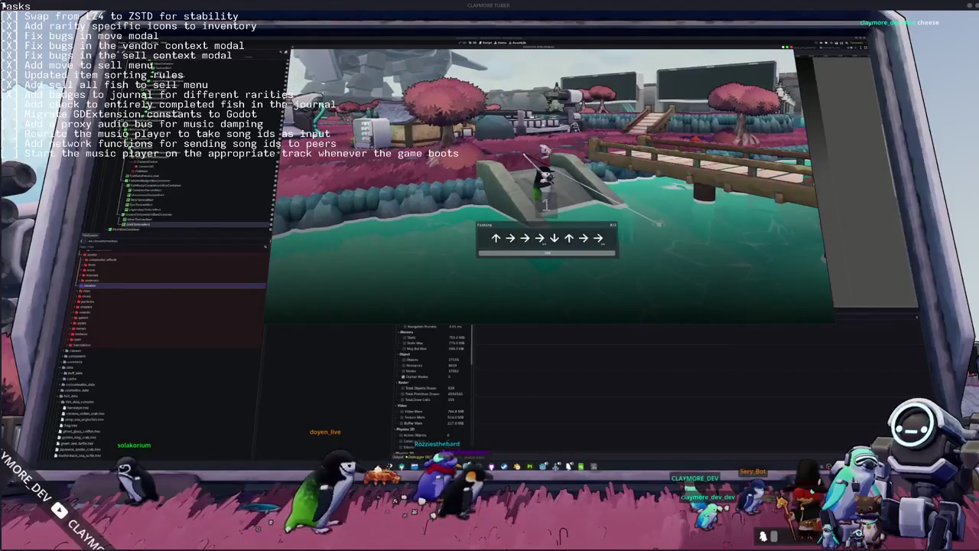
key(Up)
key(Right)
key(Right)
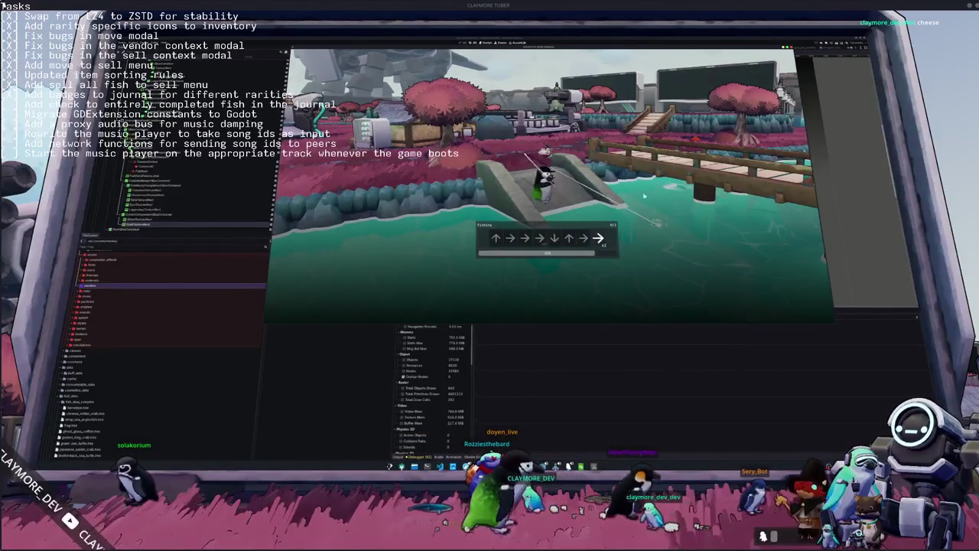
key(Right)
key(Down)
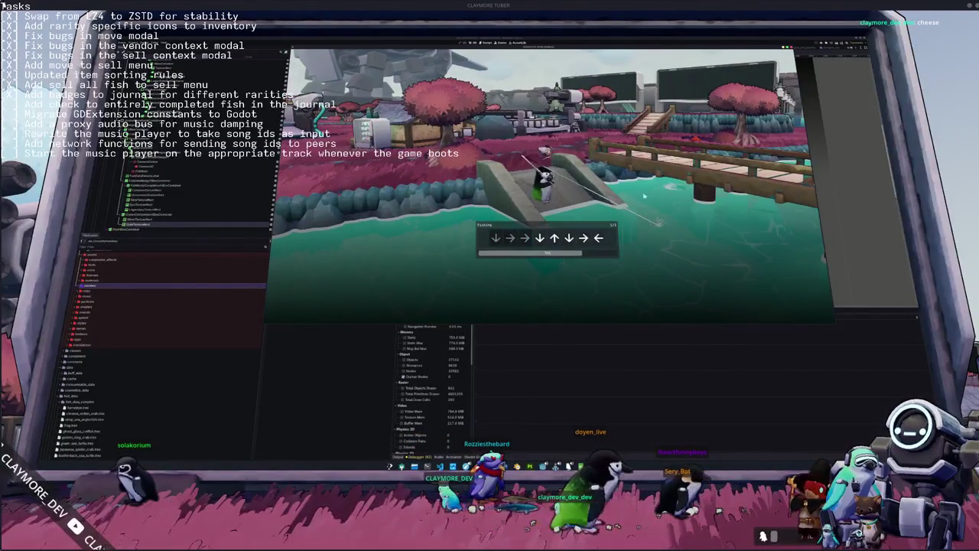
key(Right)
key(Left)
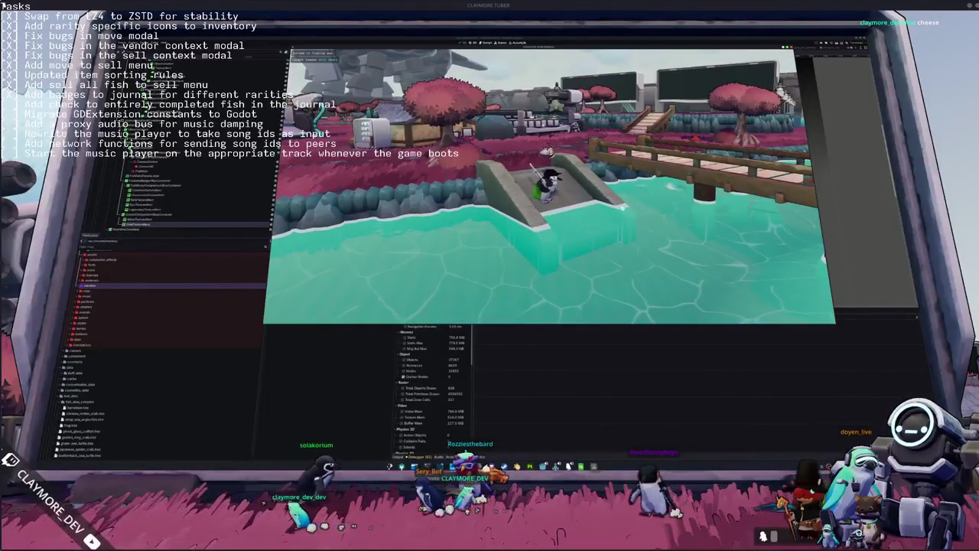
key(Tab)
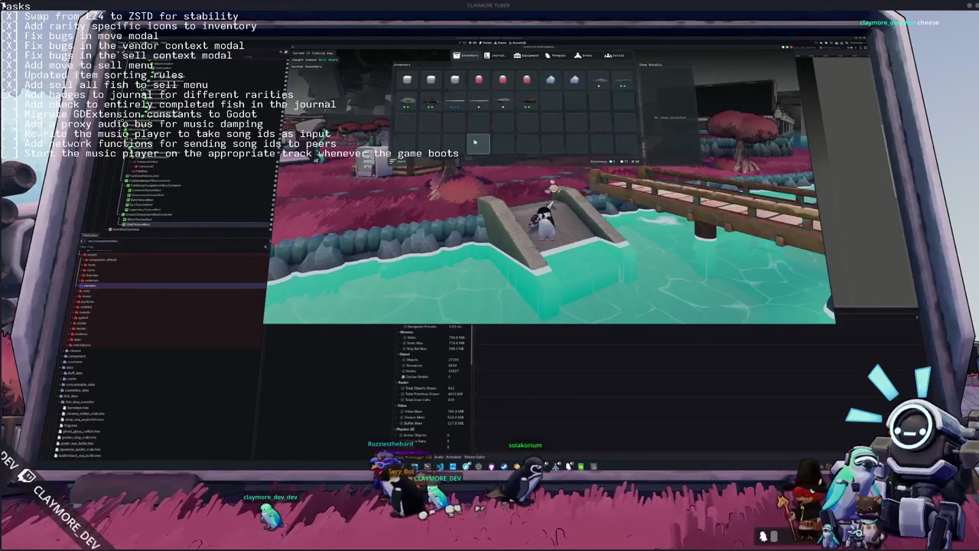
Check a fish's details in the inventory and scroll through the fish journal.
click(534, 101)
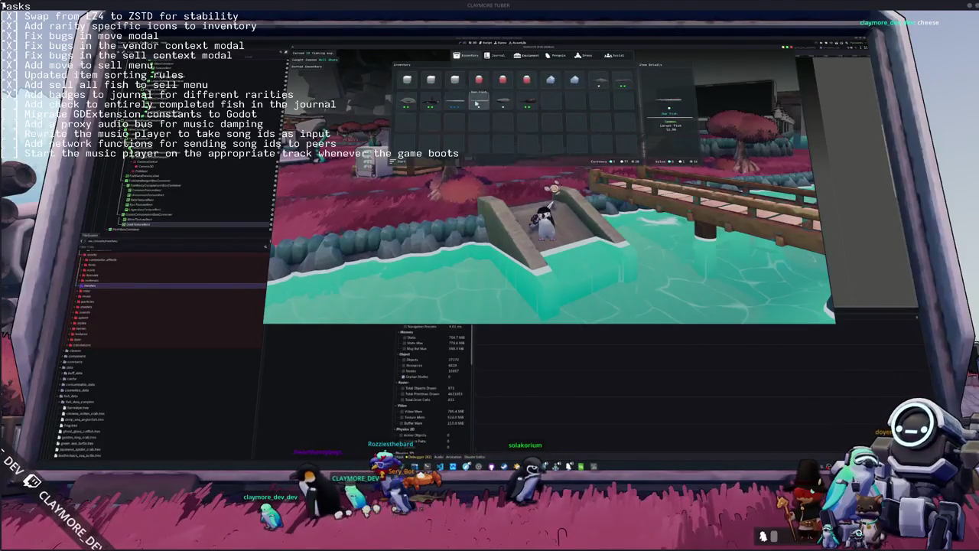
key(Tab)
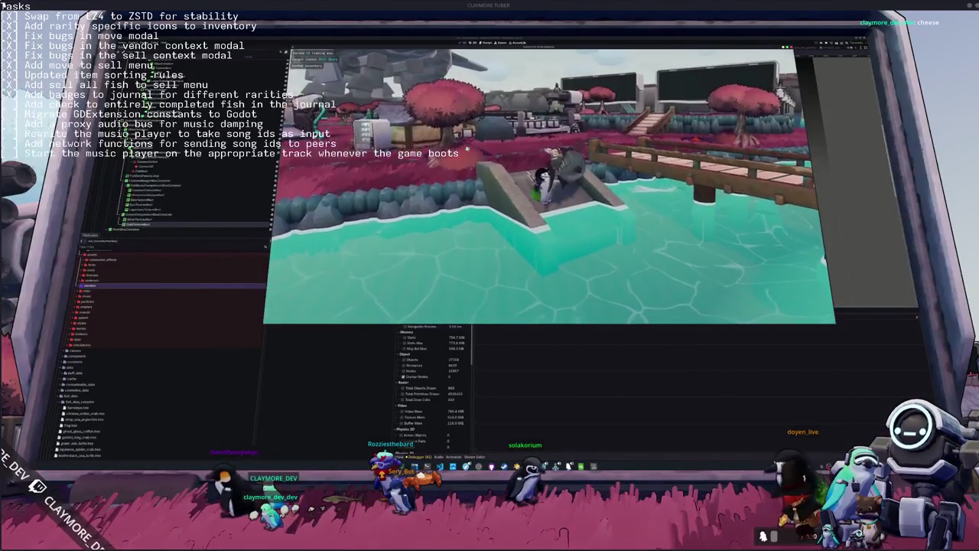
key(w)
key(w)
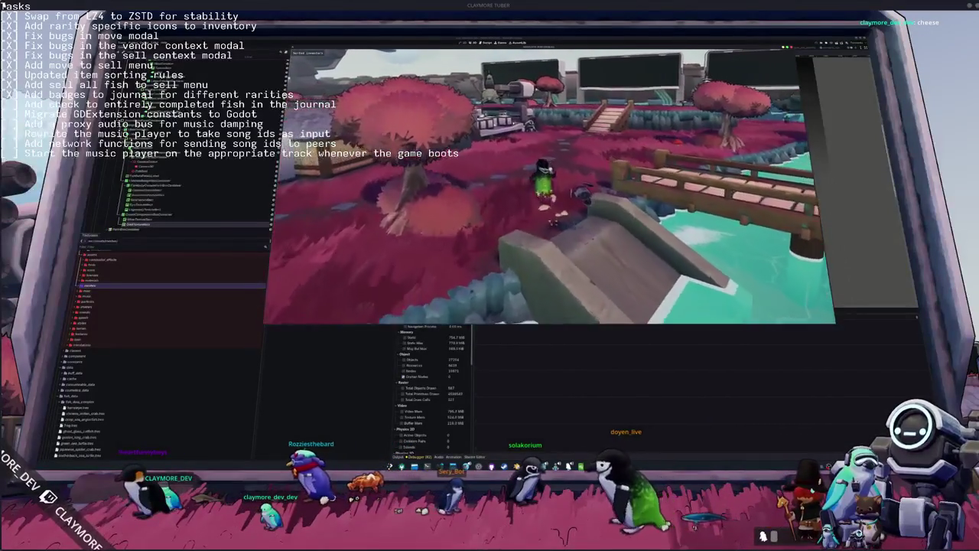
key(i)
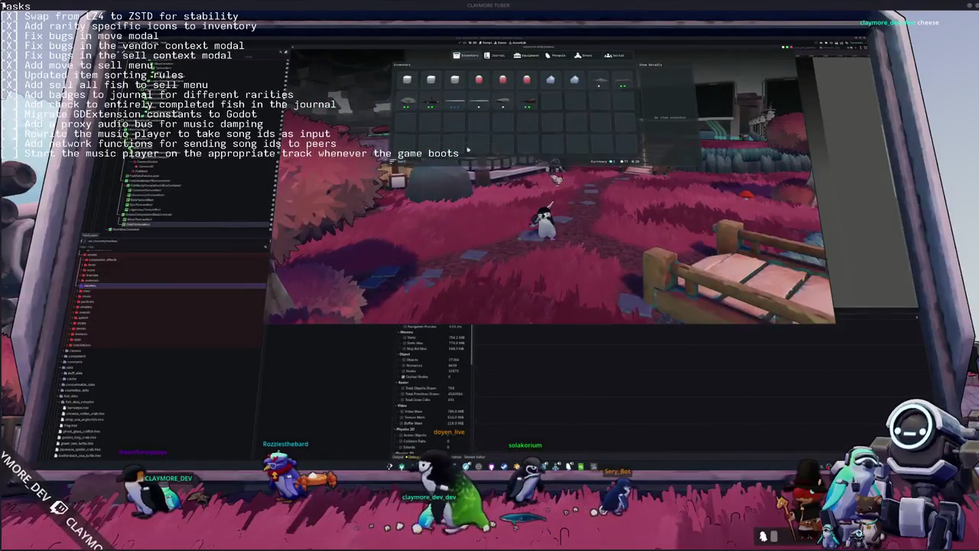
click(498, 58)
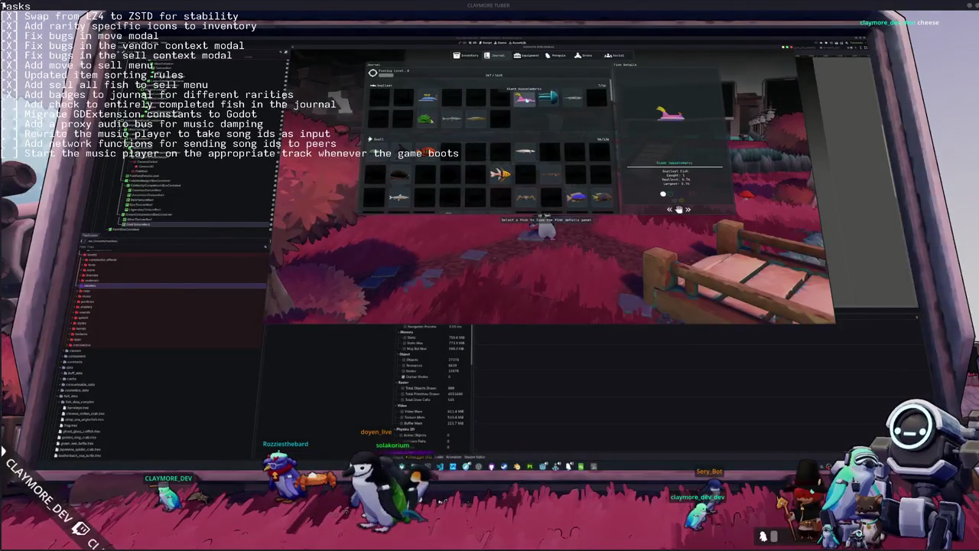
scroll(526, 114, down, 3)
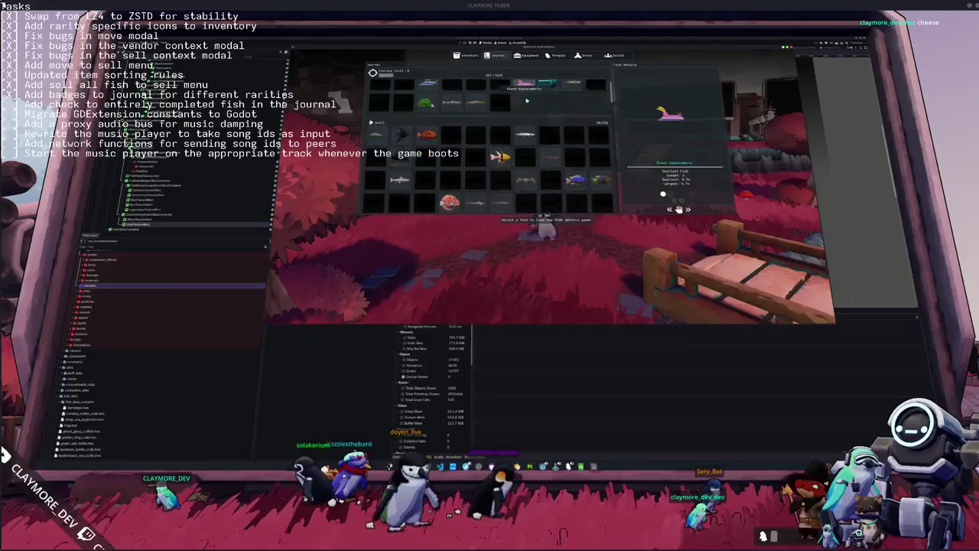
scroll(539, 173, down, 3)
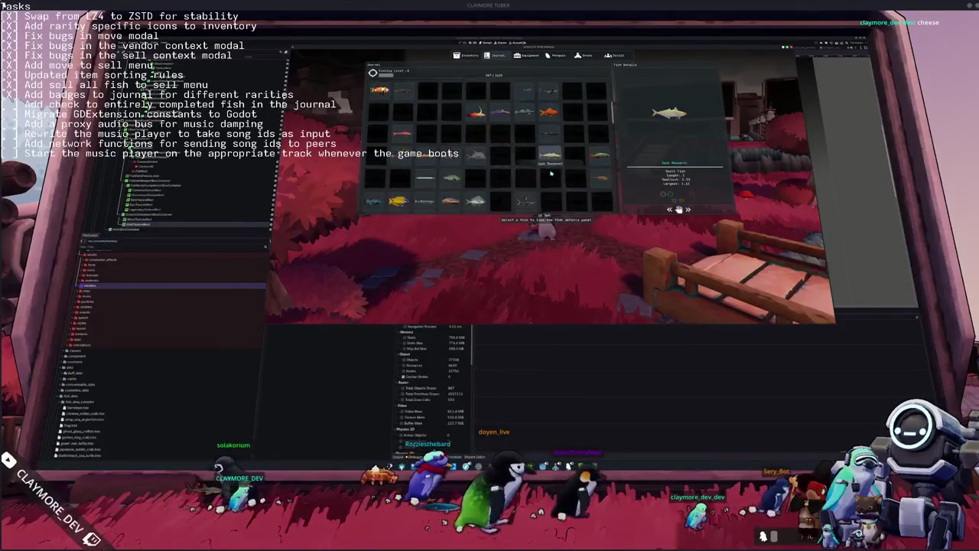
key(Escape)
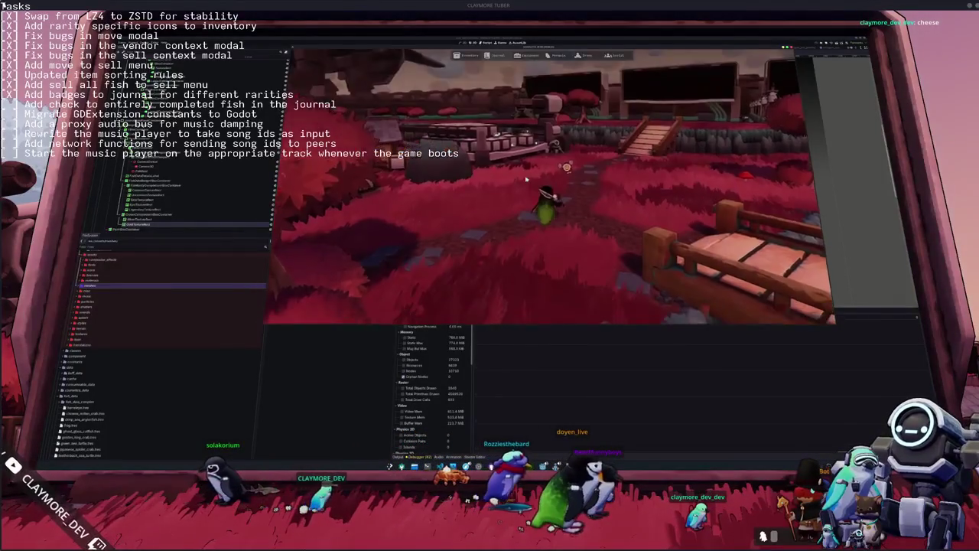
Walk to the vendor crates and sell all fish.
key(w)
key(a)
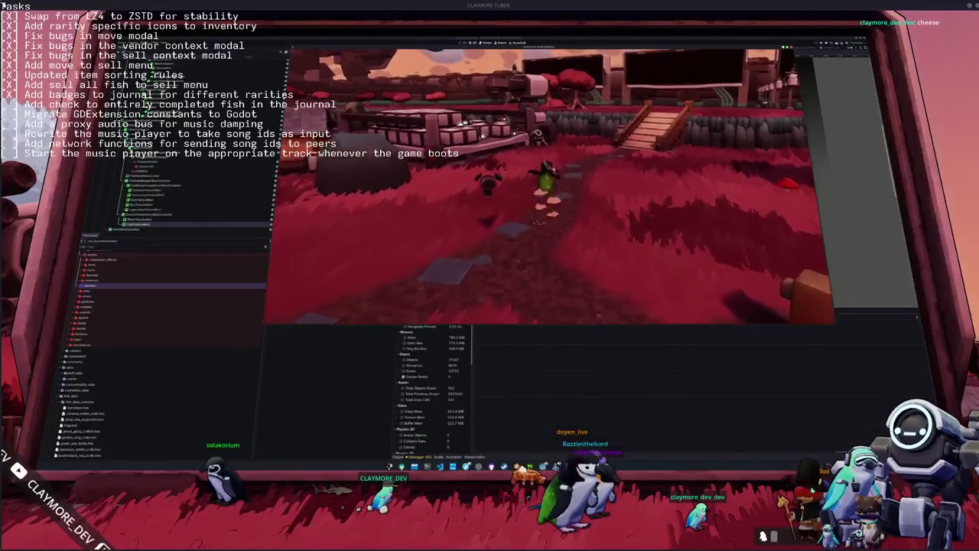
key(w)
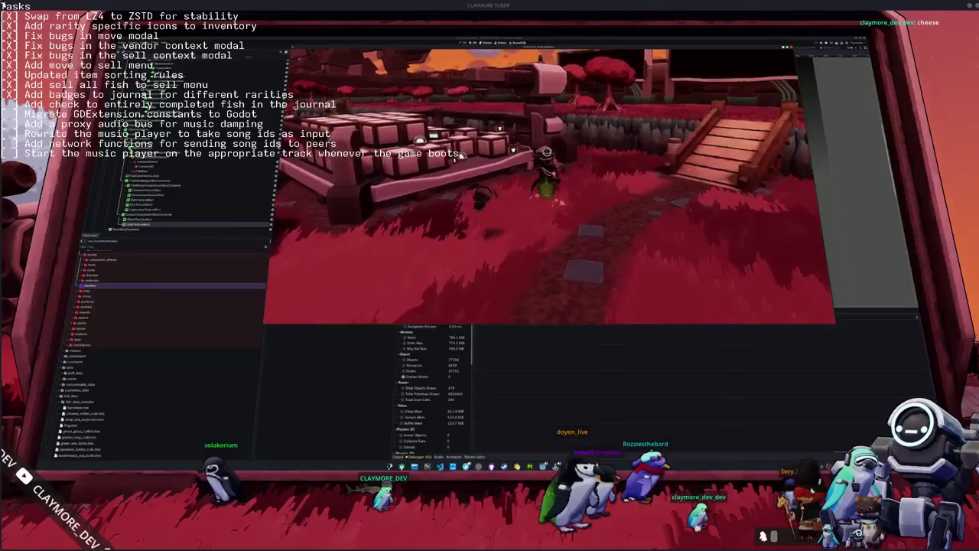
key(e)
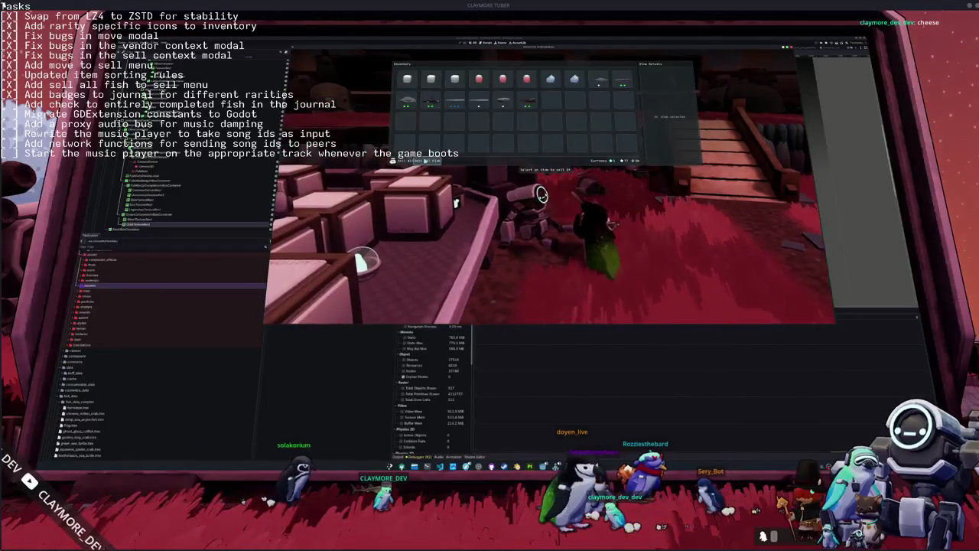
click(417, 161)
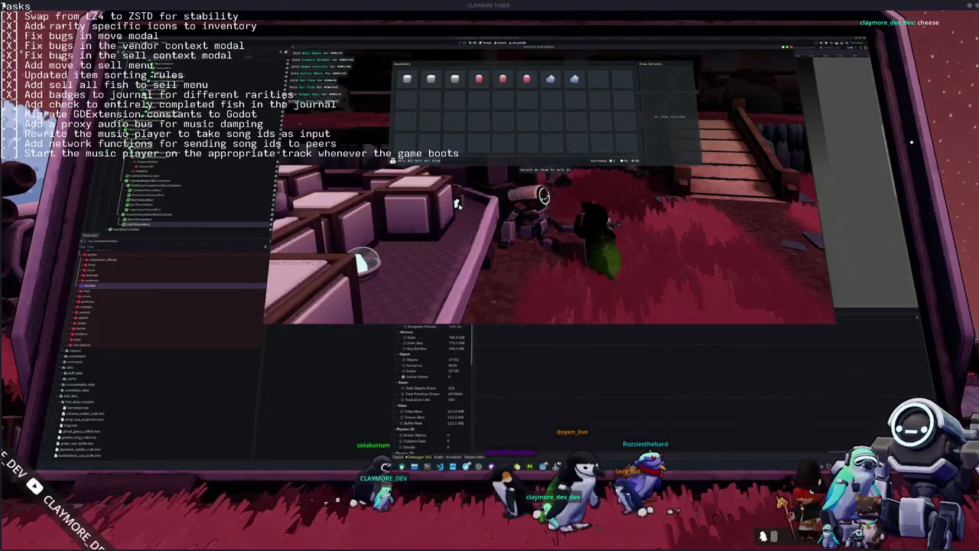
key(e)
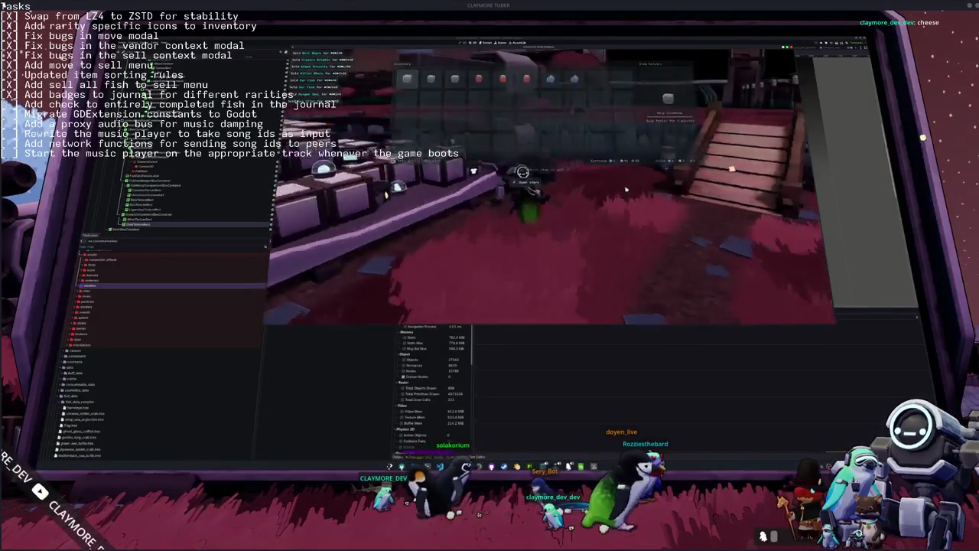
Walk past the large tree, then return to the editor's Fish Details scene.
key(w)
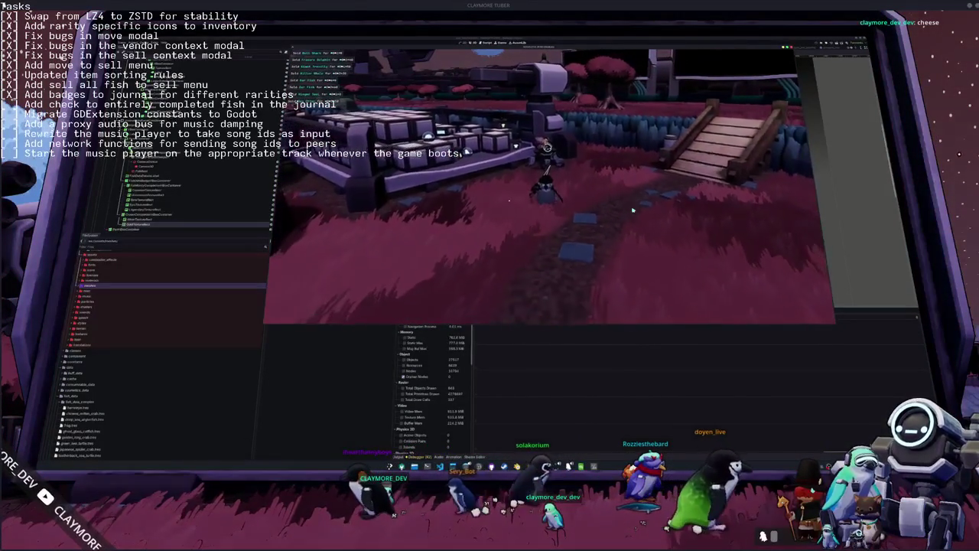
key(w)
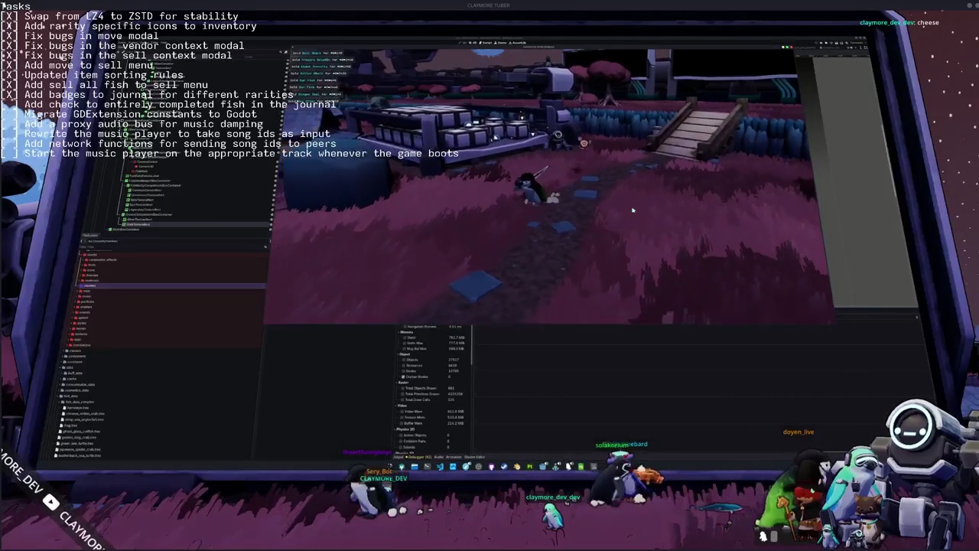
key(w)
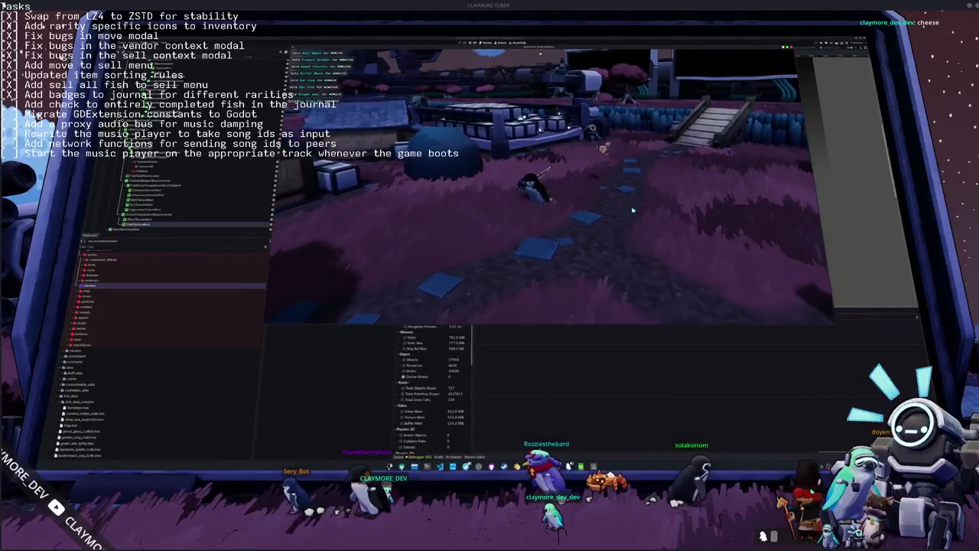
key(w)
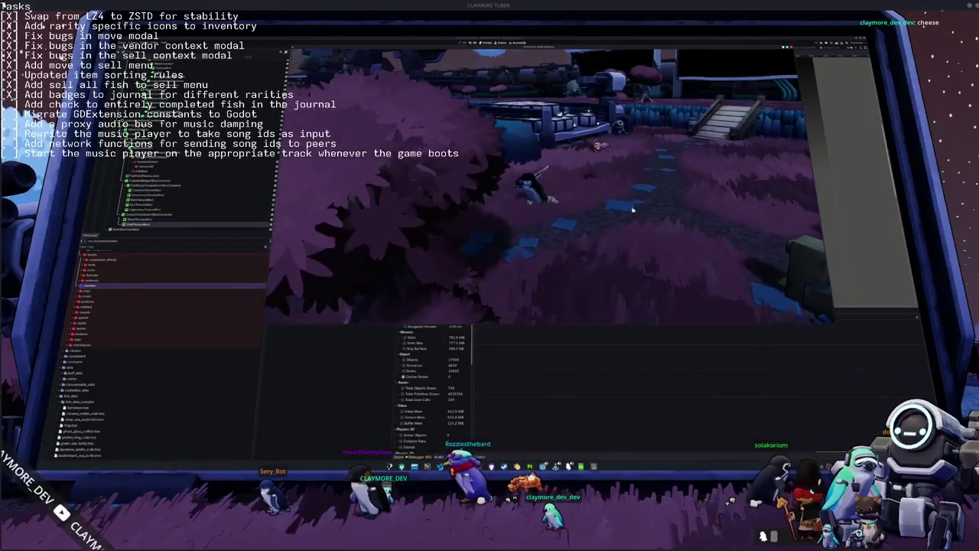
key(F8)
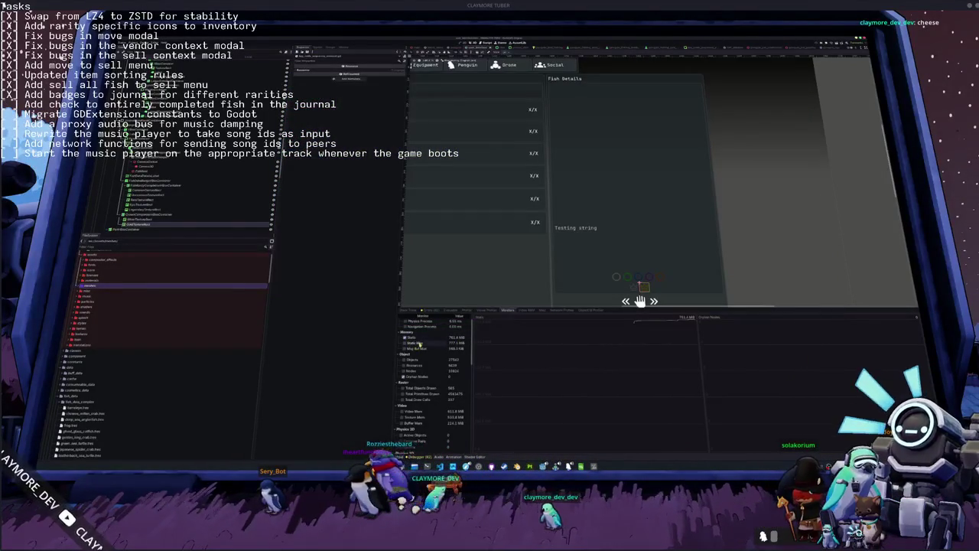
Replace the Orphan Nodes graph with Static Max, Msg Buf Max, Video, Texture and Buffer Mem.
scroll(440, 339, up, 2)
click(403, 393)
click(423, 359)
click(423, 365)
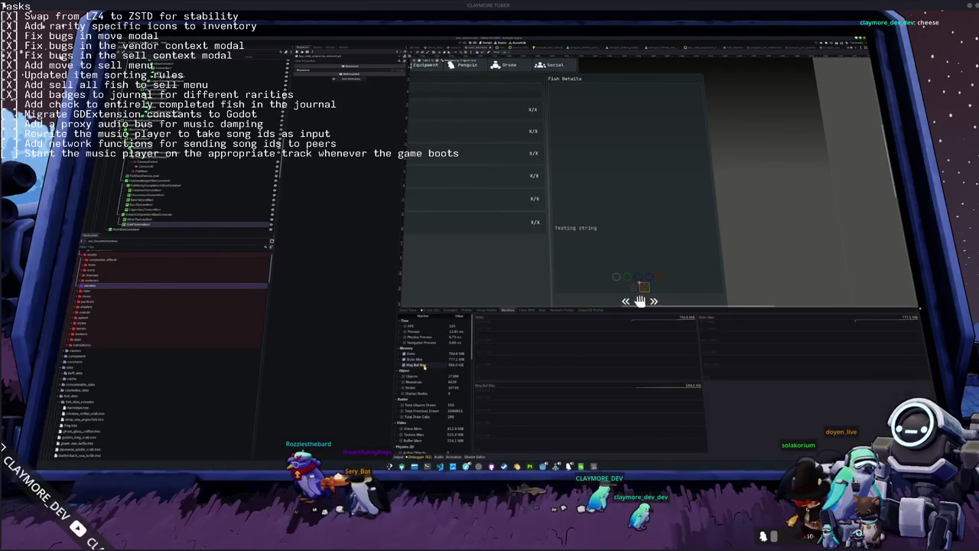
scroll(422, 369, down, 4)
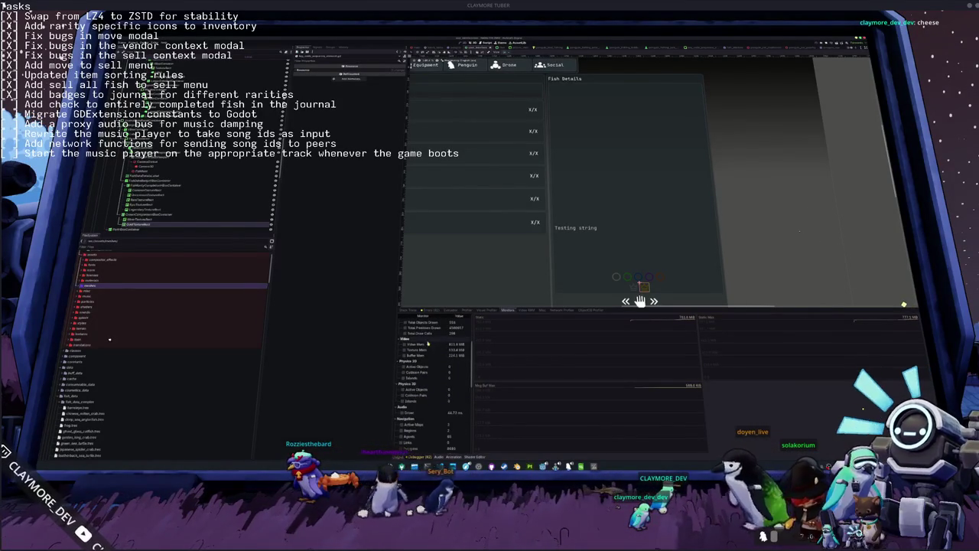
click(424, 346)
click(425, 349)
click(425, 356)
scroll(433, 356, up, 3)
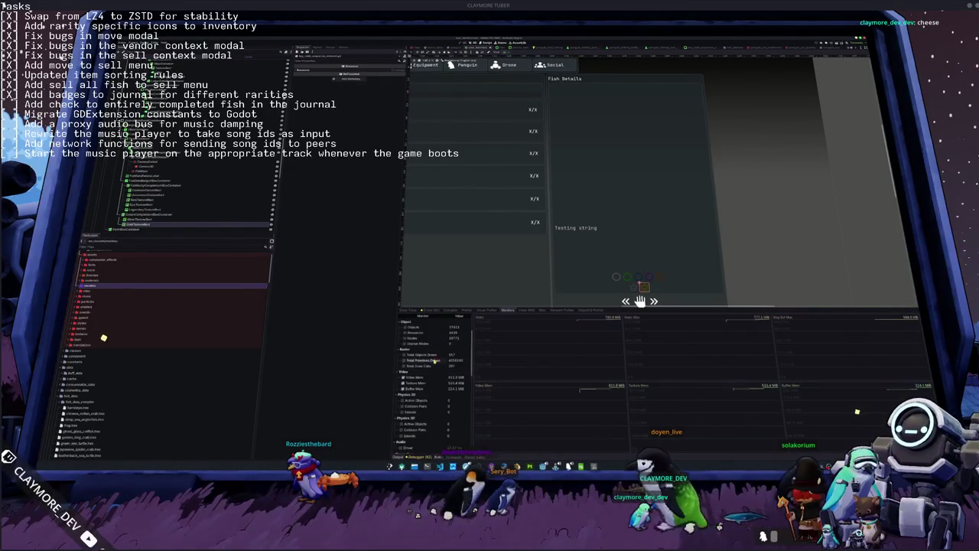
Back in the game, walk the character along the path to the water by the bridge.
key(alt+Tab)
key(w)
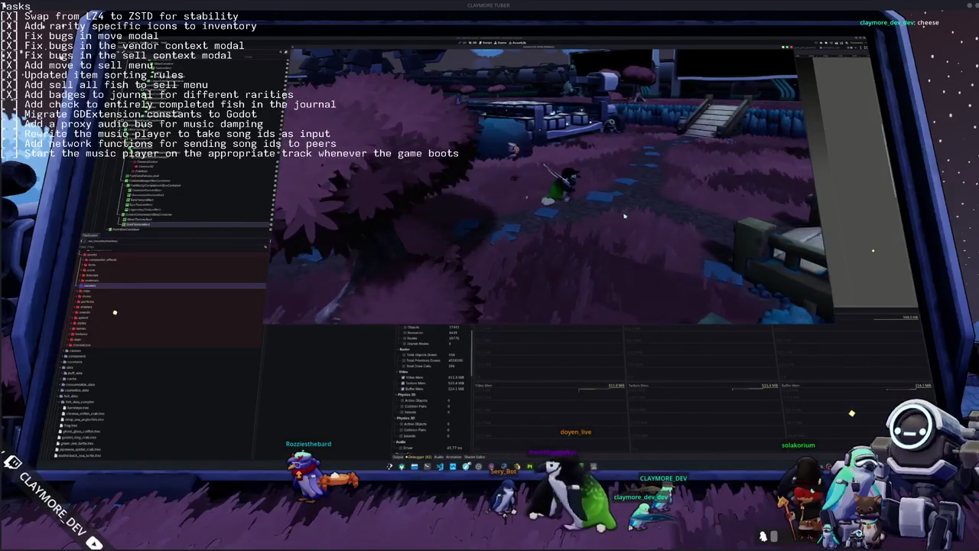
key(w)
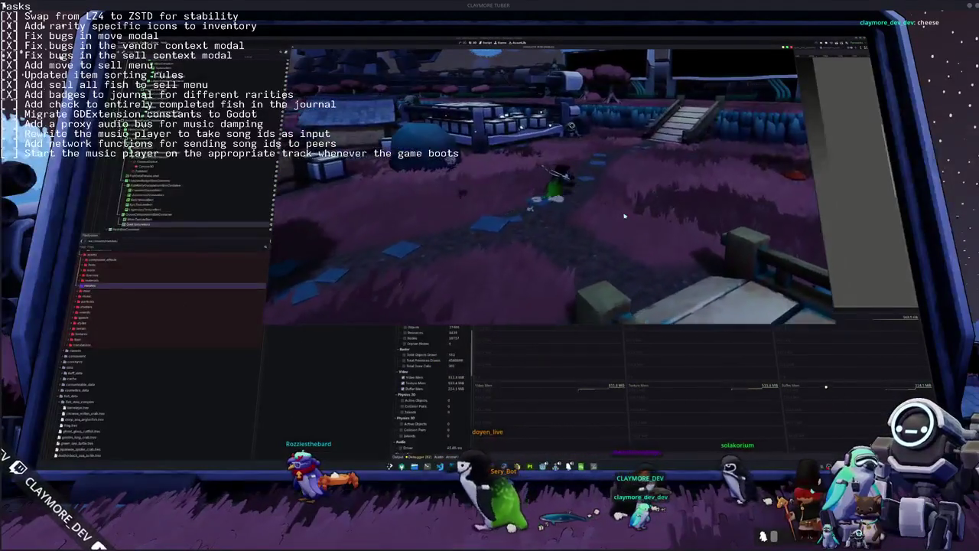
key(w)
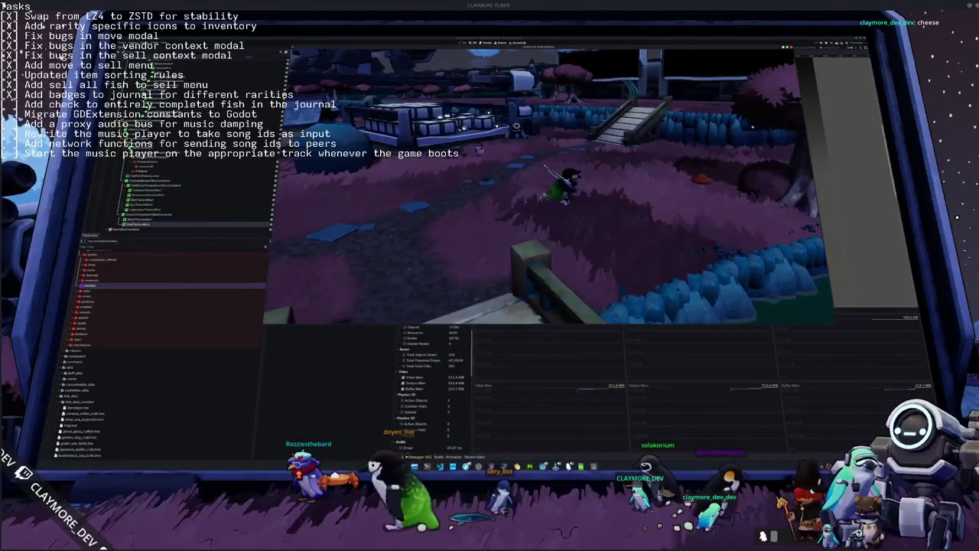
key(w)
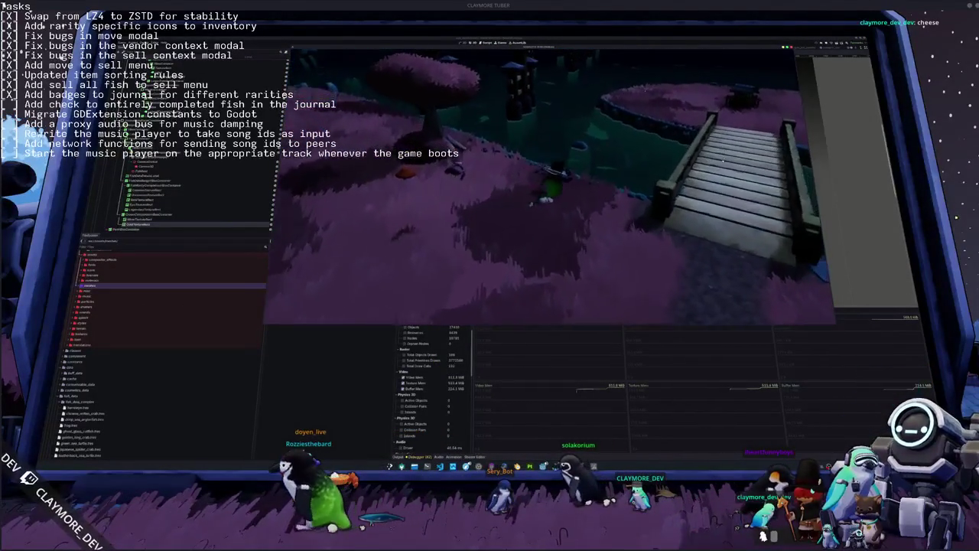
key(w)
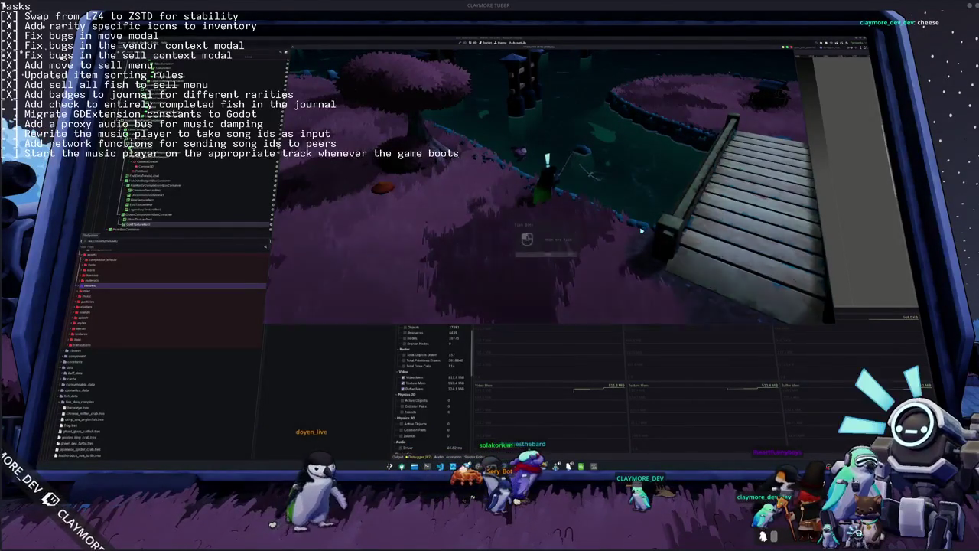
Catch a fish with the Right, Left, Up, Right, Left, Down, Right arrows, then exit to the main menu.
key(e)
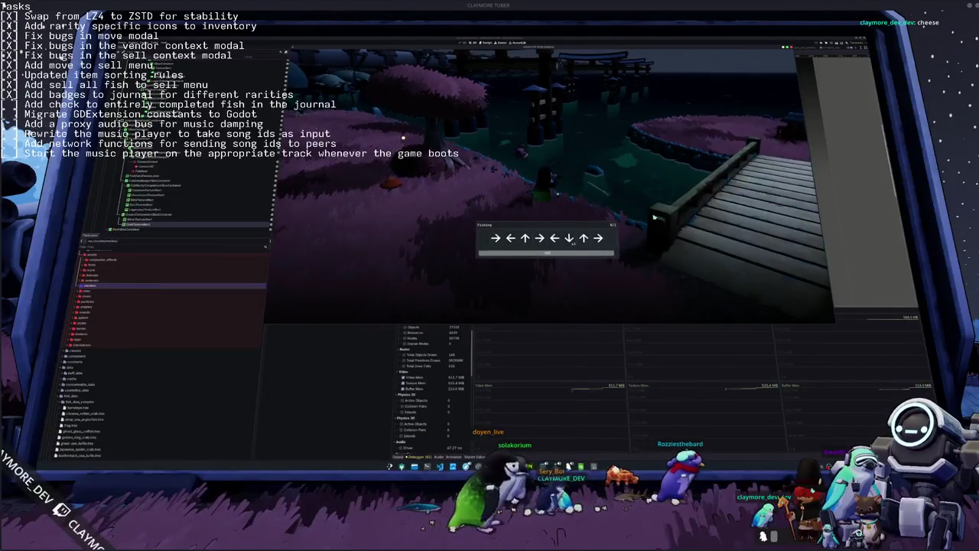
key(Right)
key(Left)
key(Up)
key(Right)
key(Left)
key(Down)
key(Right)
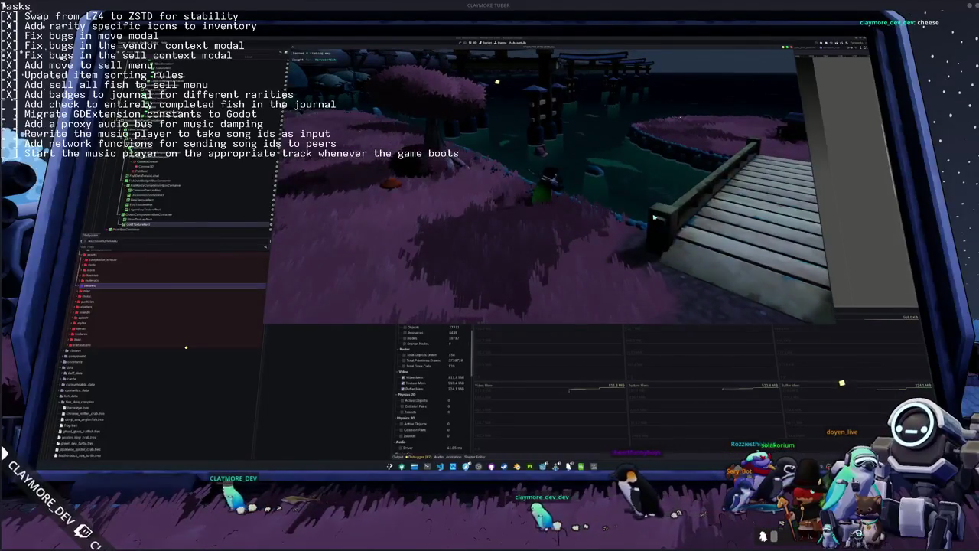
key(Escape)
click(562, 181)
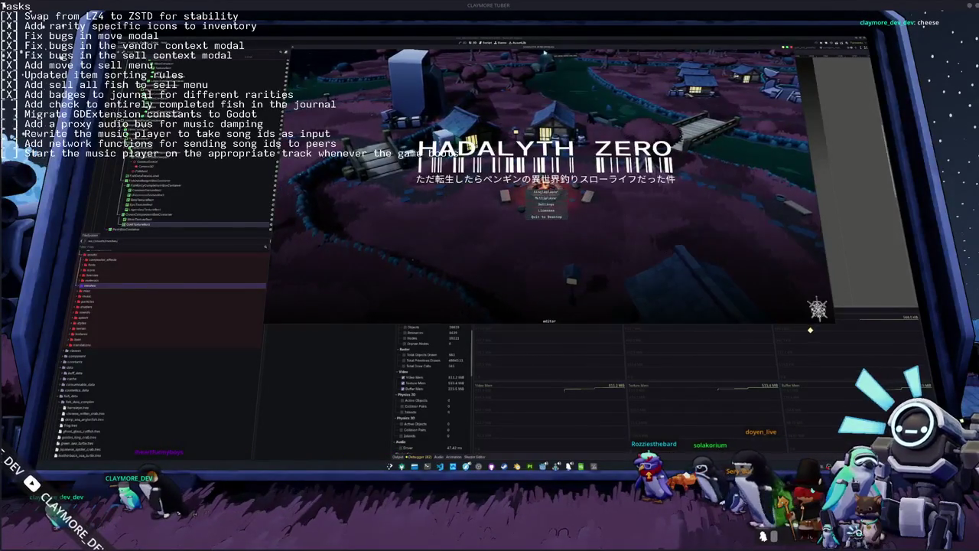
Hide and restore the game window, then choose play on the HADALYTH ZERO title menu.
key(F8)
key(F5)
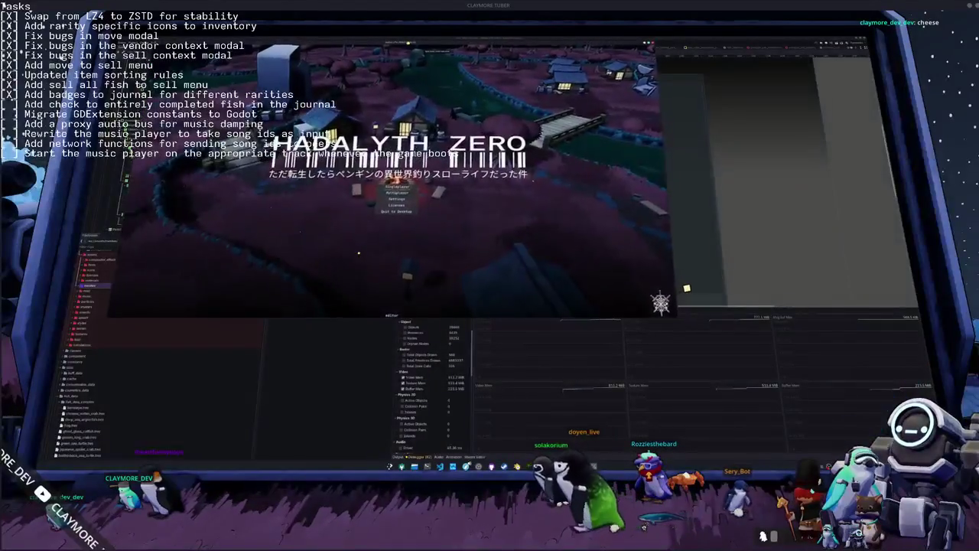
click(396, 186)
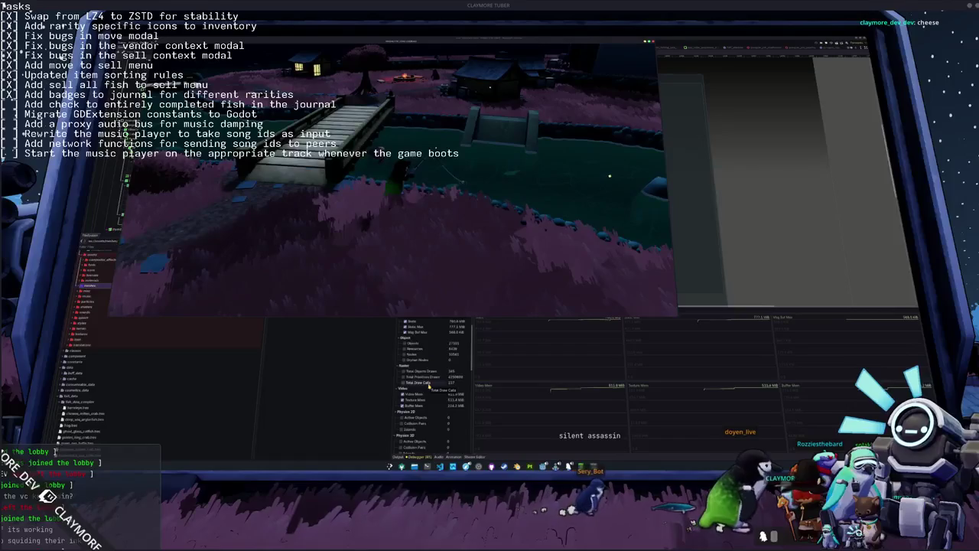
Cast the line and enter the Left, Right, Up, Right, Left arrow sequence to land a fish.
click(474, 198)
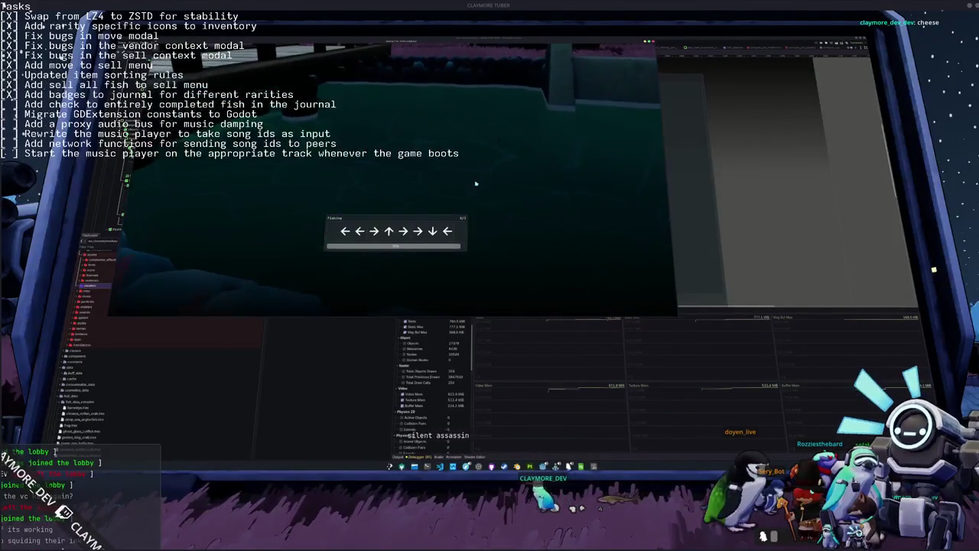
key(Left)
key(Left)
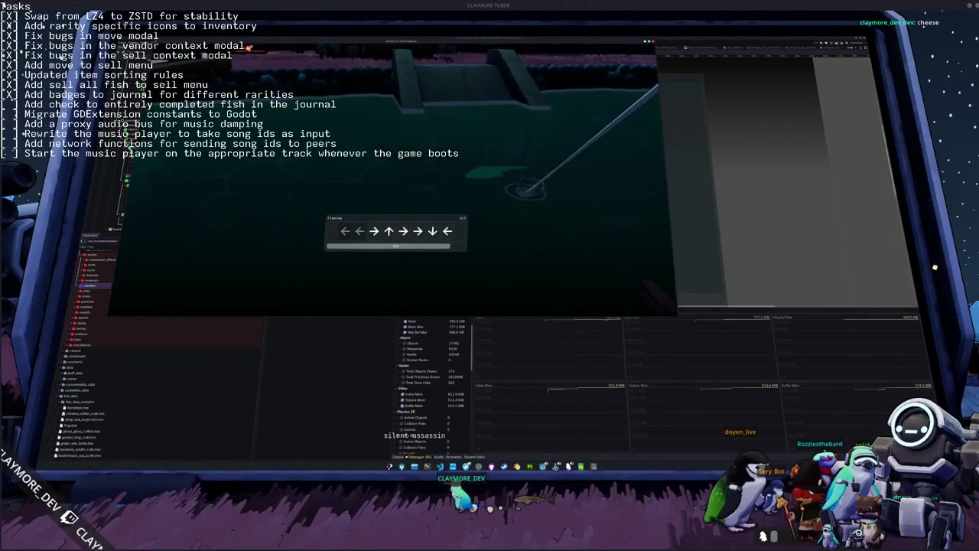
key(Right)
key(Up)
key(Right)
key(Right)
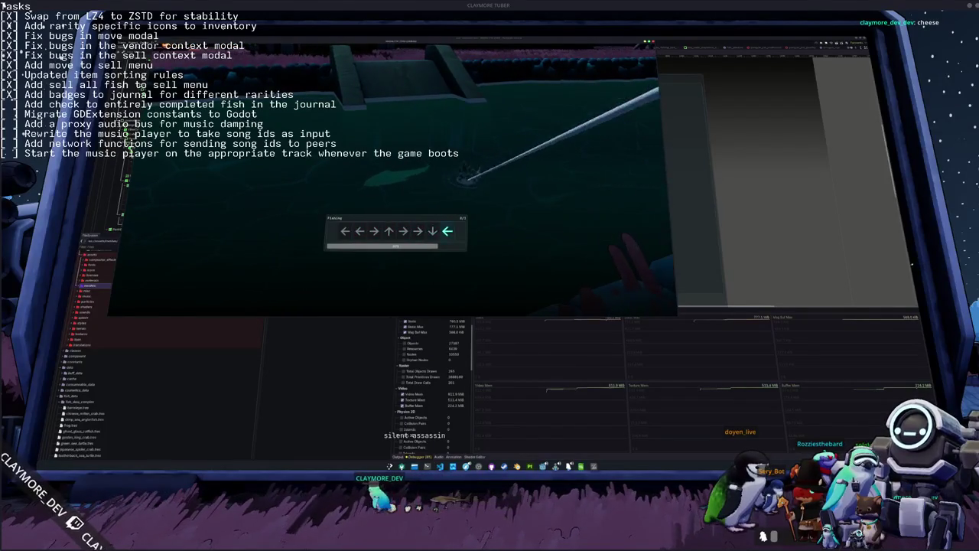
key(Left)
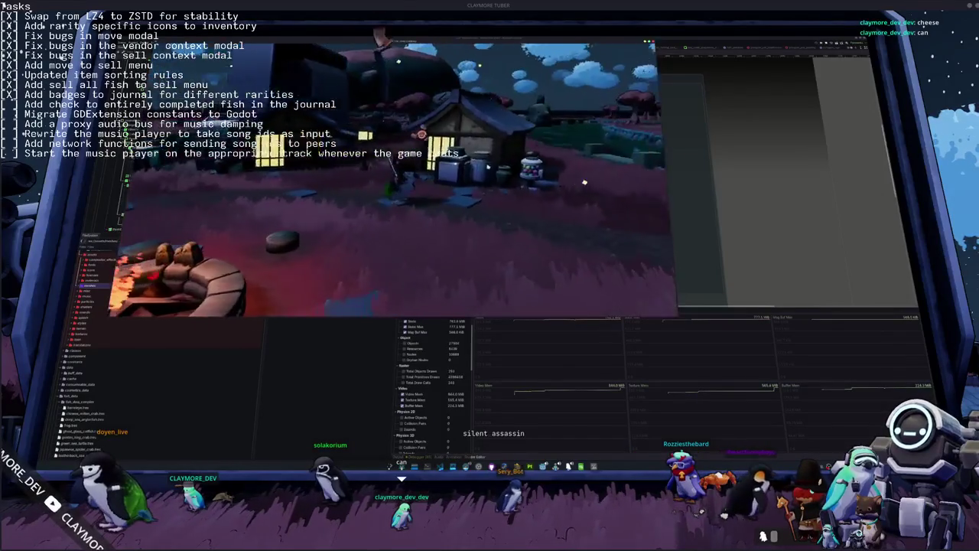
In the game inventory, inspect Red Algae Juice and Small Fish, then sell the Small Fish.
key(i)
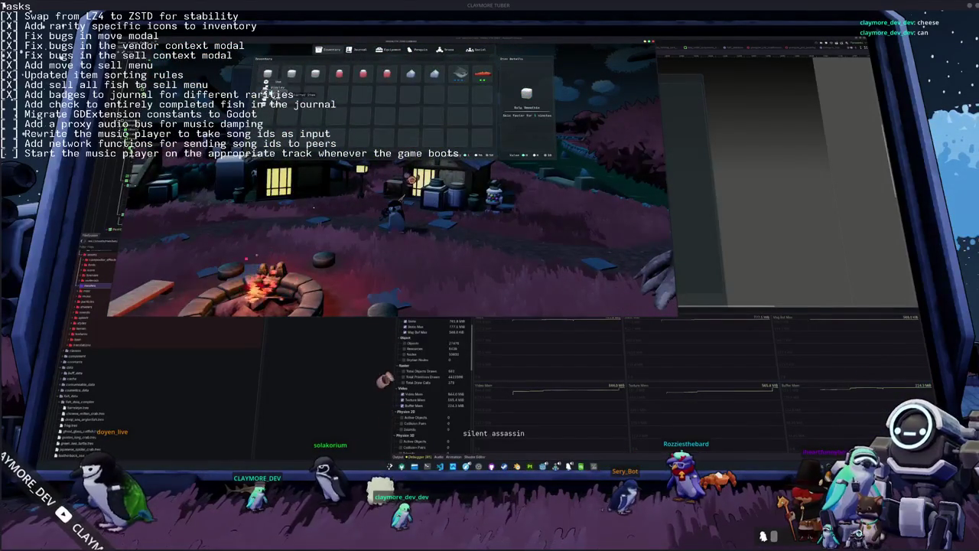
click(362, 74)
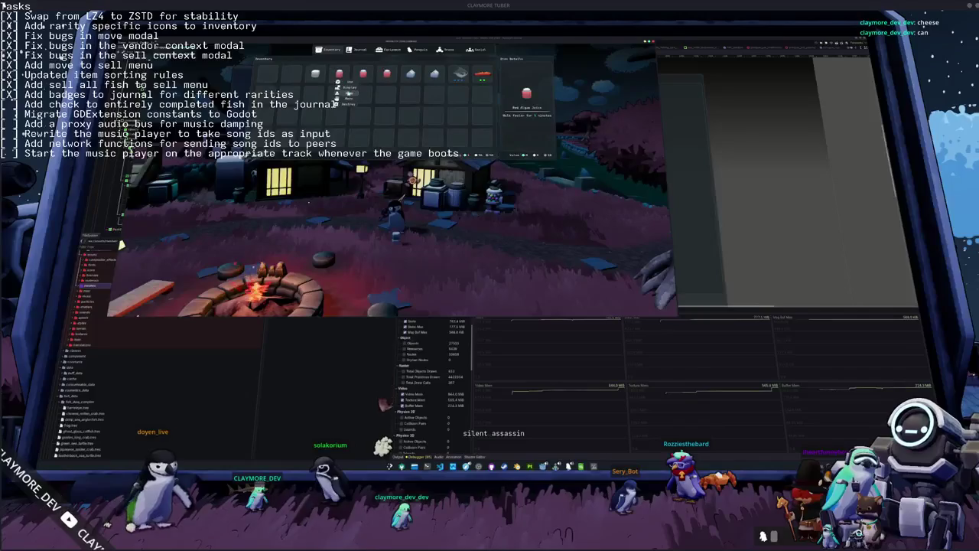
click(459, 76)
right_click(461, 75)
click(468, 87)
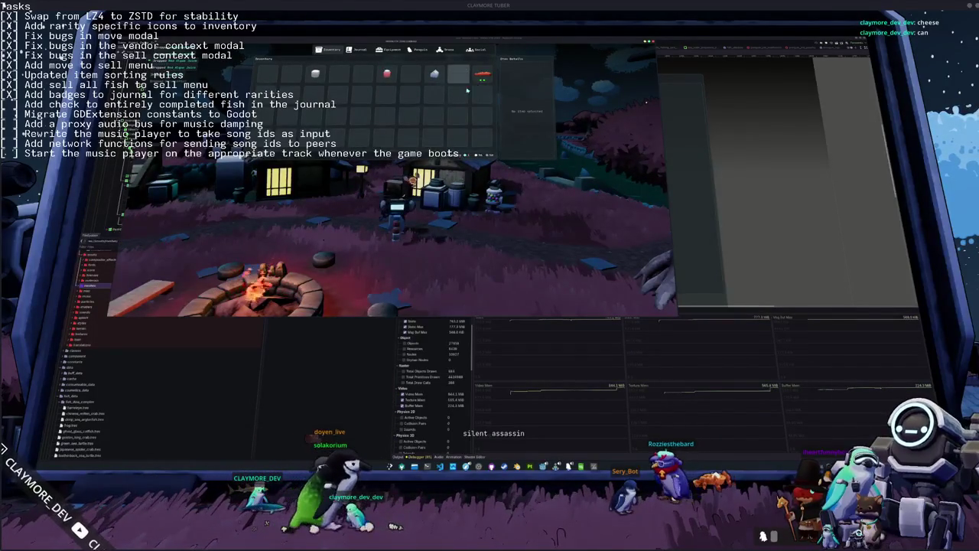
Close the inventory and walk the character past the campfire toward the house.
key(Escape)
key(a)
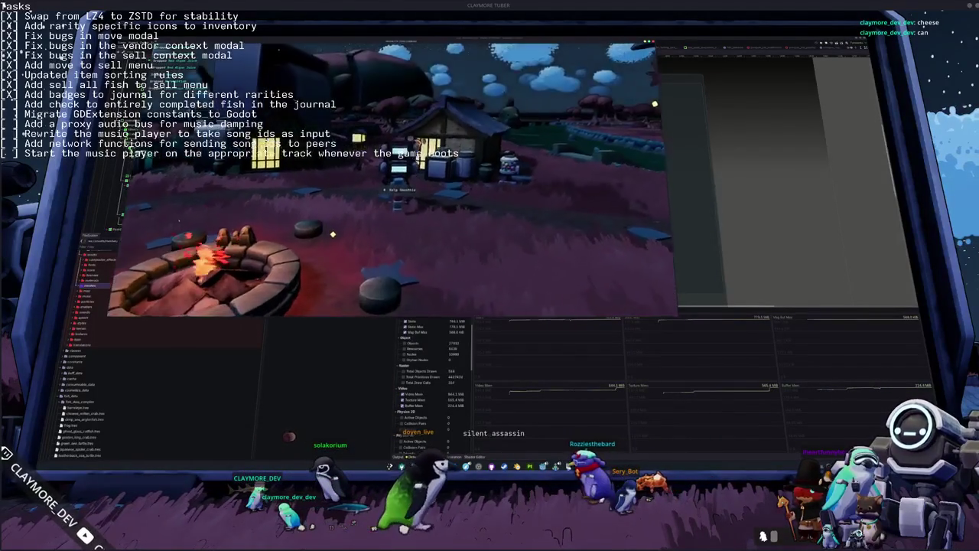
key(a)
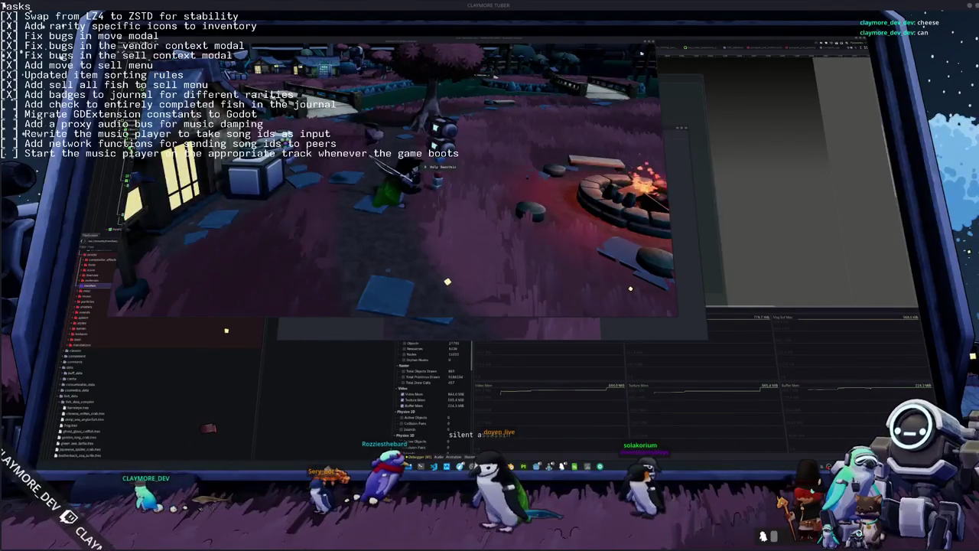
In the larger game window, toggle the inventory, walk up to the bridge, then stop the game with F8.
click(572, 46)
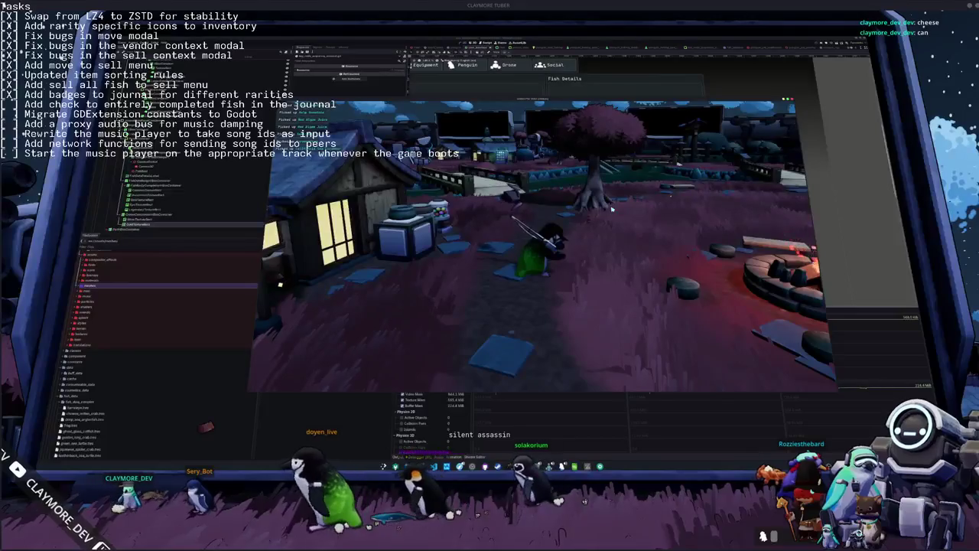
key(Tab)
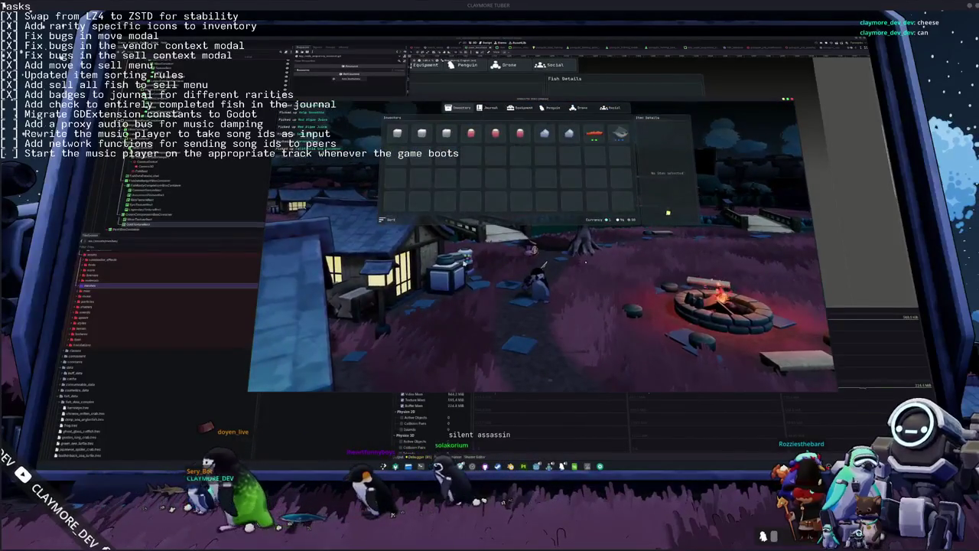
key(Tab)
key(w)
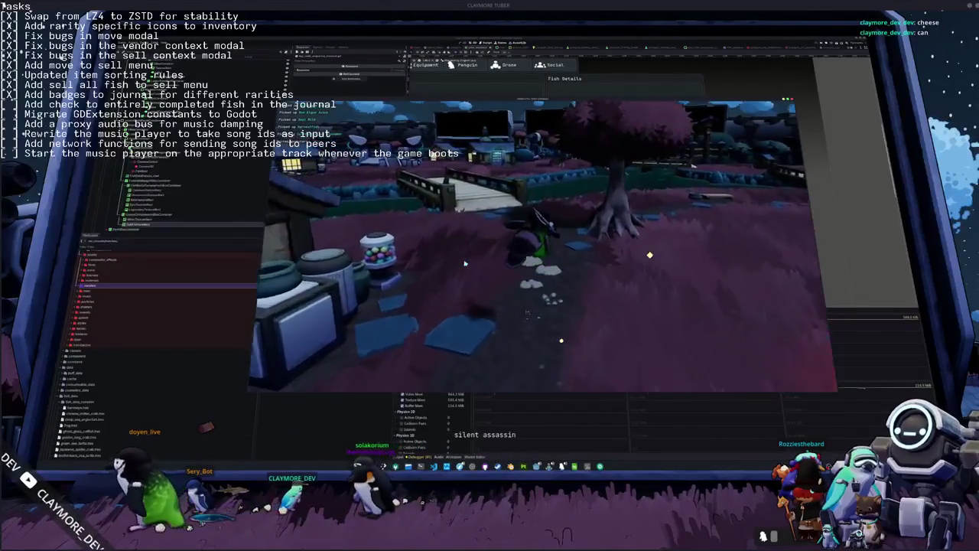
key(w)
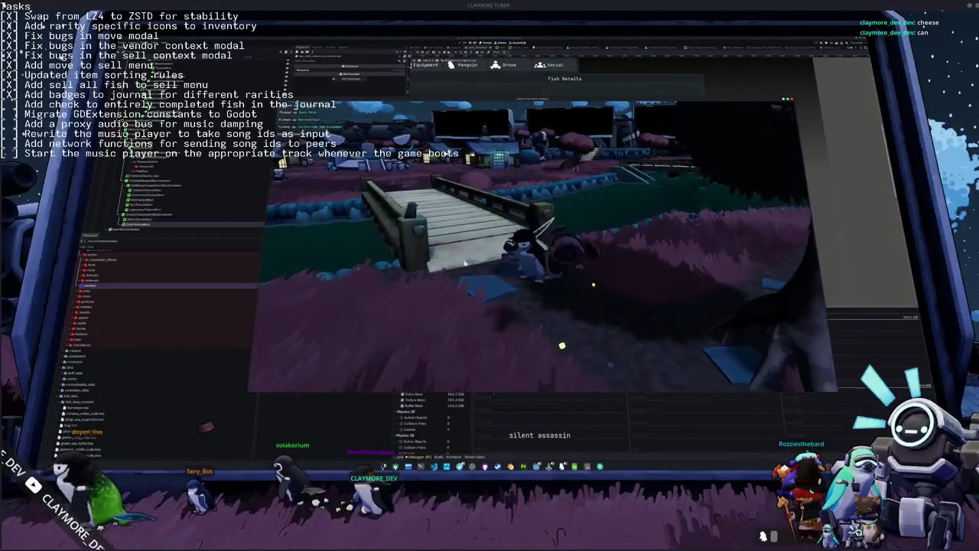
key(F8)
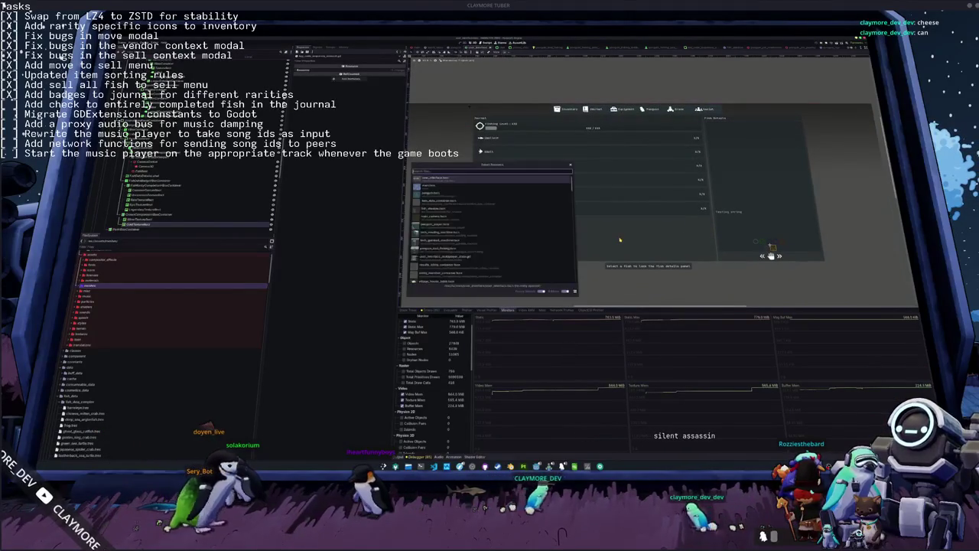
Quick-open the fish_data_container scene by searching 'fish_data_container'.
key(shift+alt+o)
text(fish_data_container)
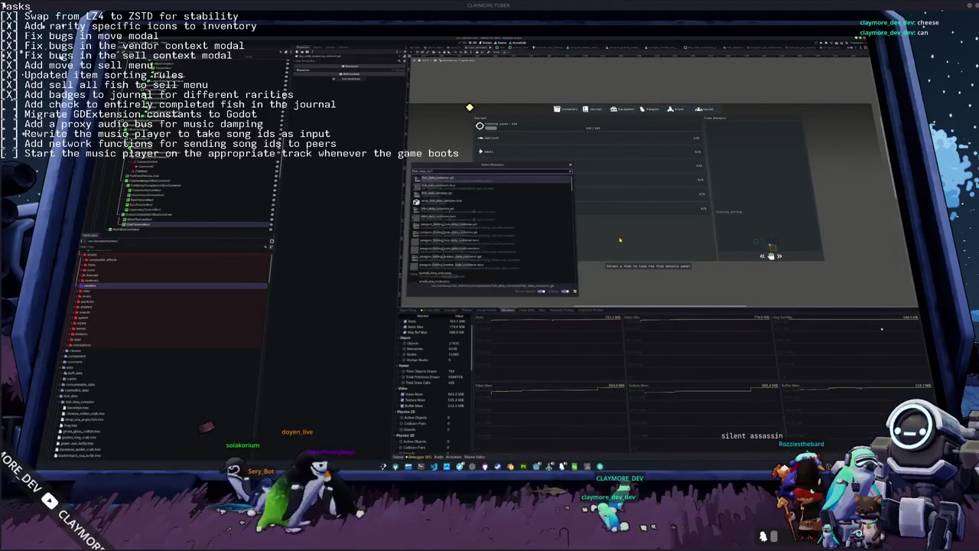
key(Down)
key(Return)
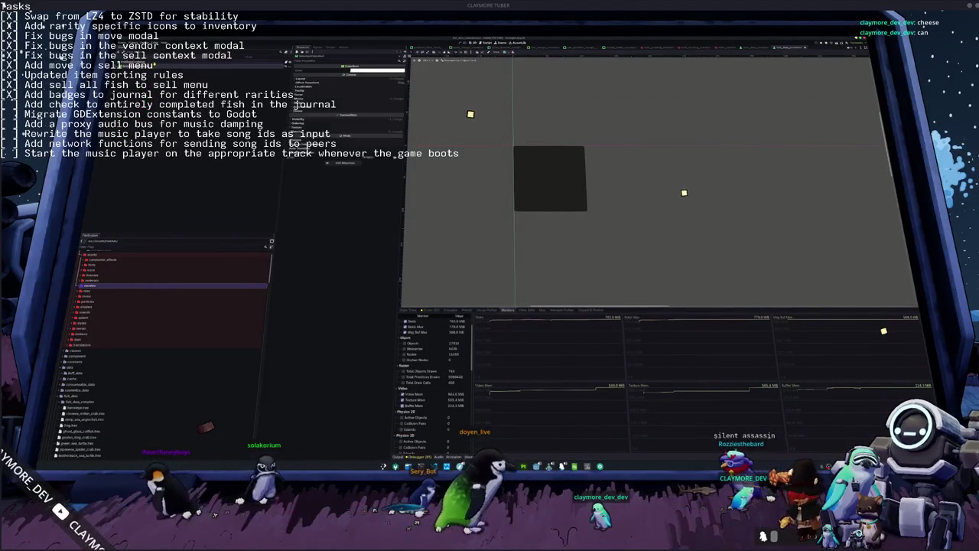
Add a child node under the dark fish data panel and anchor it Bottom Right.
click(550, 177)
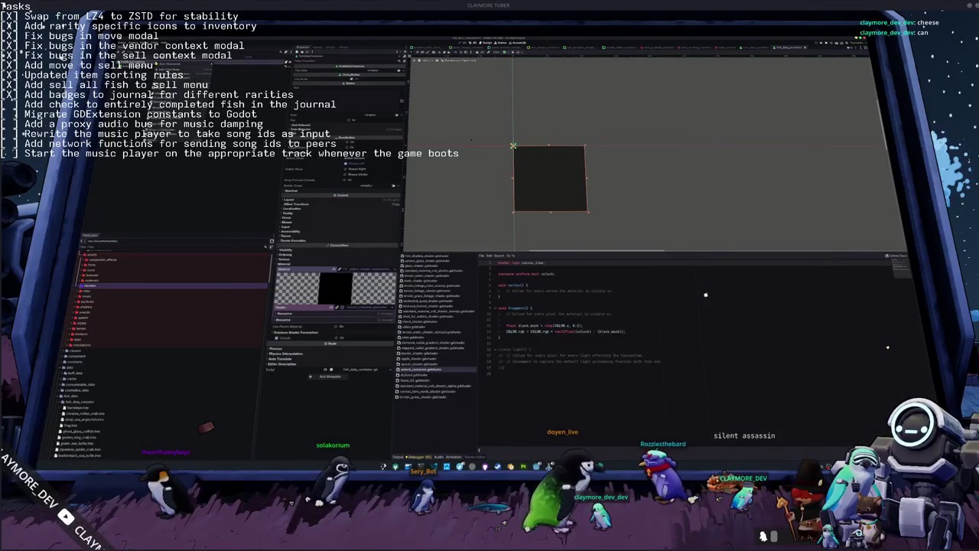
key(ctrl+a)
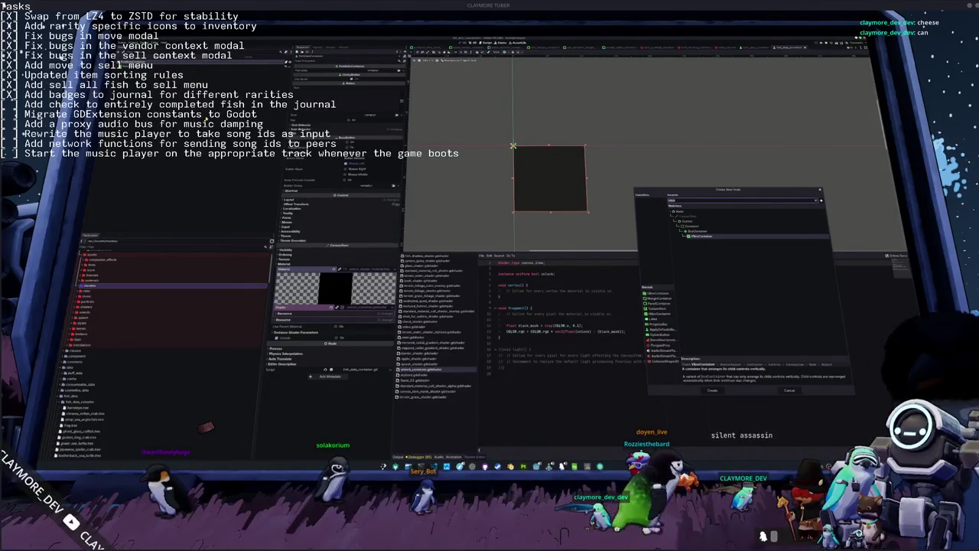
key(Return)
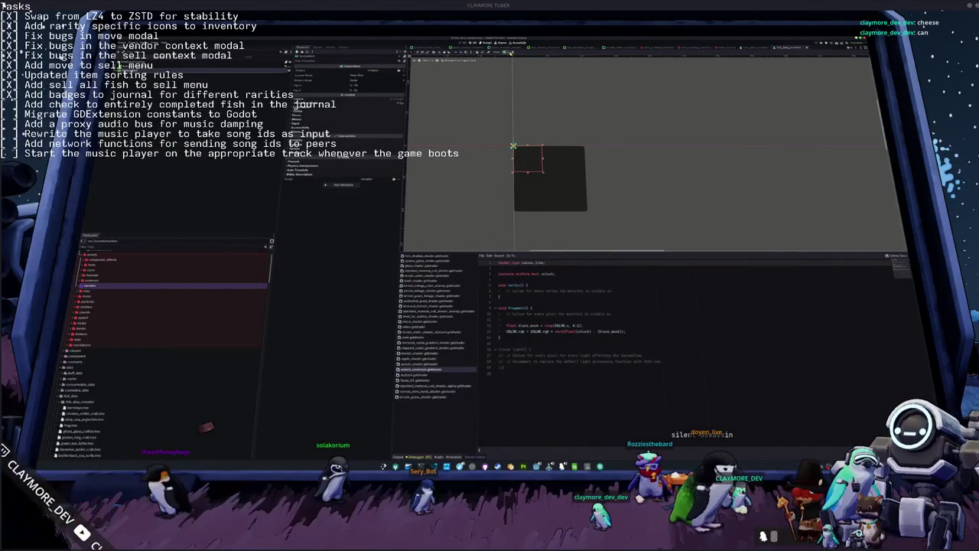
click(509, 53)
click(522, 76)
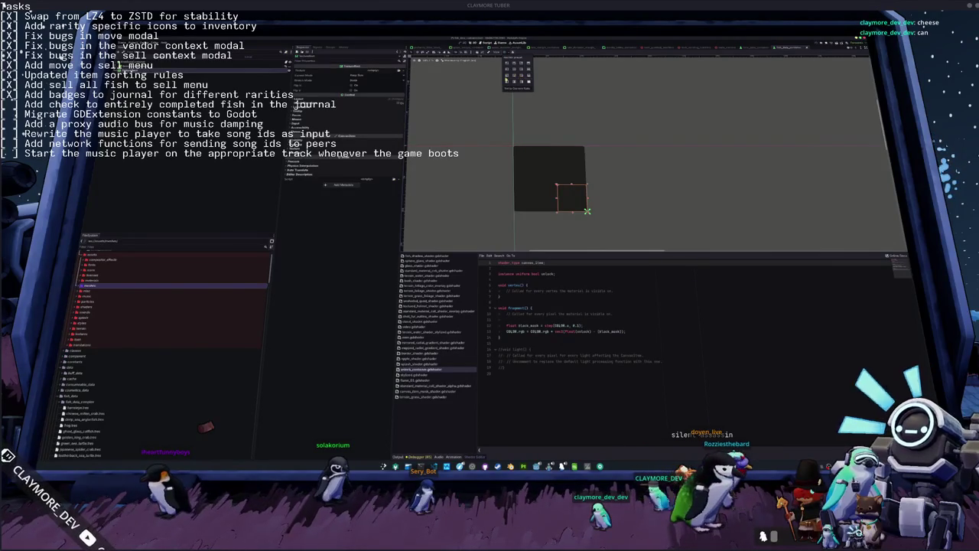
click(506, 76)
click(521, 76)
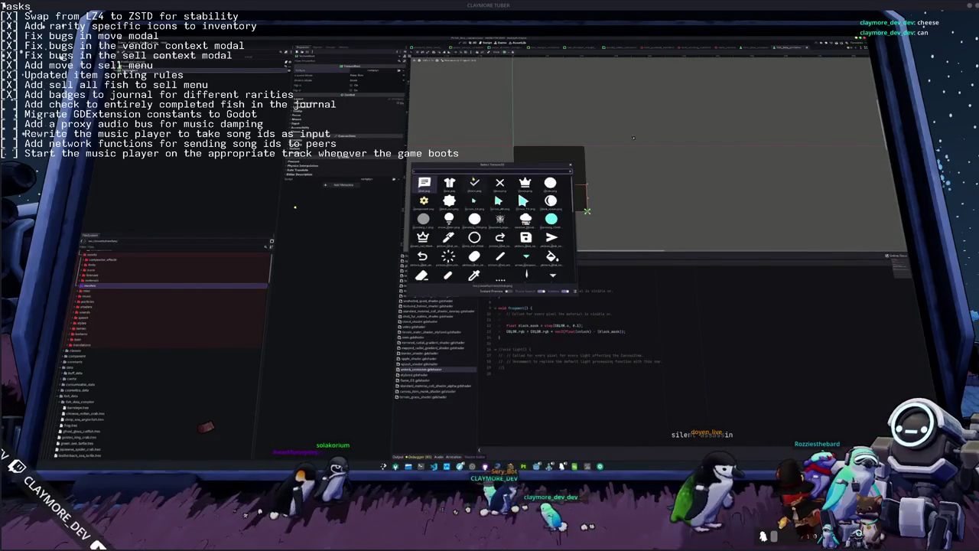
Give the node the checkmark texture, set a shrinking sizing mode, and expand its layout and transform properties.
double_click(474, 182)
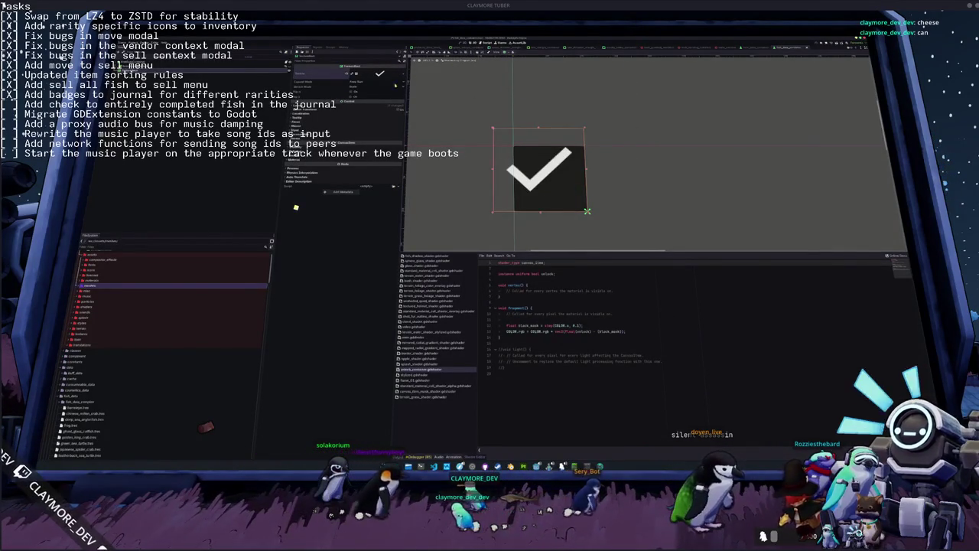
click(360, 88)
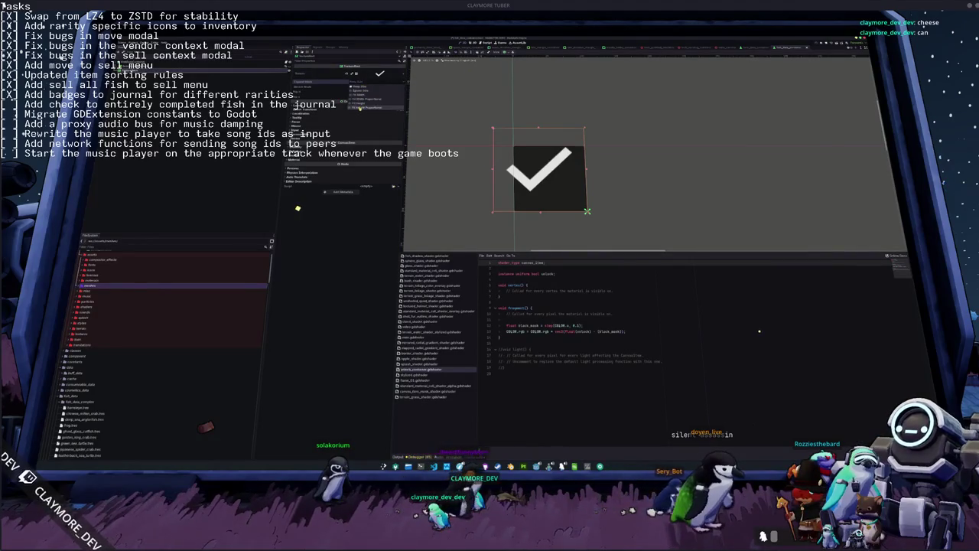
click(364, 108)
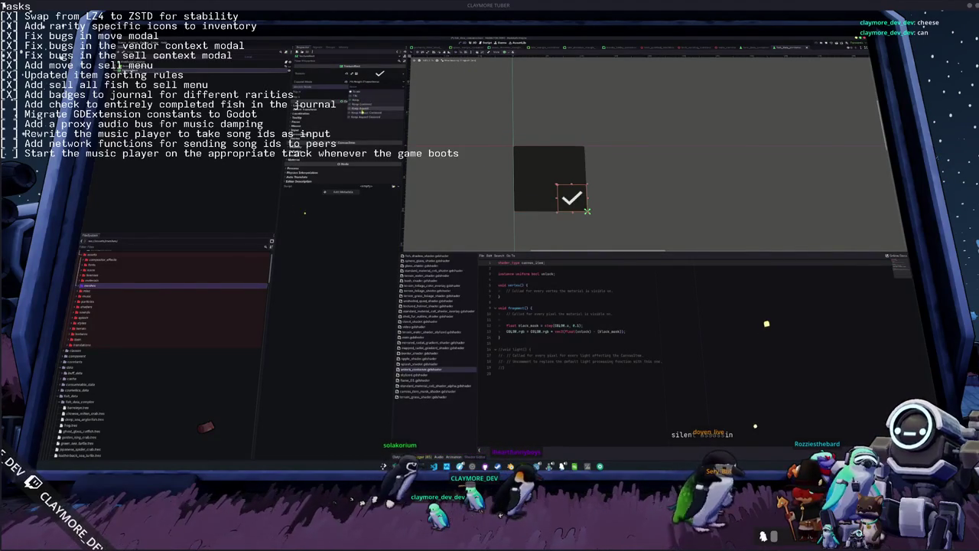
click(363, 116)
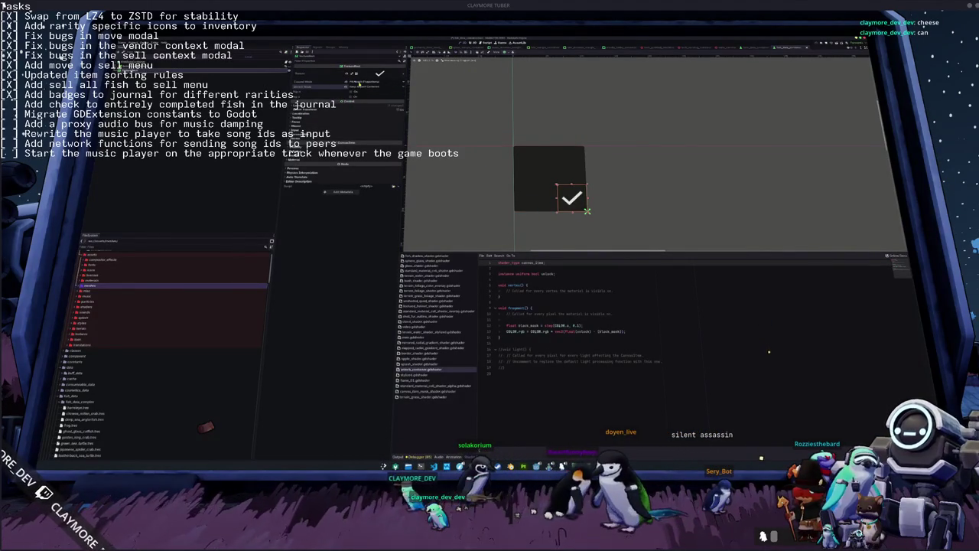
click(355, 108)
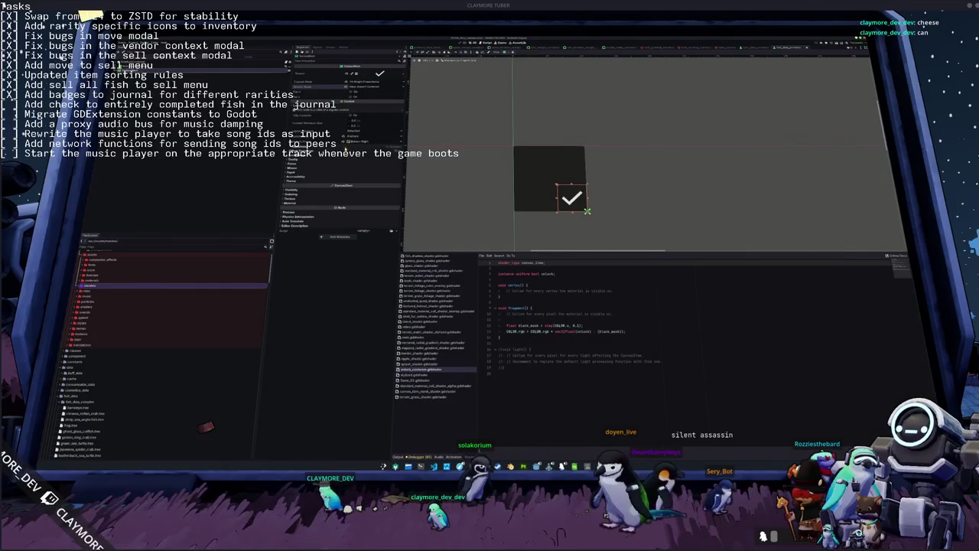
click(345, 150)
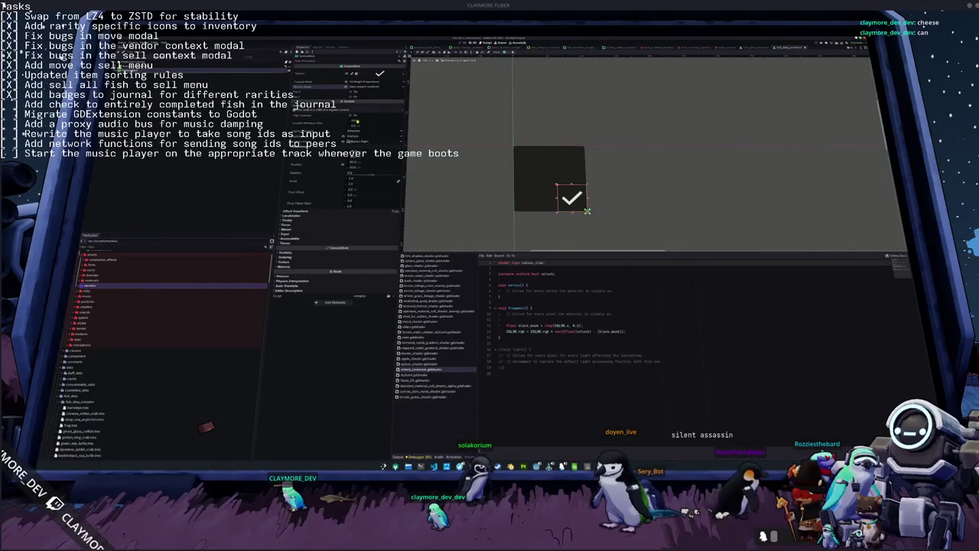
click(348, 154)
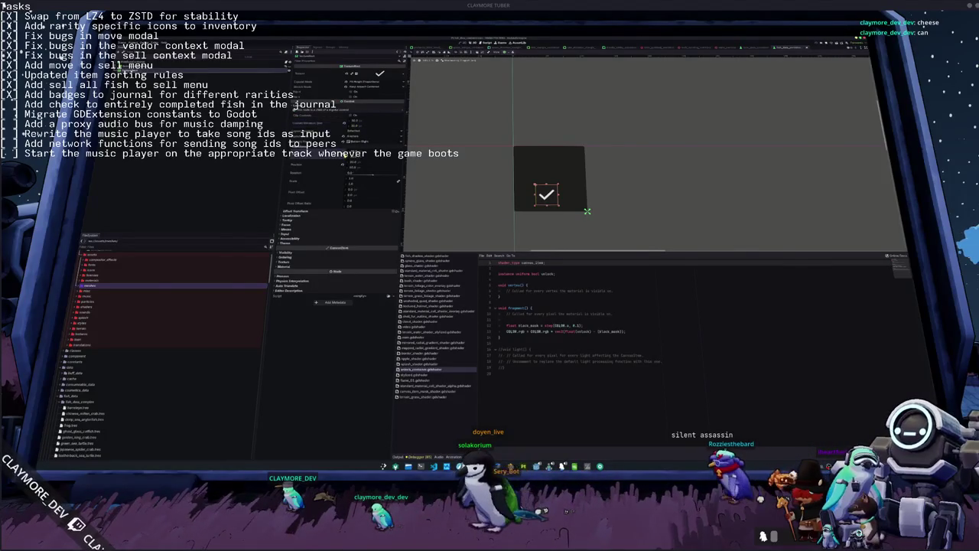
Anchor the checkmark via the layout presets, then reselect the dark fish data panel.
click(505, 55)
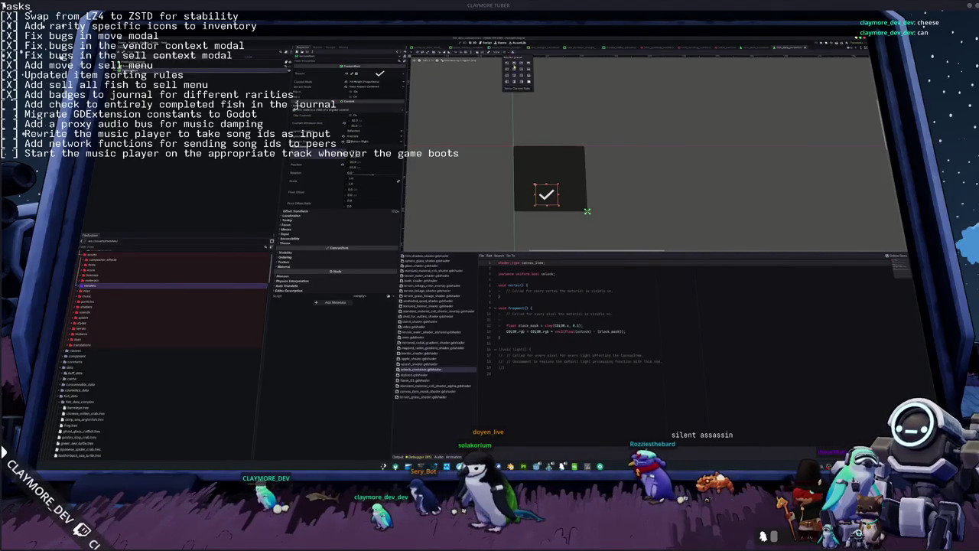
click(587, 210)
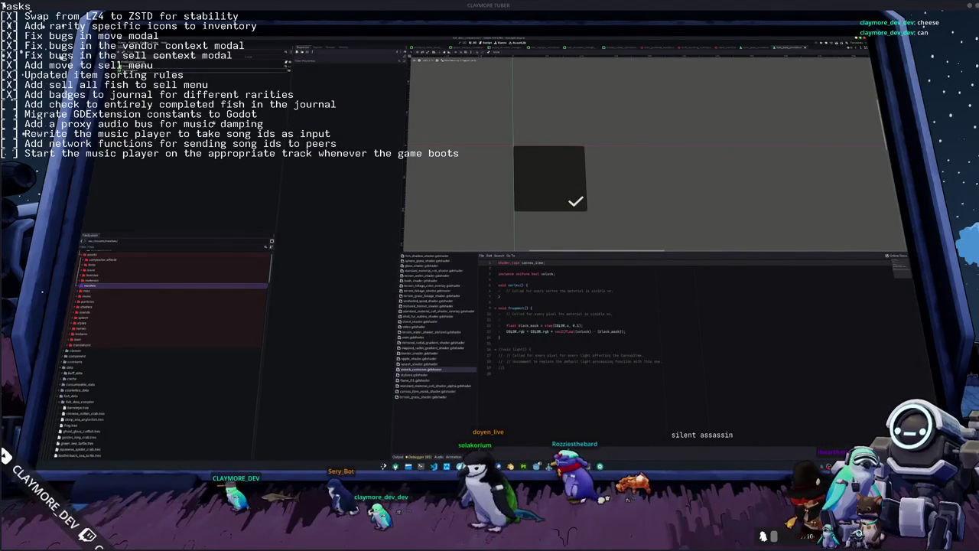
click(549, 178)
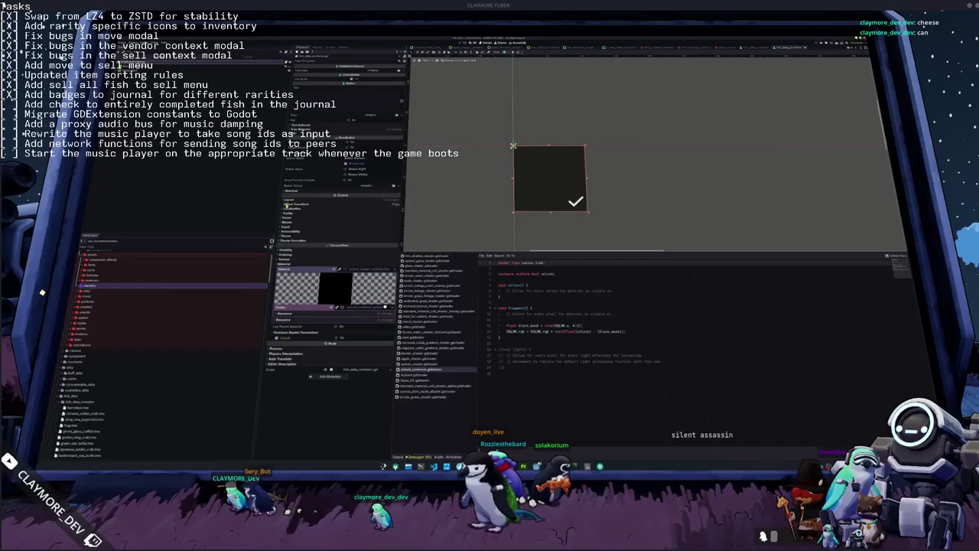
key(alt+Tab)
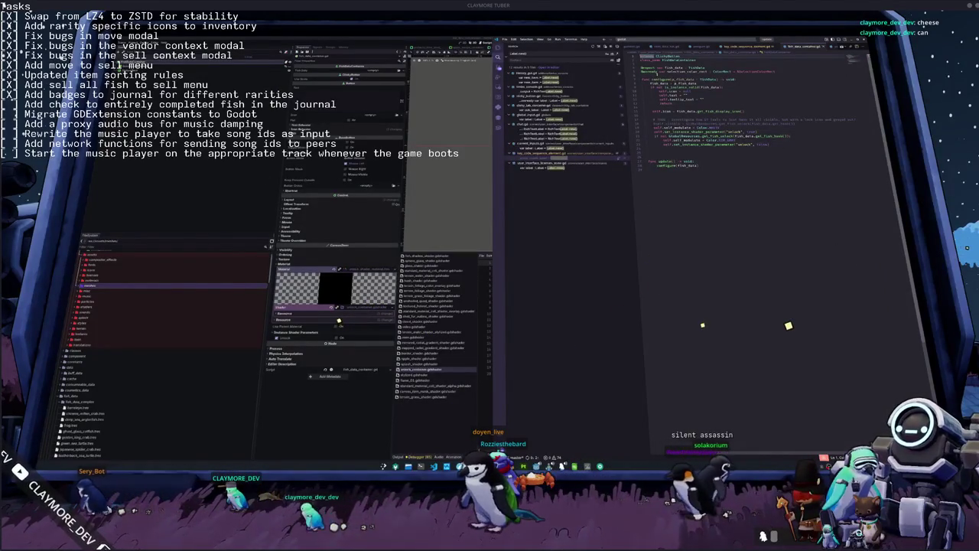
key(alt+Tab)
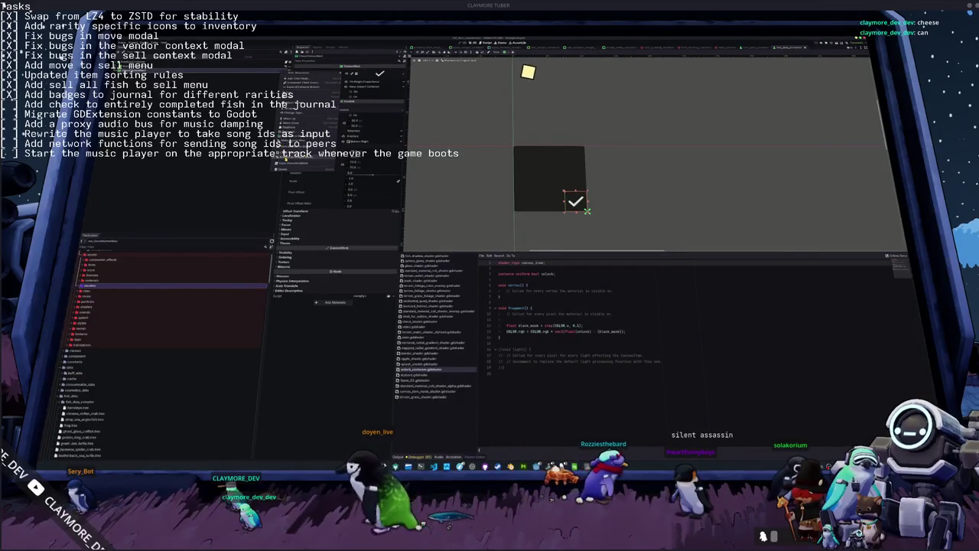
key(alt+Tab)
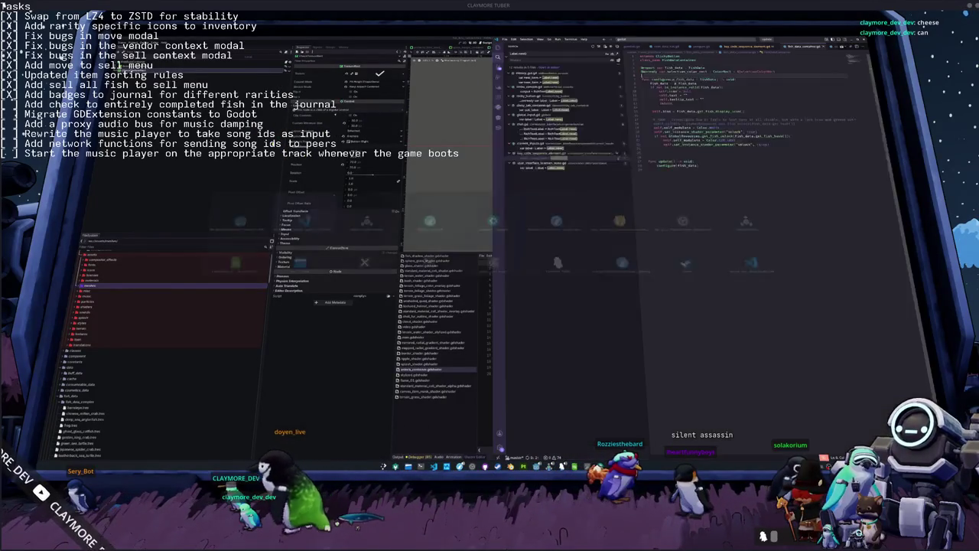
key(Return)
text(@onready)
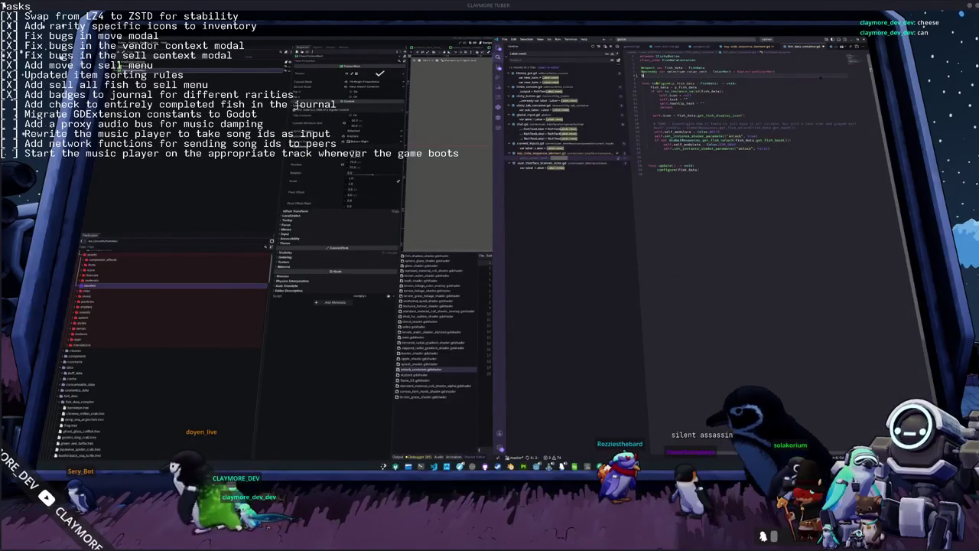
text( var label)
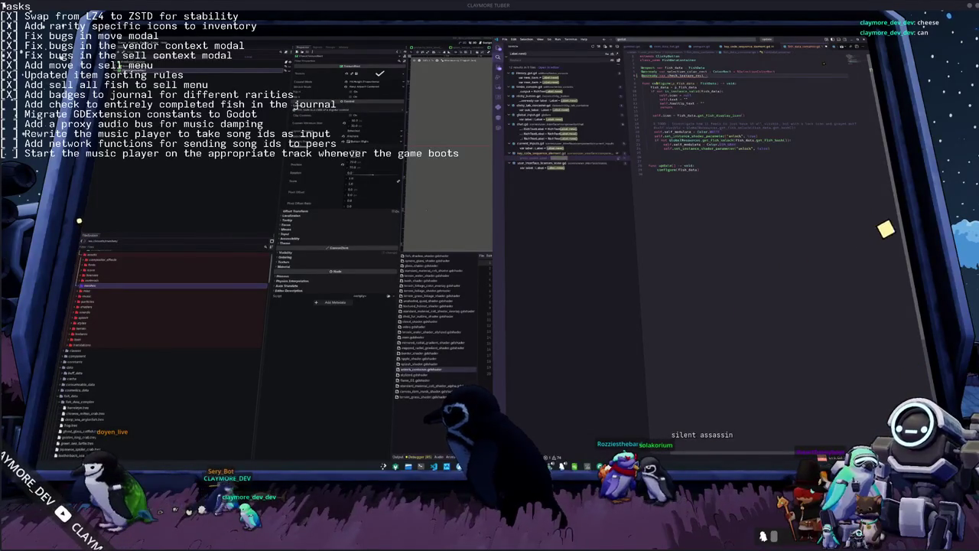
text( : TextureRect)
key(Escape)
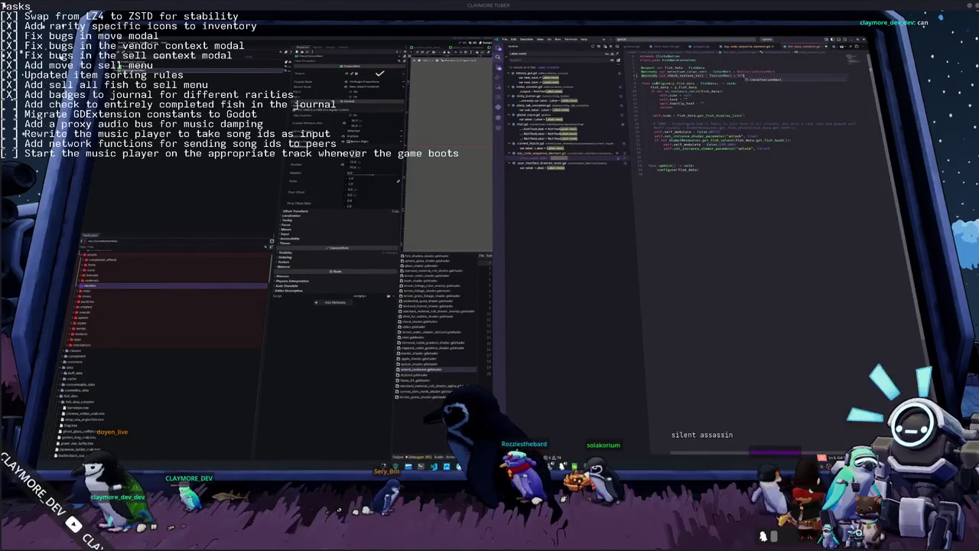
Add a blank line after the configure function and show the project file tree.
key(Down)
key(Down)
key(Down)
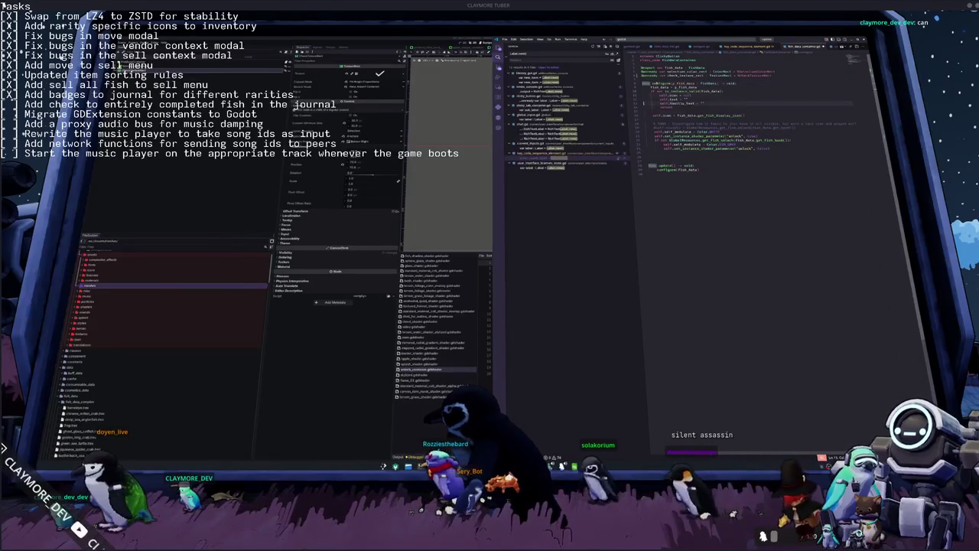
key(Return)
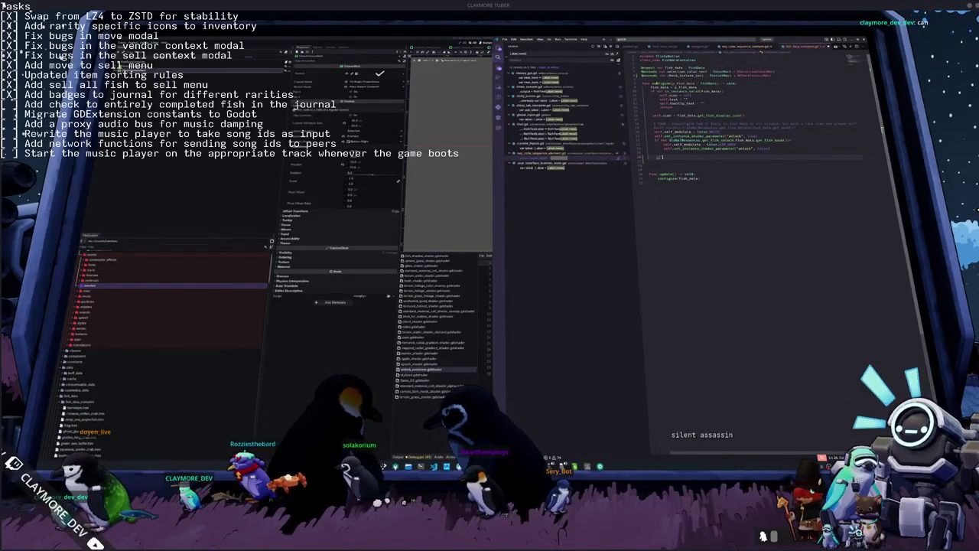
click(497, 48)
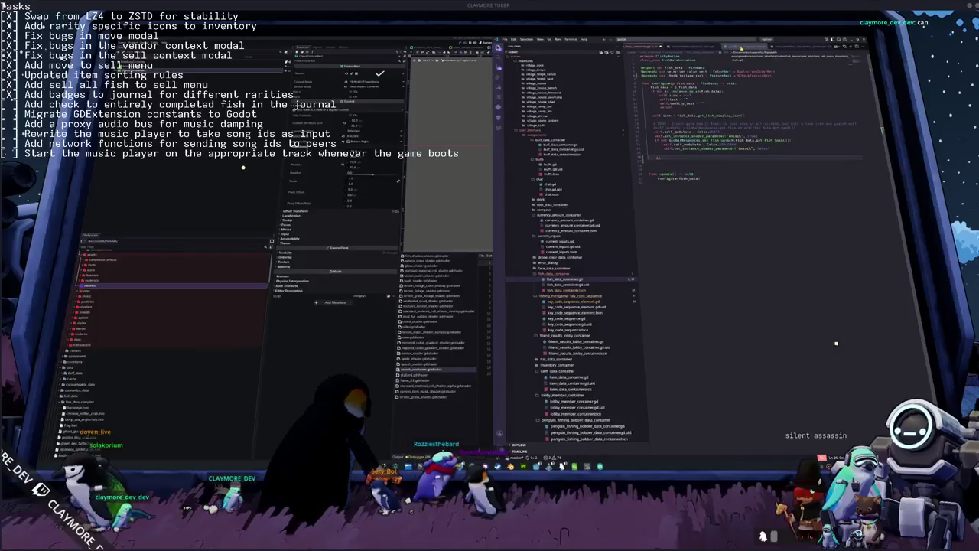
Find the journal script via the 'fish' search, review its rarity texture blocks, and return to fish_data_container.
key(ctrl+p)
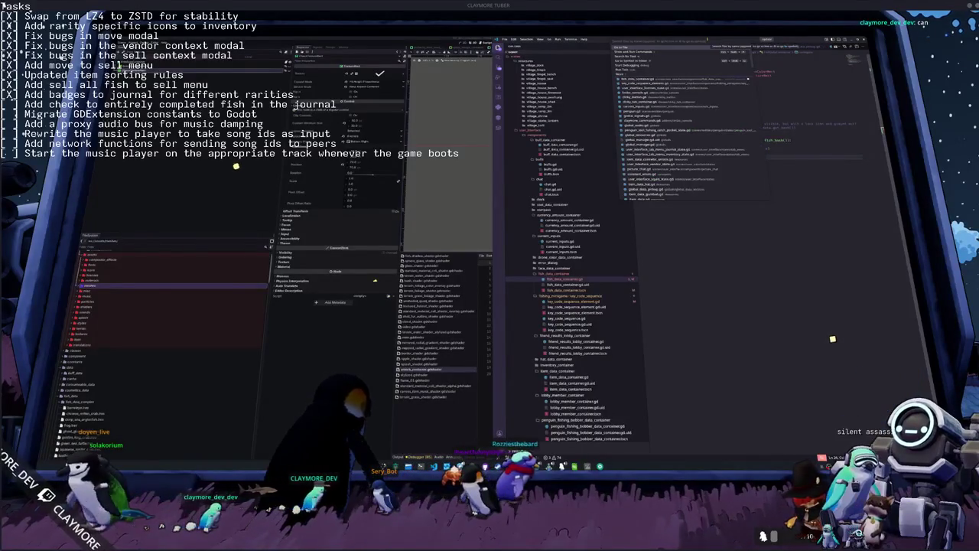
text(fish)
key(Return)
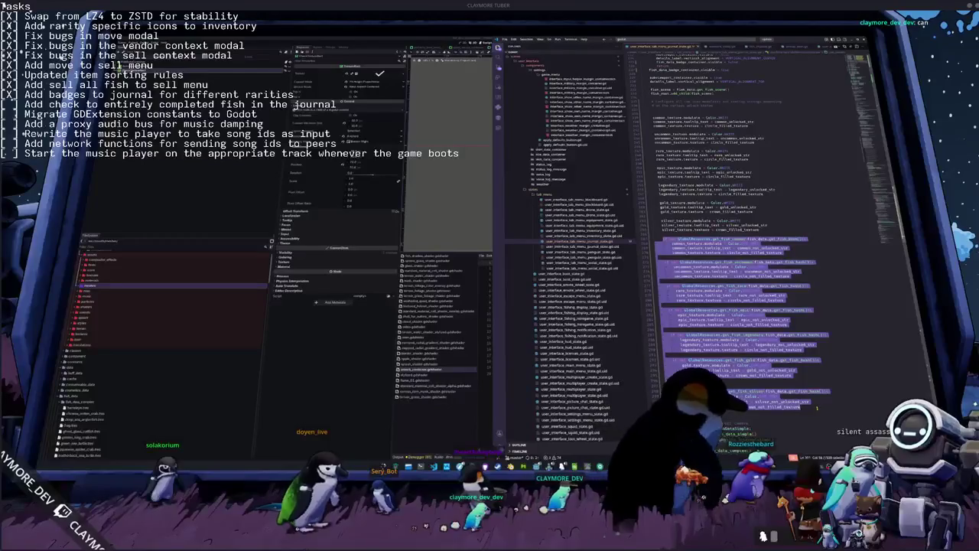
scroll(556, 175, up, 10)
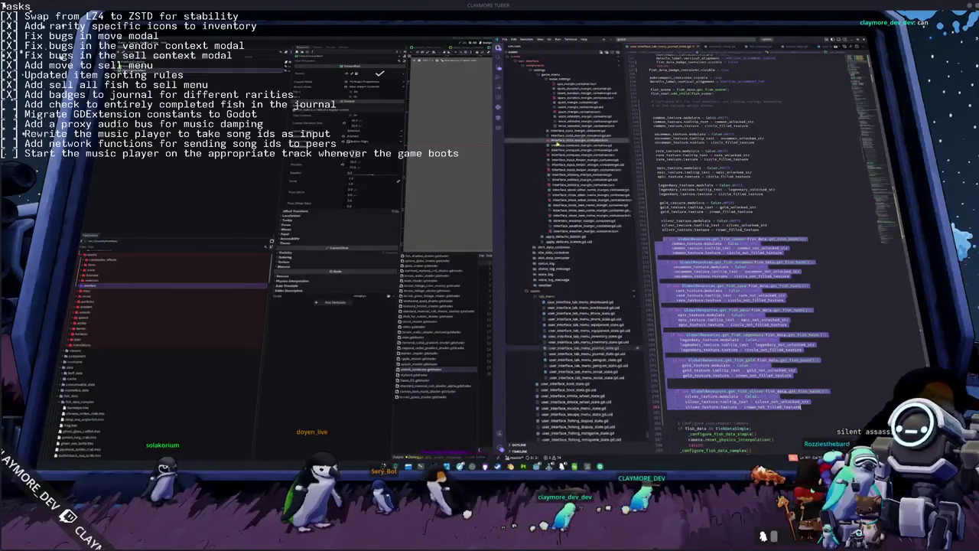
scroll(566, 253, up, 10)
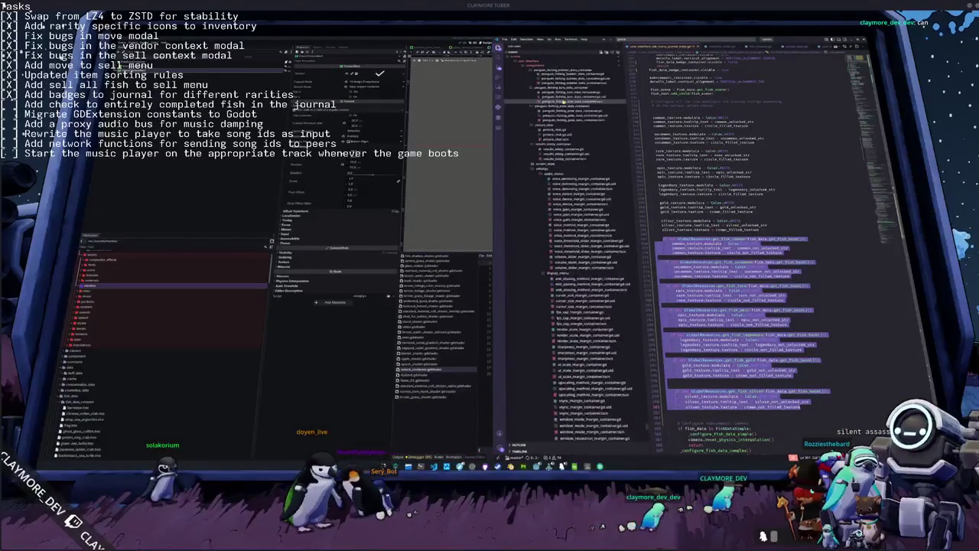
click(655, 47)
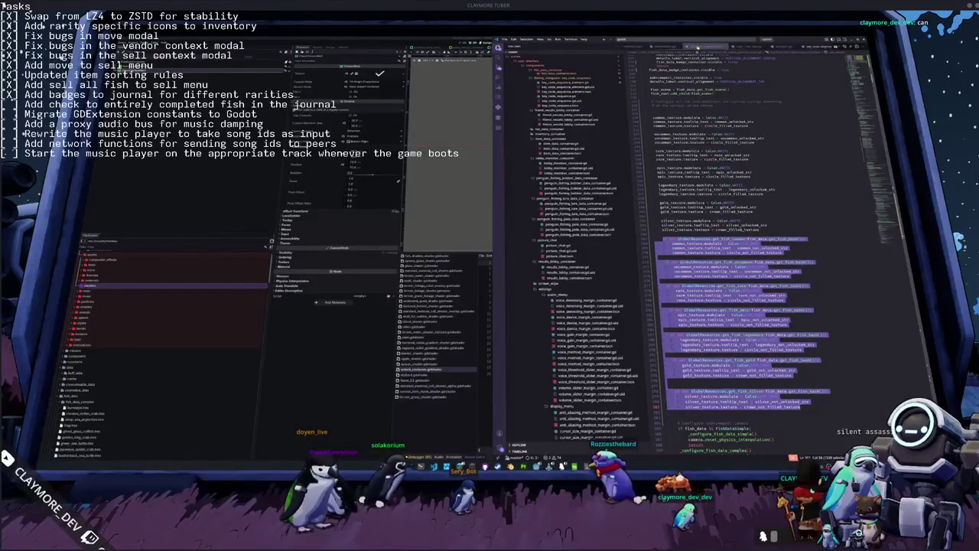
click(764, 47)
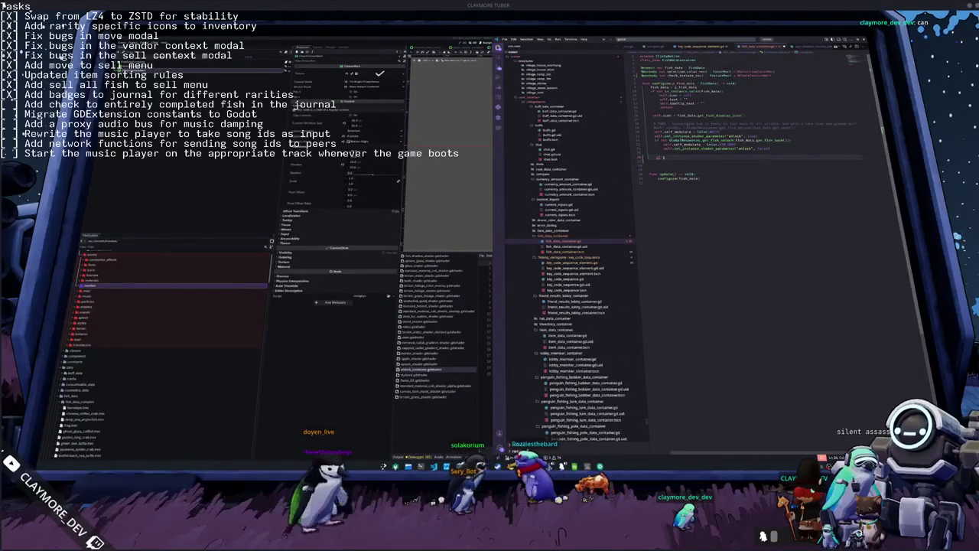
Paste the per-rarity texture blocks, guard the first with 'if not', and run the game with F5.
key(ctrl+v)
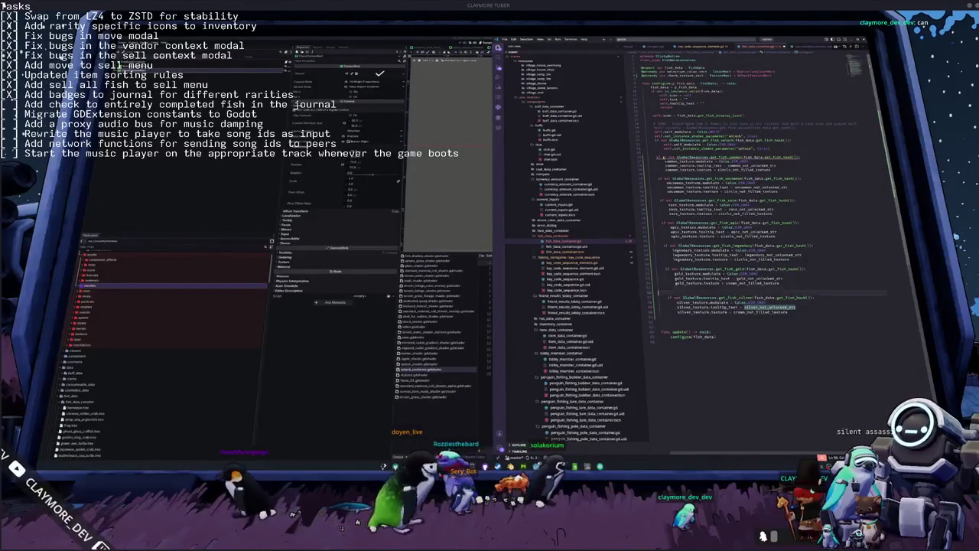
click(660, 156)
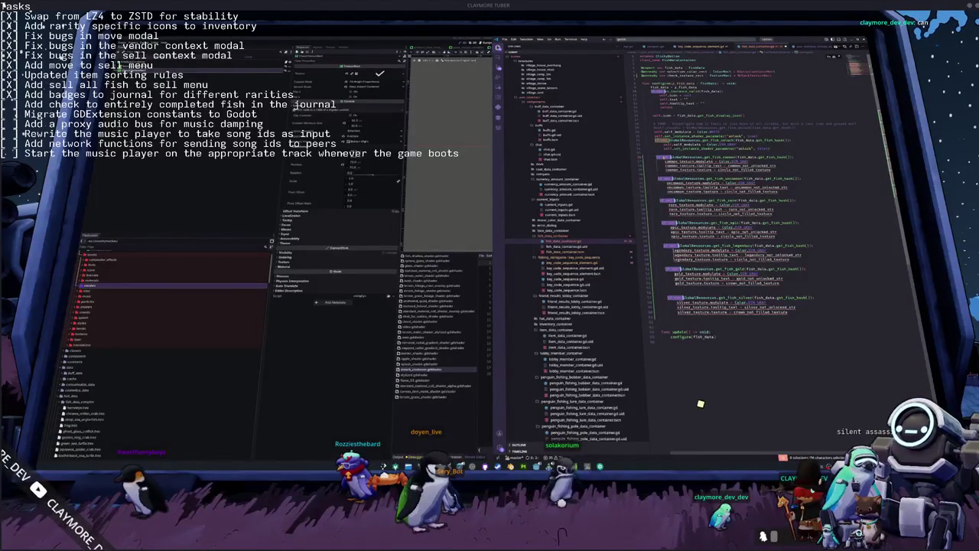
key(ctrl+v)
key(F5)
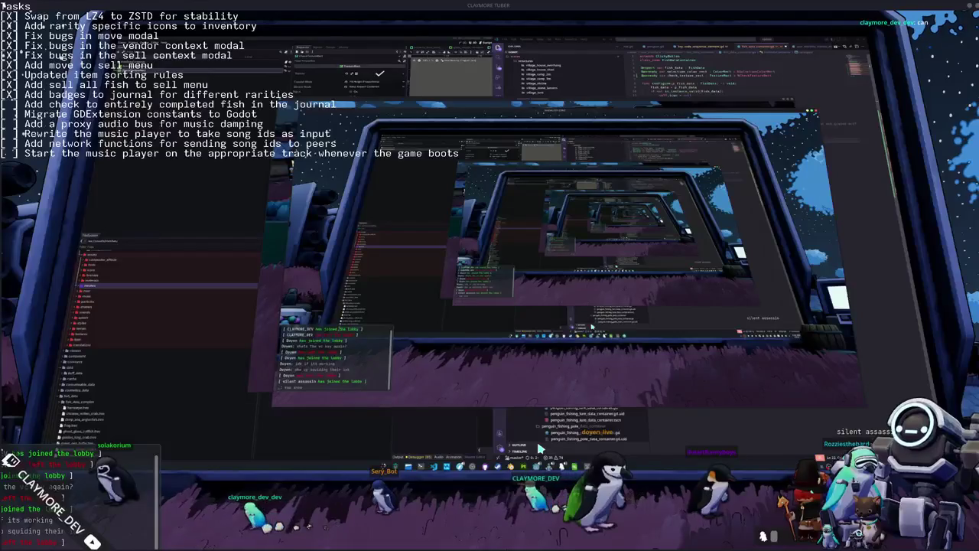
After glancing at the running game, delete the leading 'if not' from every rarity condition line.
key(alt+Tab)
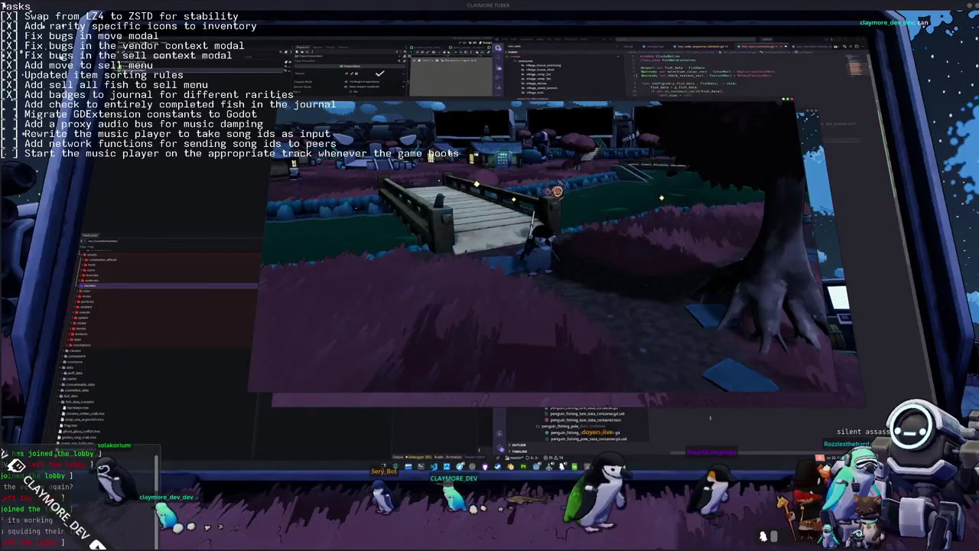
key(alt+Tab)
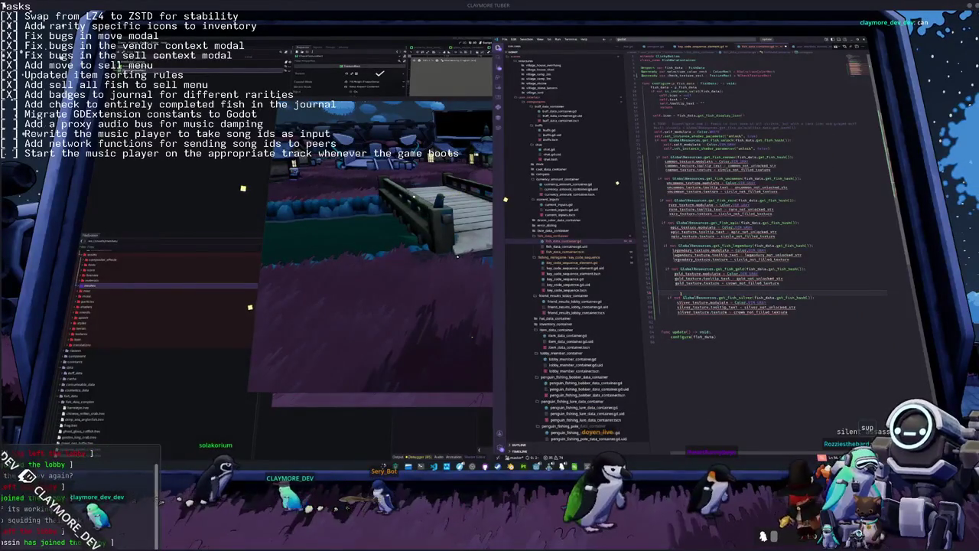
click(673, 220)
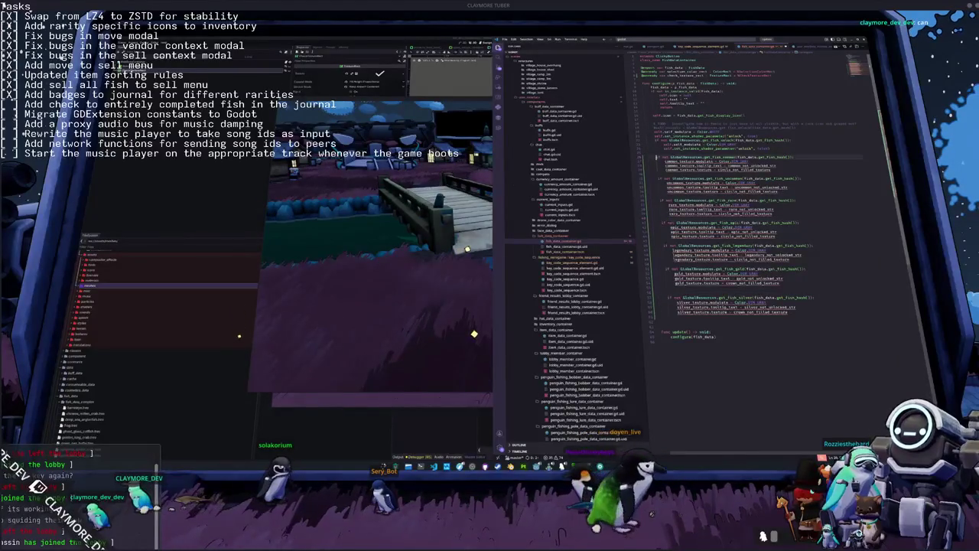
key(ctrl+d)
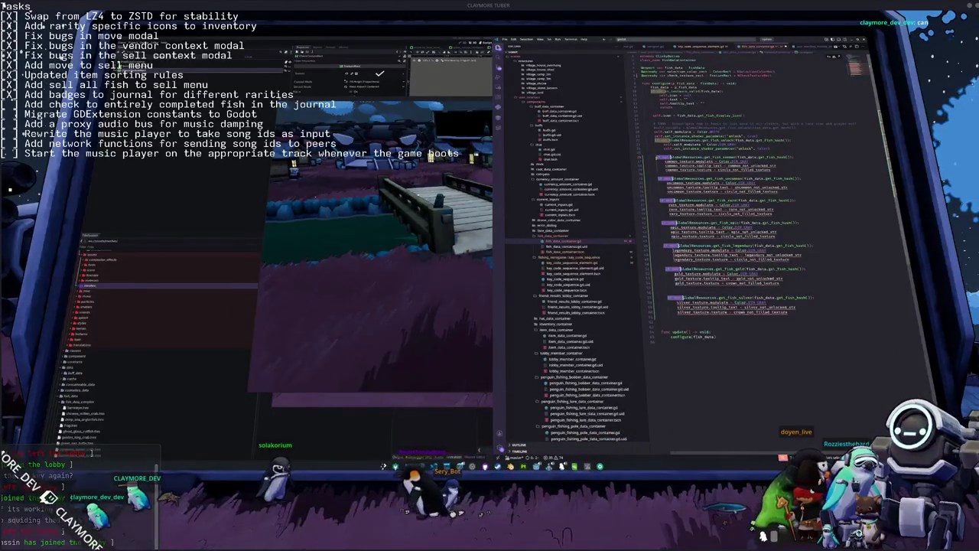
key(BackSpace)
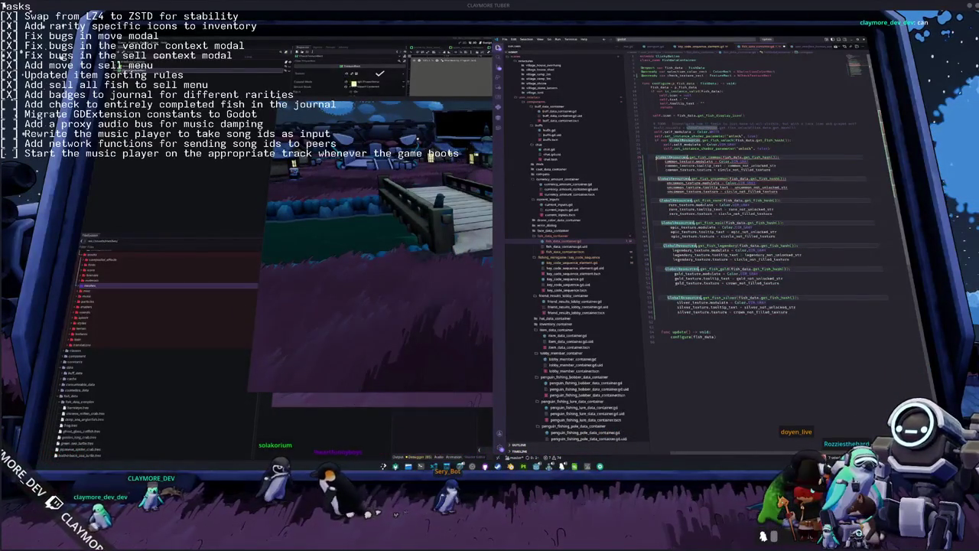
Join the rarity conditions with 'and', drop the stray trailing 'and', and replace every modulate colour value.
key(ctrl+z)
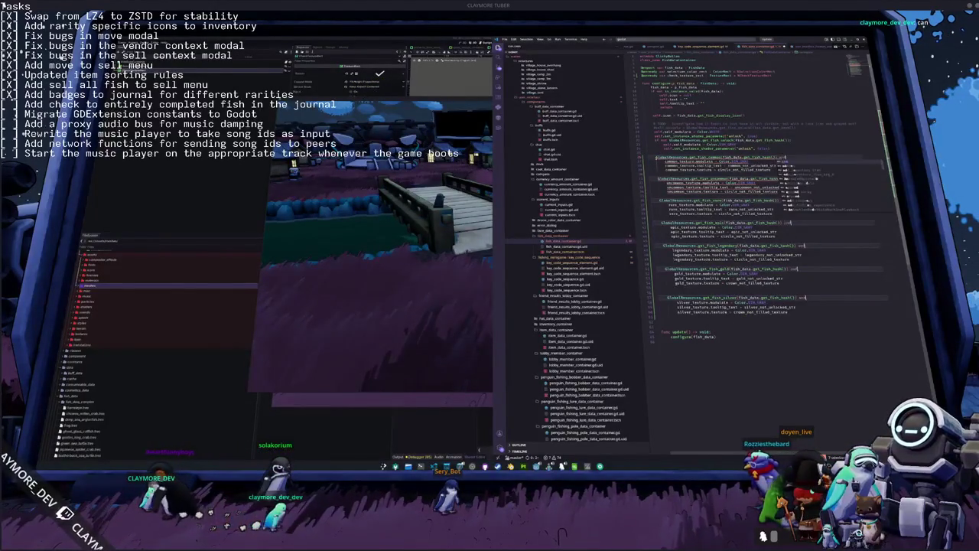
text(and)
double_click(744, 170)
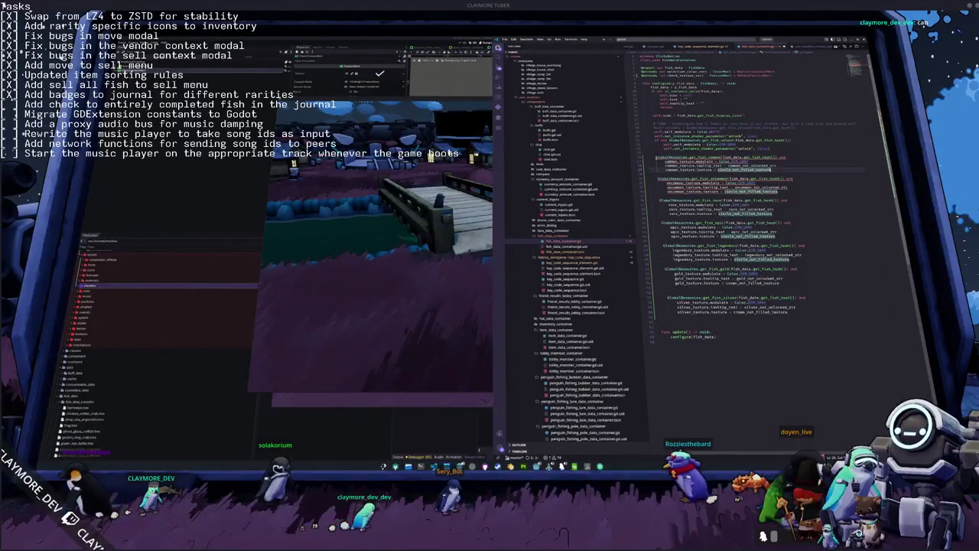
key(ctrl+d)
key(ctrl+d)
key(ctrl+d)
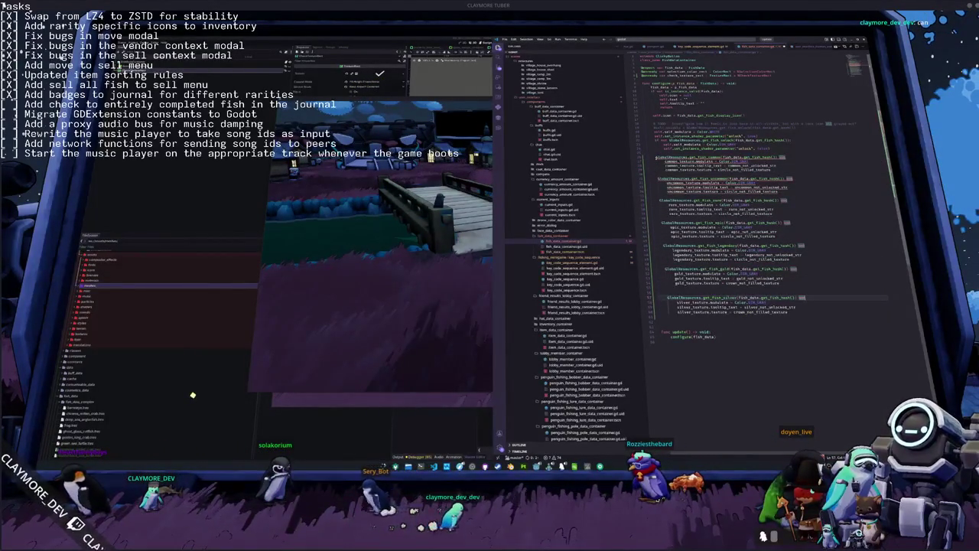
key(BackSpace)
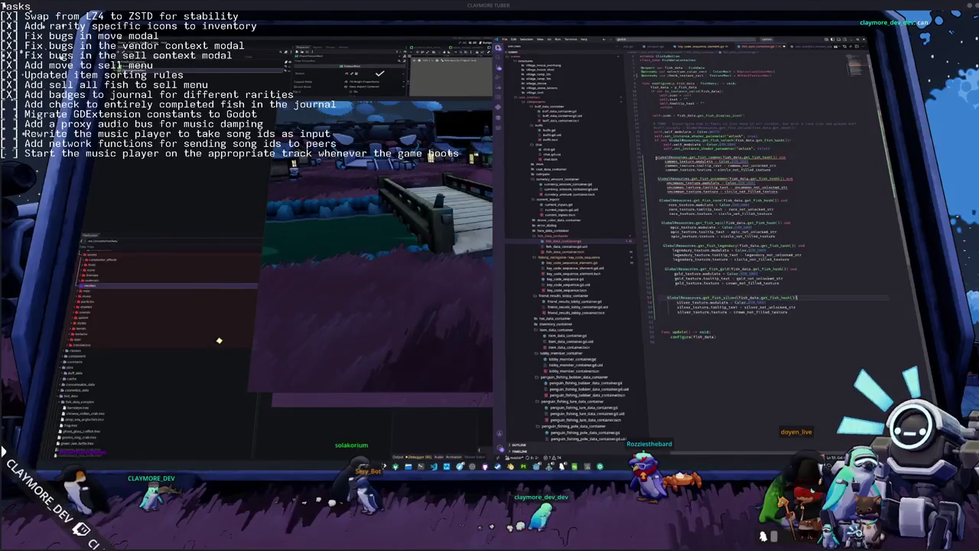
key(Up)
key(Up)
key(Up)
key(shift+End)
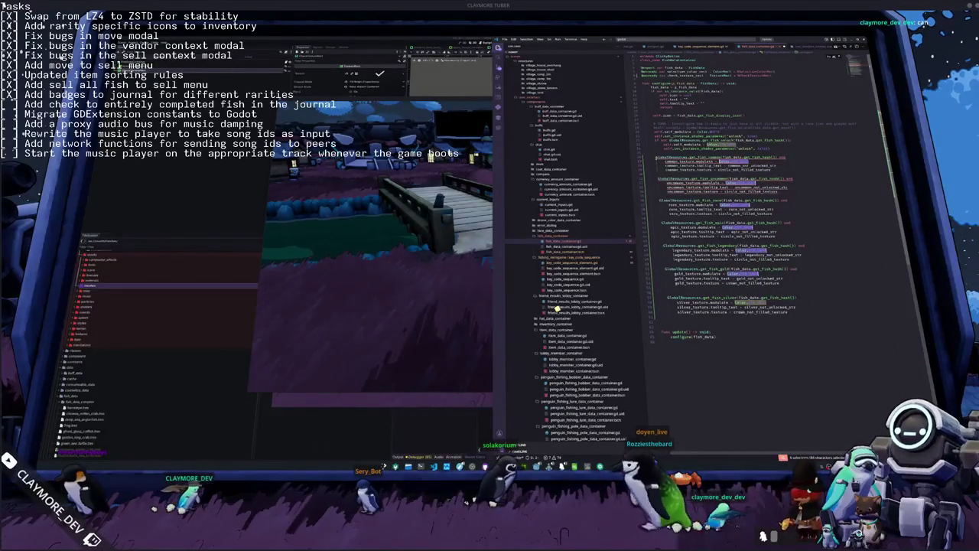
key(ctrl+v)
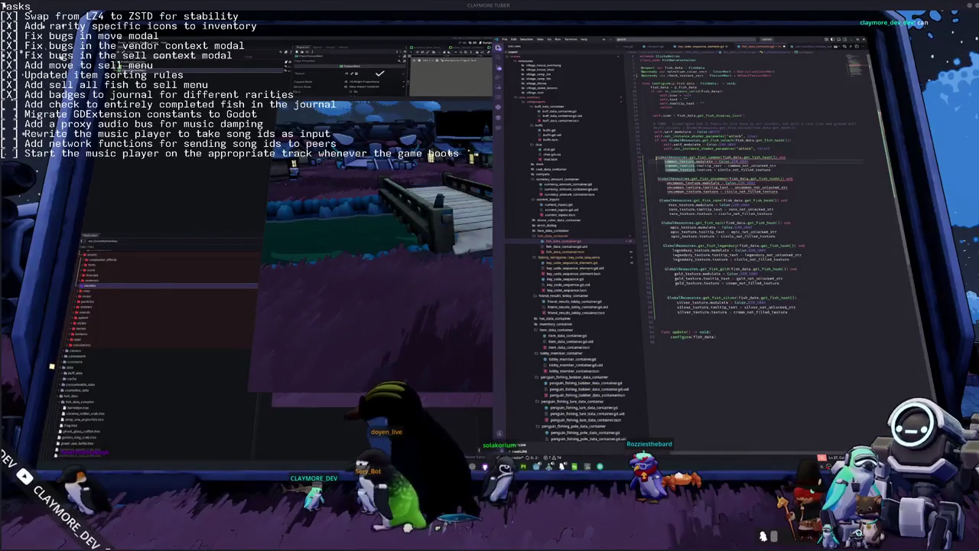
Cut the texture lines out of the common, uncommon, rare, epic, legendary, gold and silver blocks.
key(shift+Down)
key(shift+Down)
key(shift+Down)
key(ctrl+x)
key(shift+Down)
key(shift+Down)
key(shift+Down)
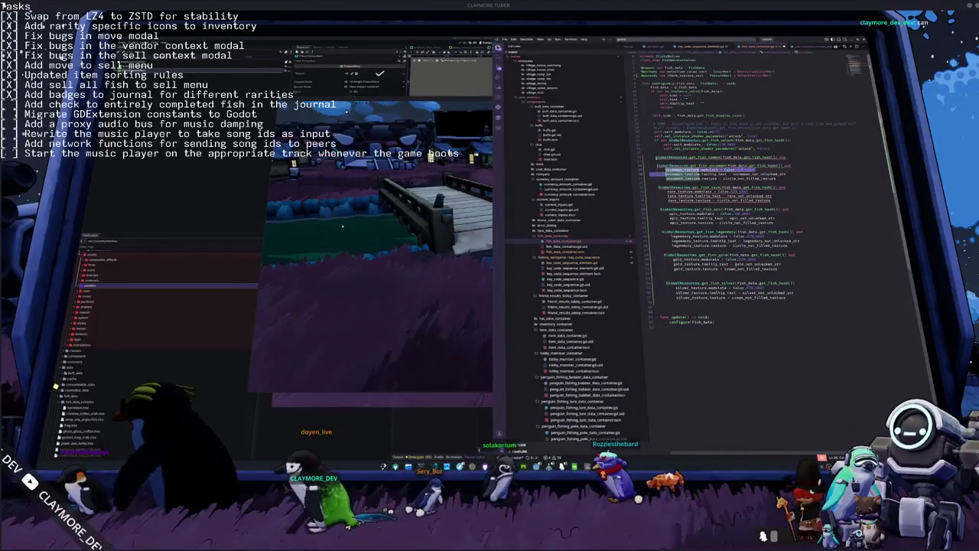
key(ctrl+x)
key(shift+Down)
key(shift+Down)
key(shift+Down)
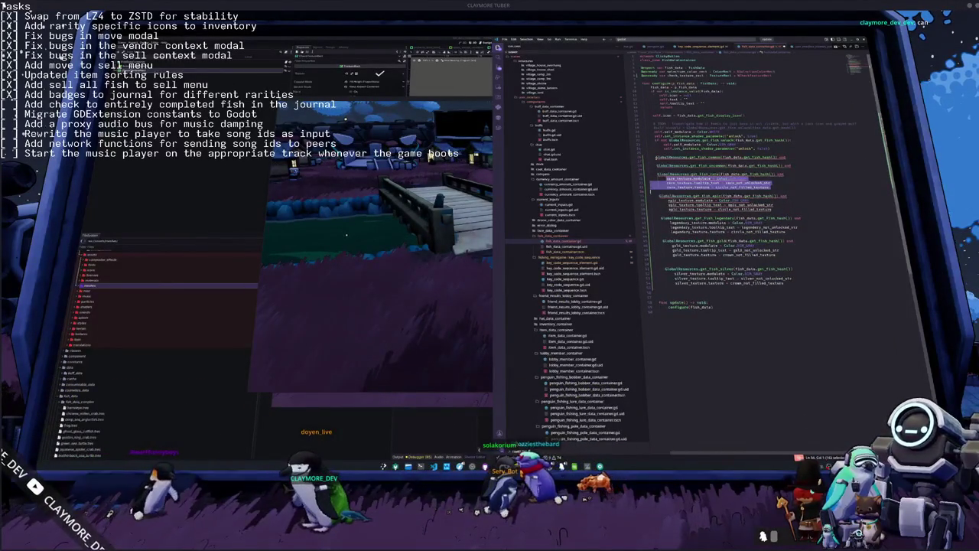
key(ctrl+x)
key(shift+Down)
key(shift+Down)
key(shift+Down)
key(ctrl+x)
key(shift+Down)
key(shift+Down)
key(shift+Down)
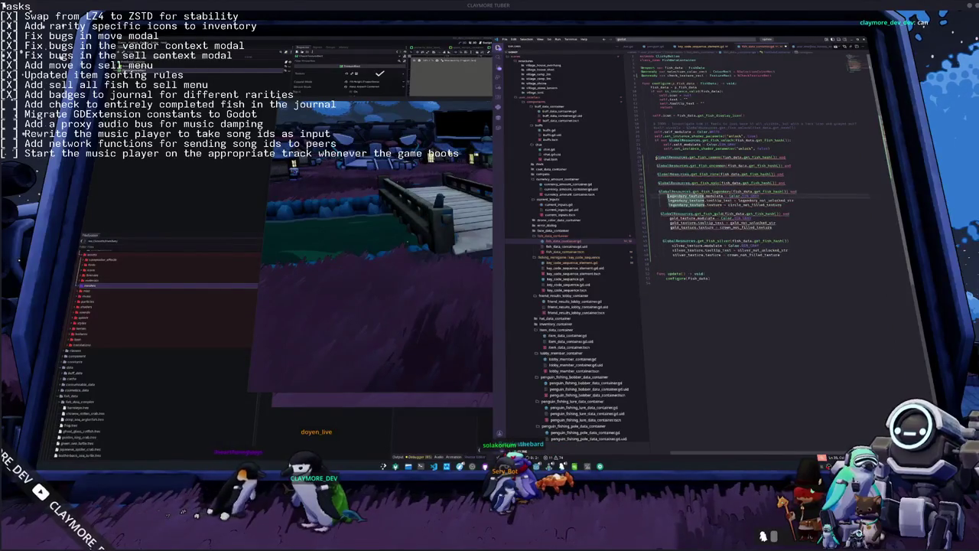
key(ctrl+x)
key(shift+Down)
key(shift+Down)
key(shift+Down)
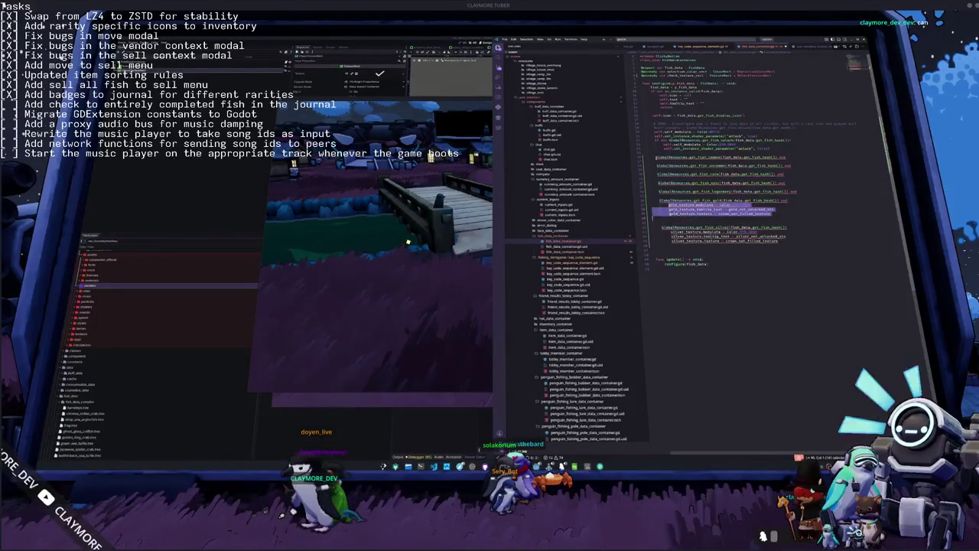
key(ctrl+x)
key(shift+Down)
key(shift+Down)
key(shift+Down)
key(ctrl+x)
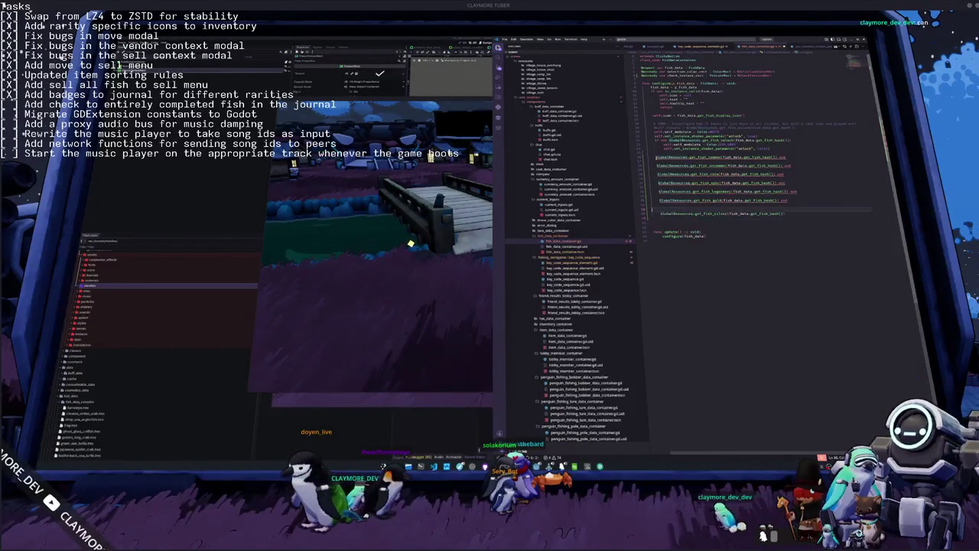
key(BackSpace)
Group the rarity checks into one indented condition block with no blank lines between them.
key(shift+Up)
key(shift+Up)
key(shift+Up)
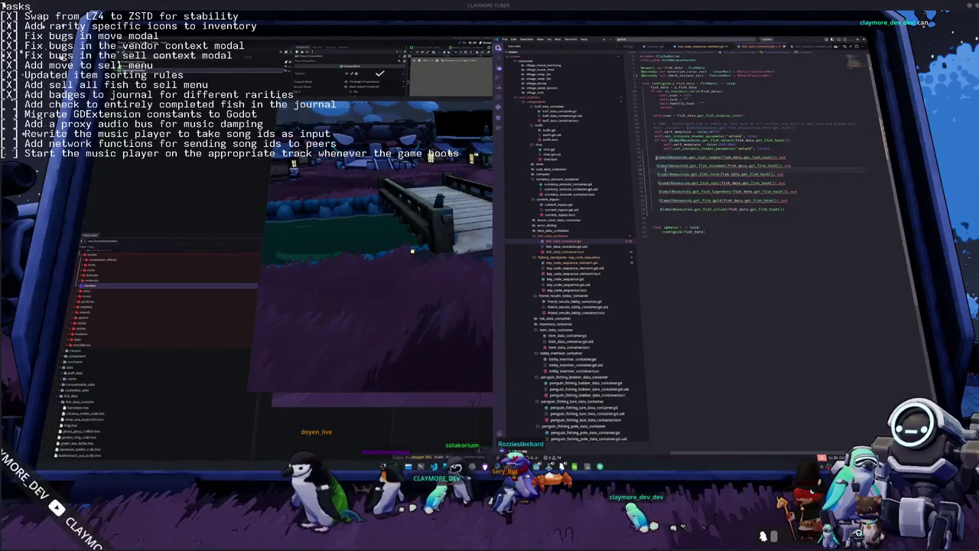
key(ctrl+k)
key(Return)
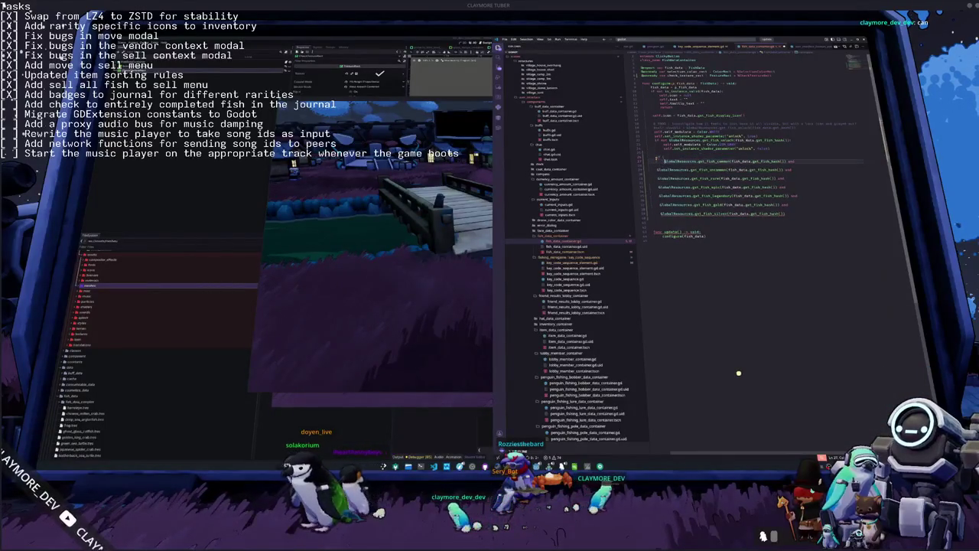
key(Delete)
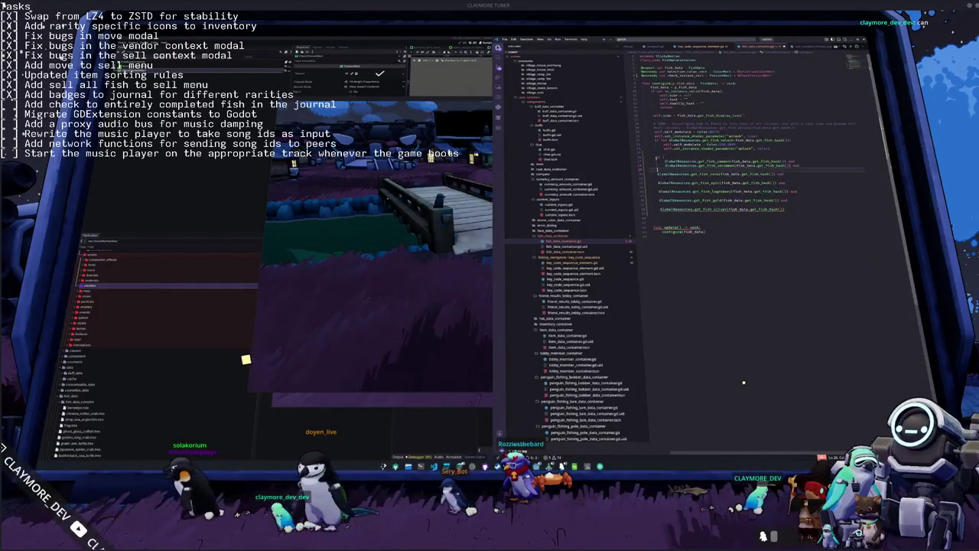
key(Delete)
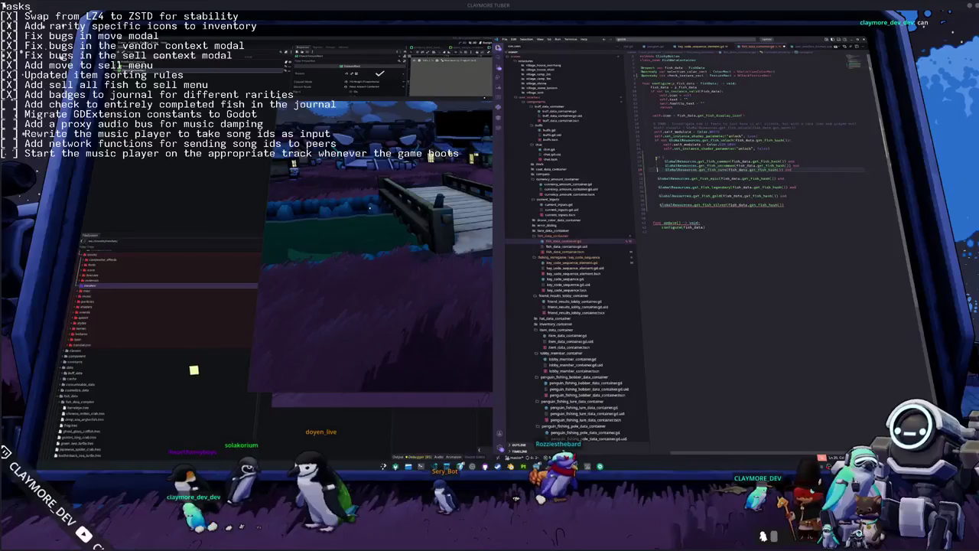
key(Delete)
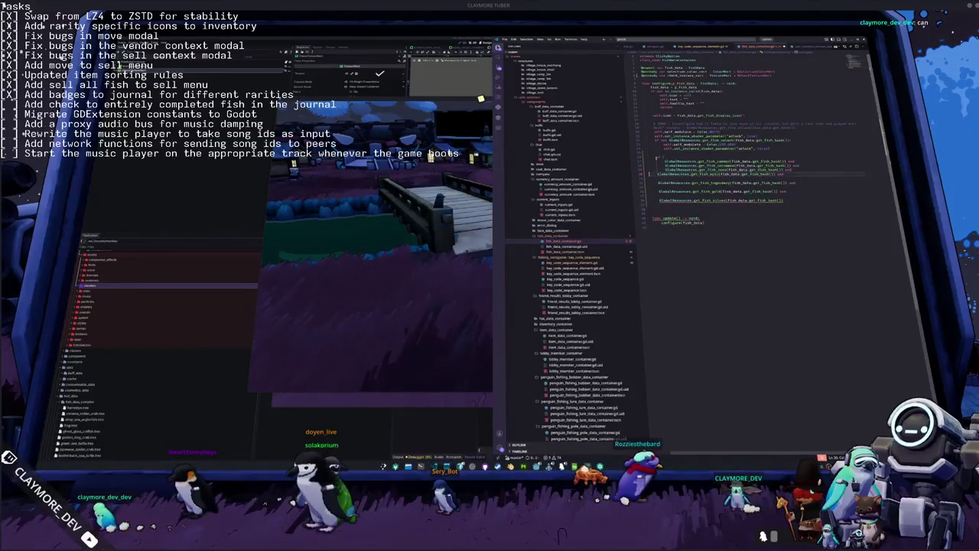
key(Delete)
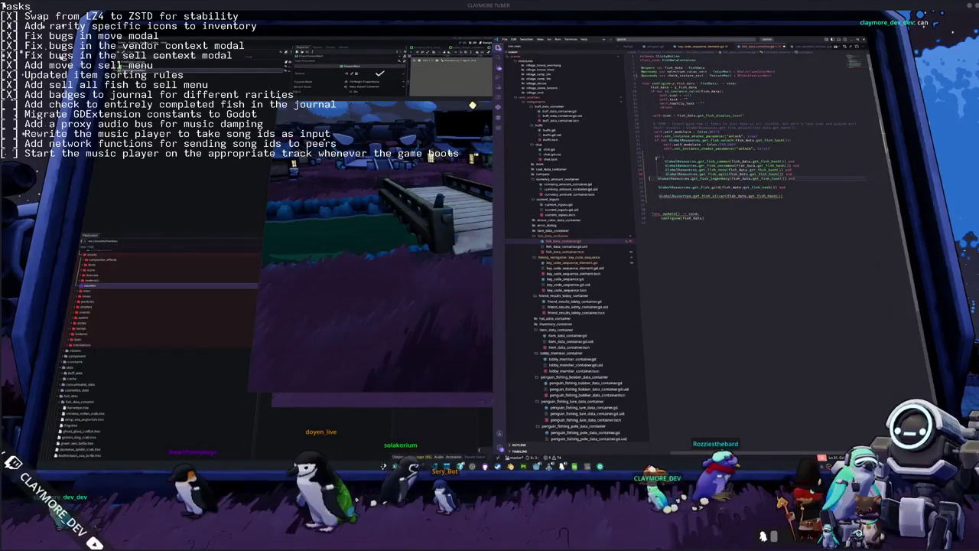
key(Delete)
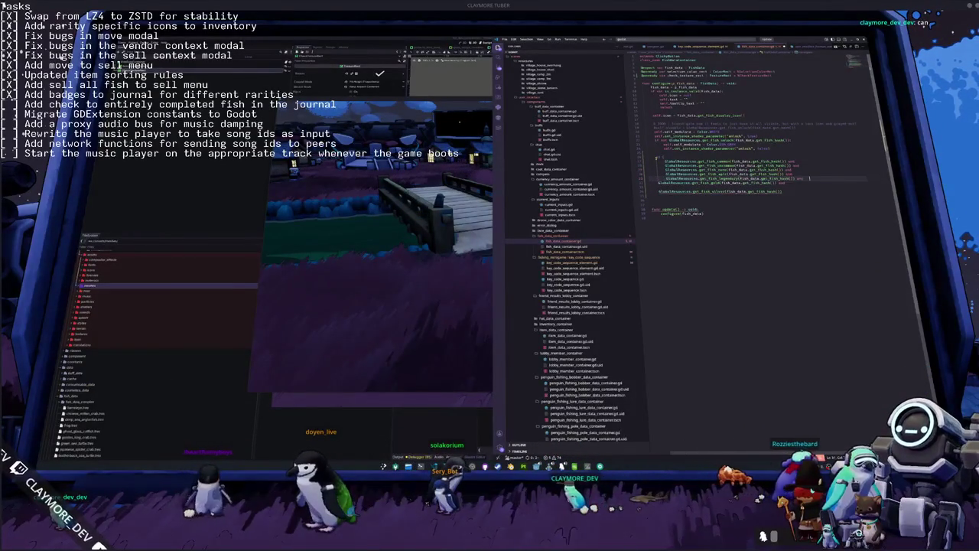
key(Delete)
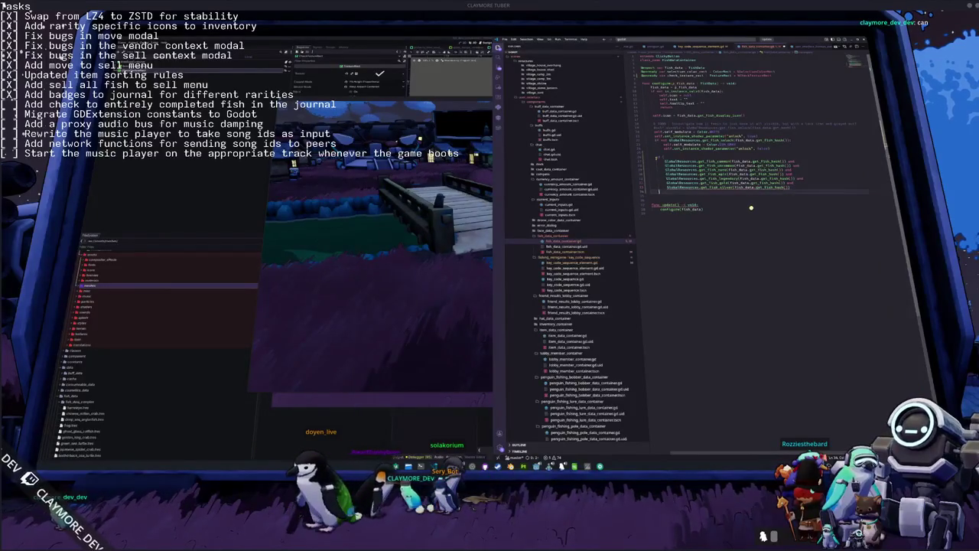
key(Delete)
key(Return)
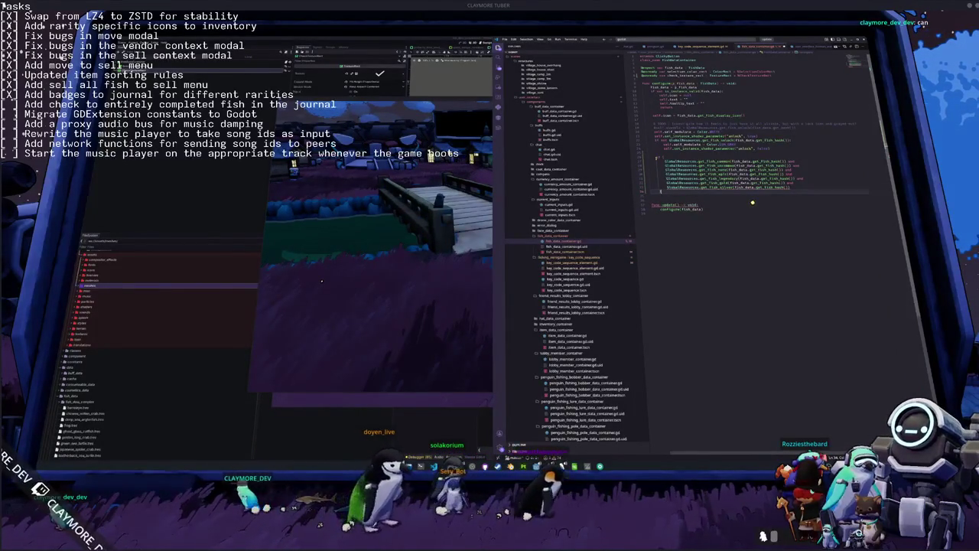
Copy the get_fish_unlock check to the top of the combined condition block and re-indent it.
key(Up)
key(Up)
key(Up)
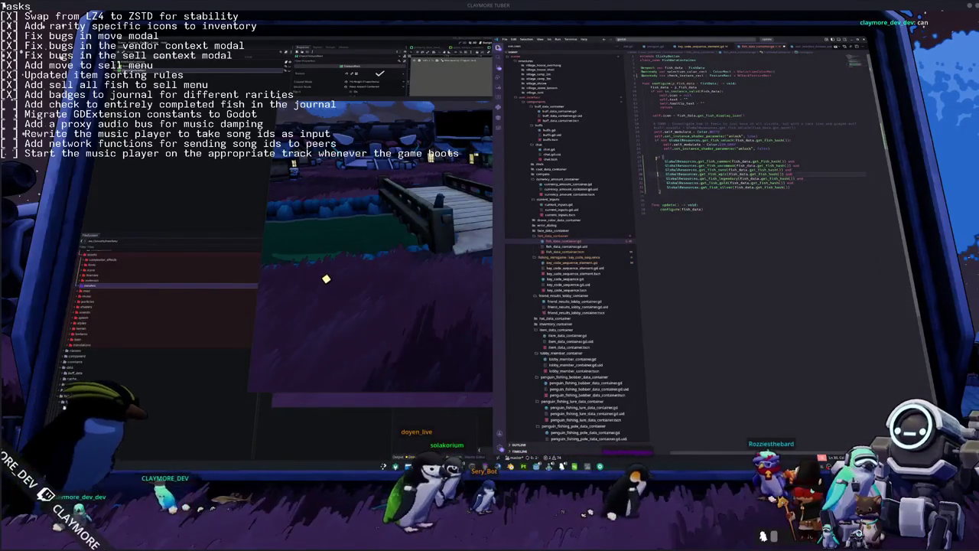
key(shift+End)
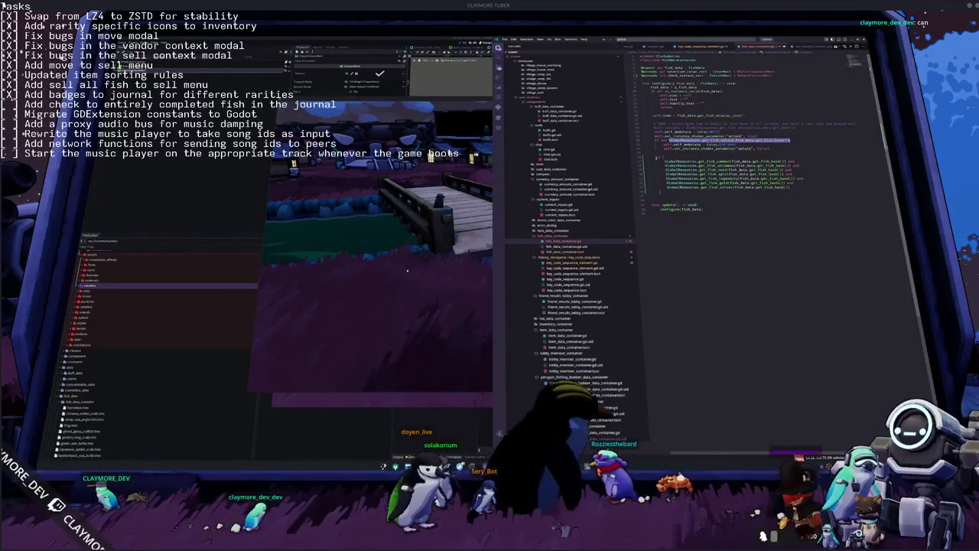
key(Down)
key(Down)
key(Down)
key(ctrl+v)
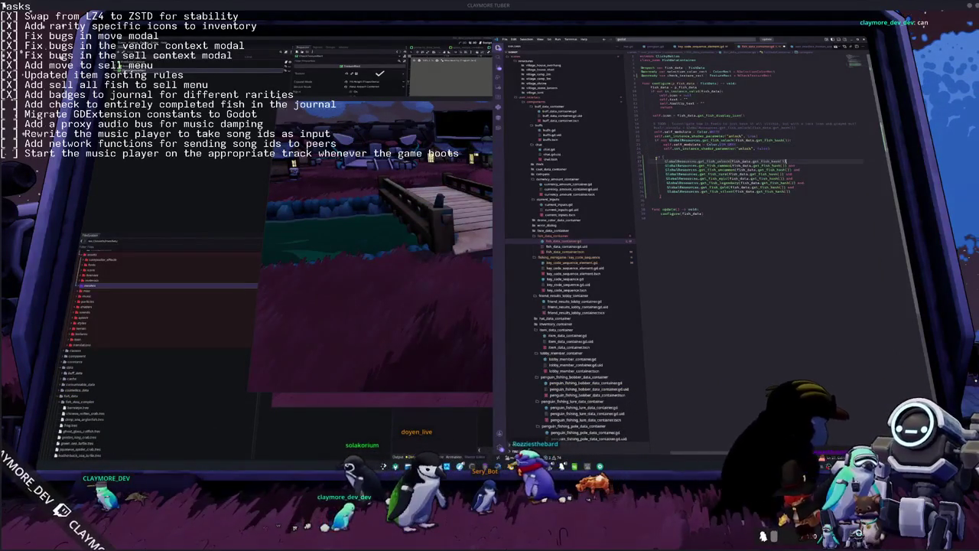
key(Tab)
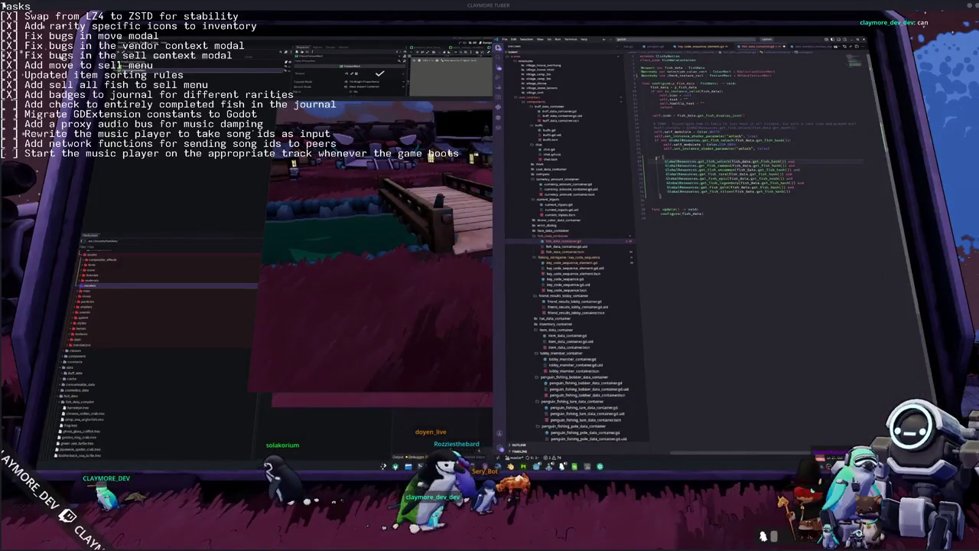
key(Down)
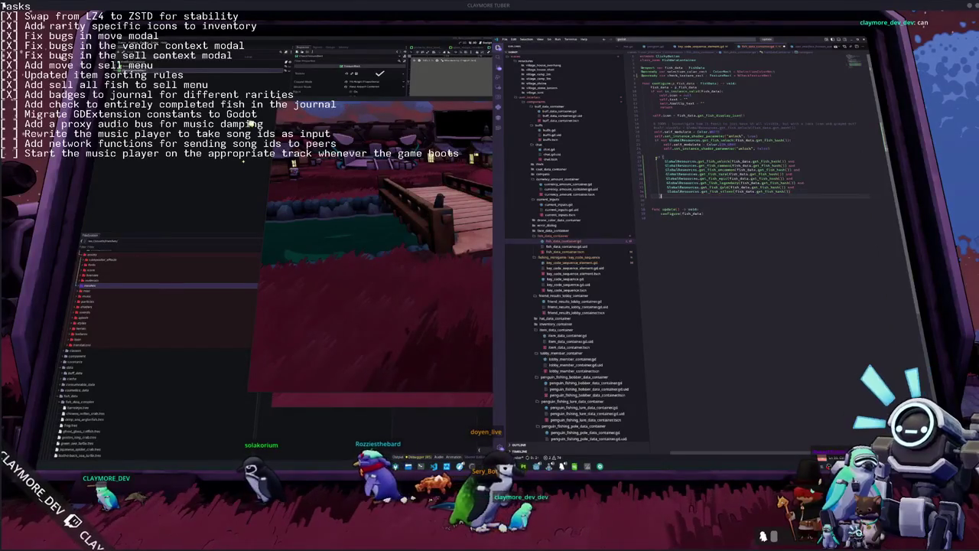
key(Return)
Assign the combined condition to 'check_instance_ooc.visible', placed above the block with a backslash continuation.
text(check_instance_ooc)
text(.visible = true)
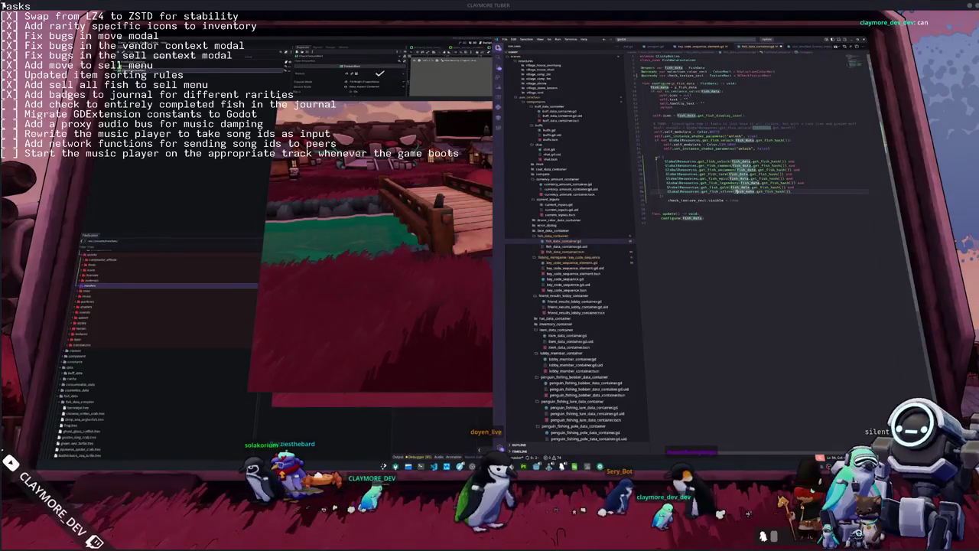
double_click(692, 136)
key(ctrl+v)
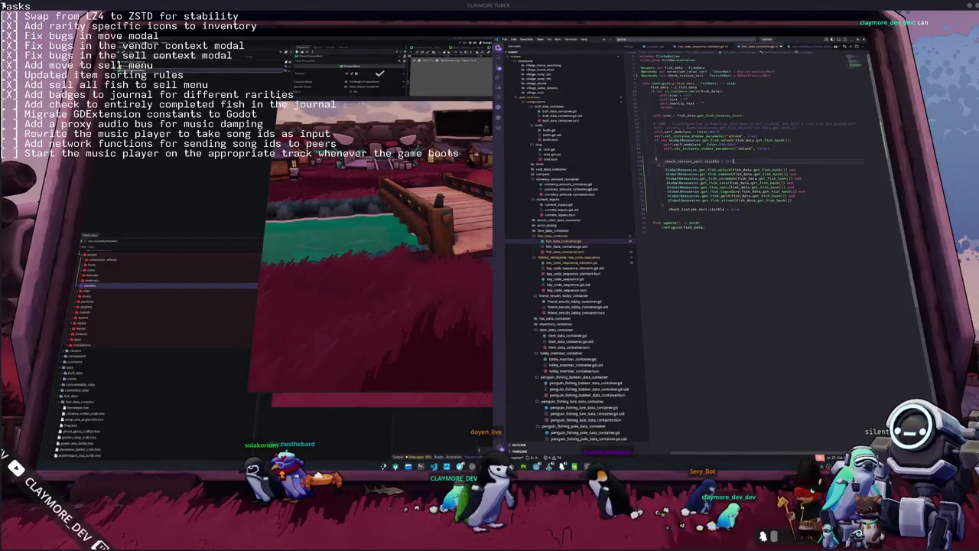
text(\)
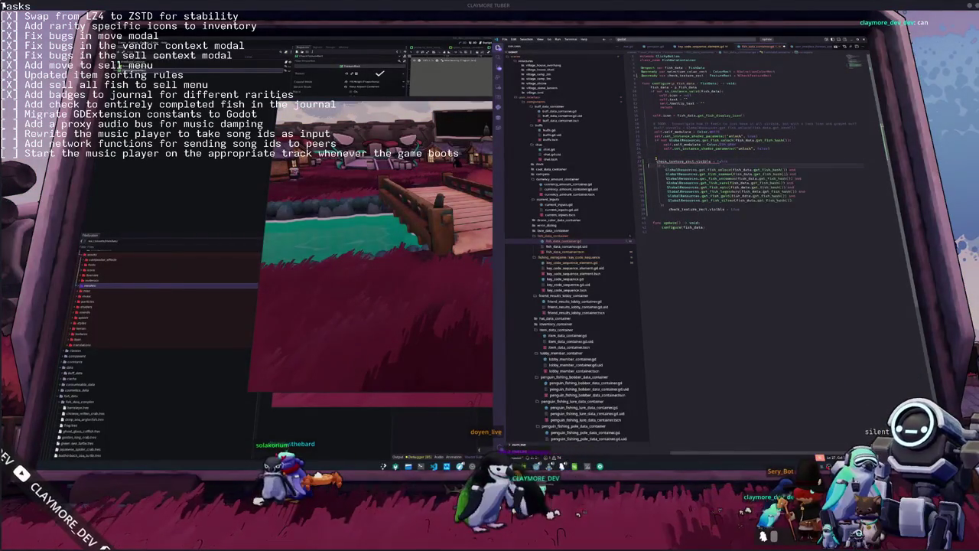
key(Down)
key(Down)
key(Down)
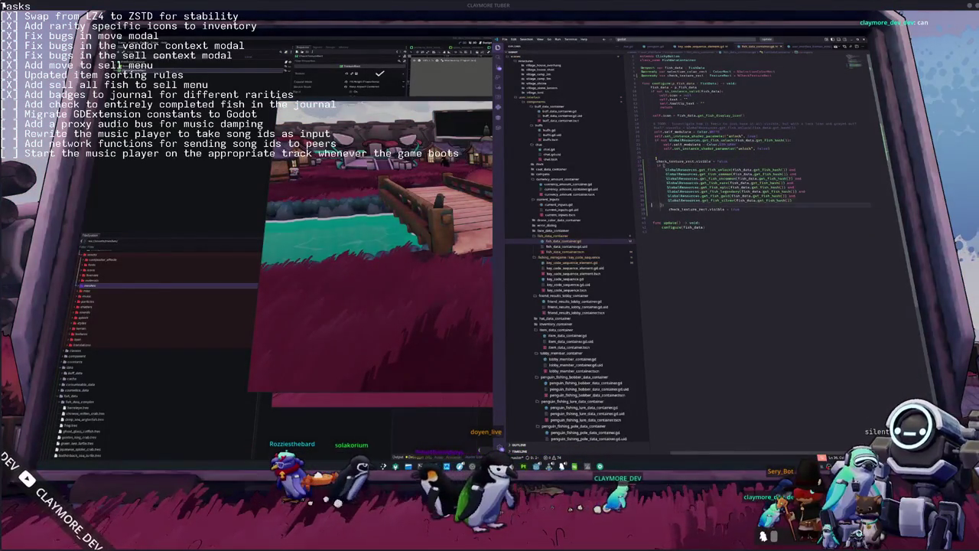
key(Down)
key(Down)
key(Down)
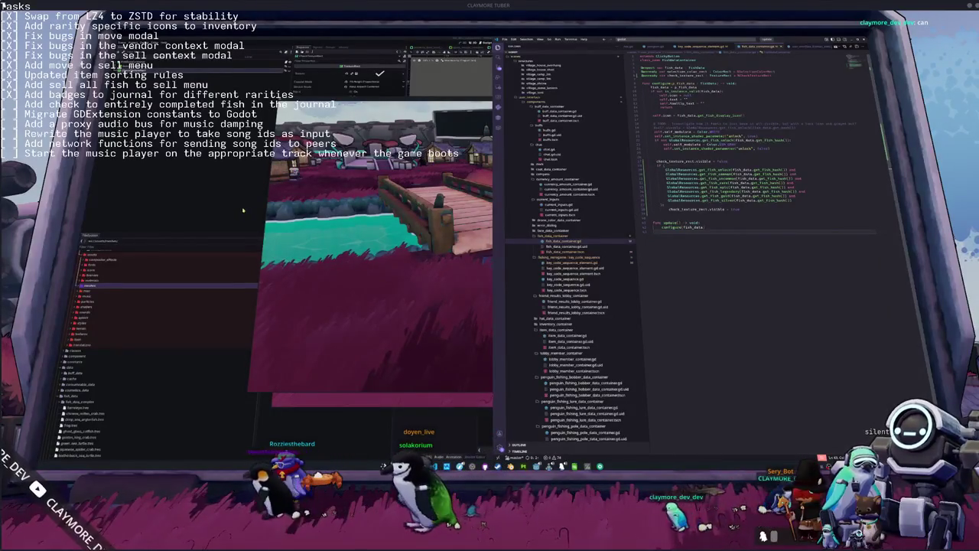
key(alt+Tab)
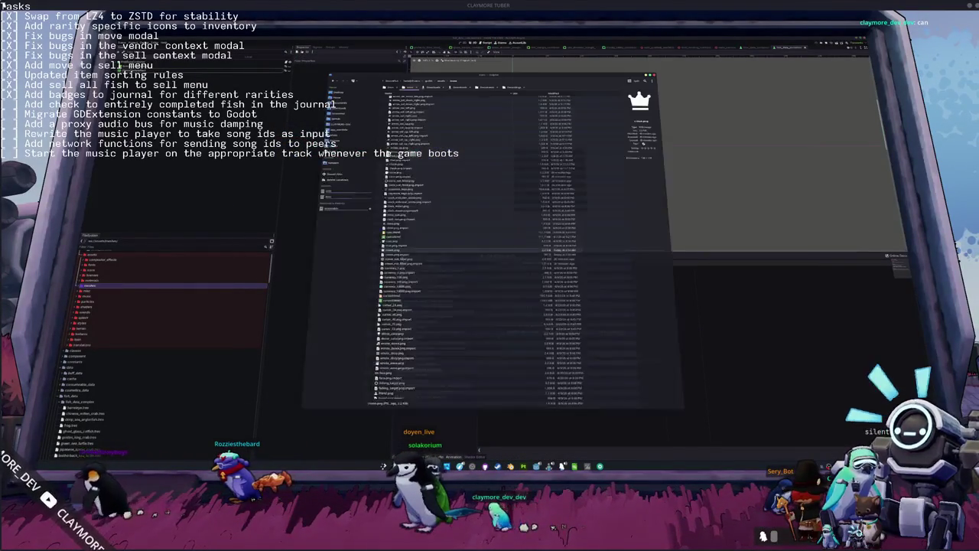
Open the stat-entries file from another folder as text using the Ctrl+O file chooser.
key(ctrl+o)
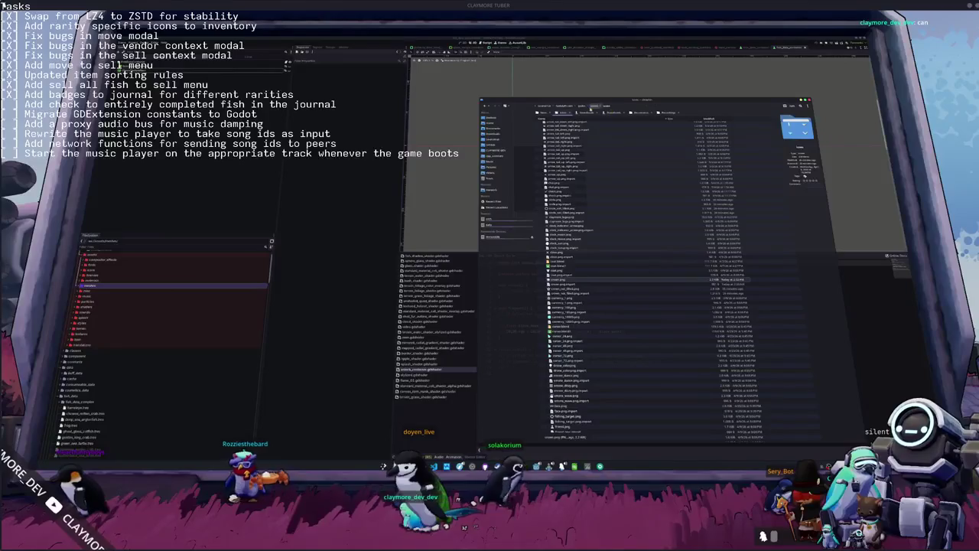
click(496, 150)
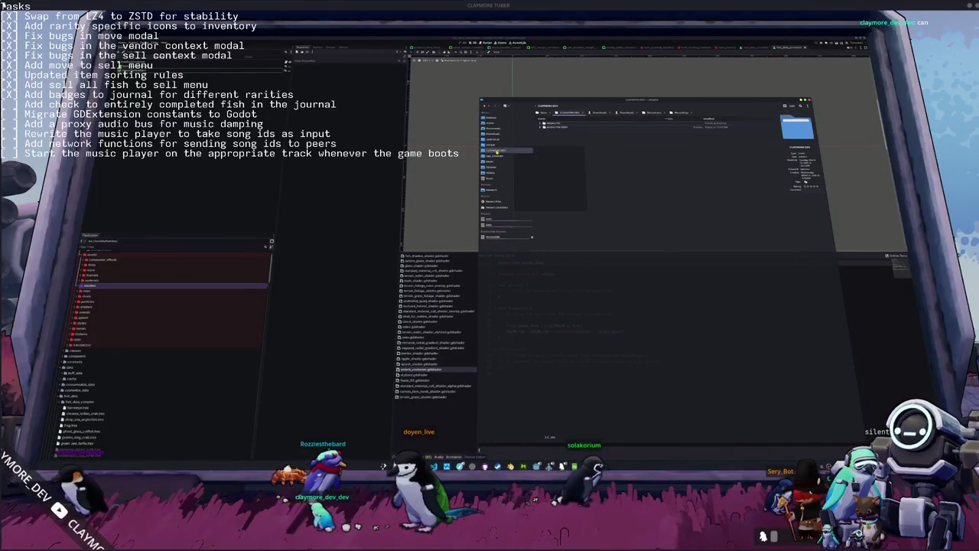
double_click(552, 132)
click(552, 124)
double_click(552, 124)
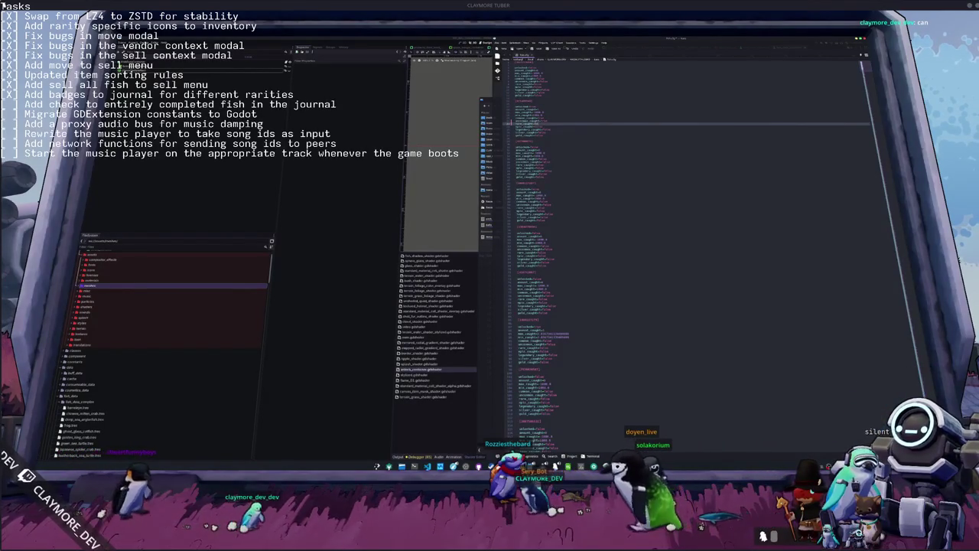
Finish editing the values on the stat file's lines, then switch back to the Godot editor.
click(535, 130)
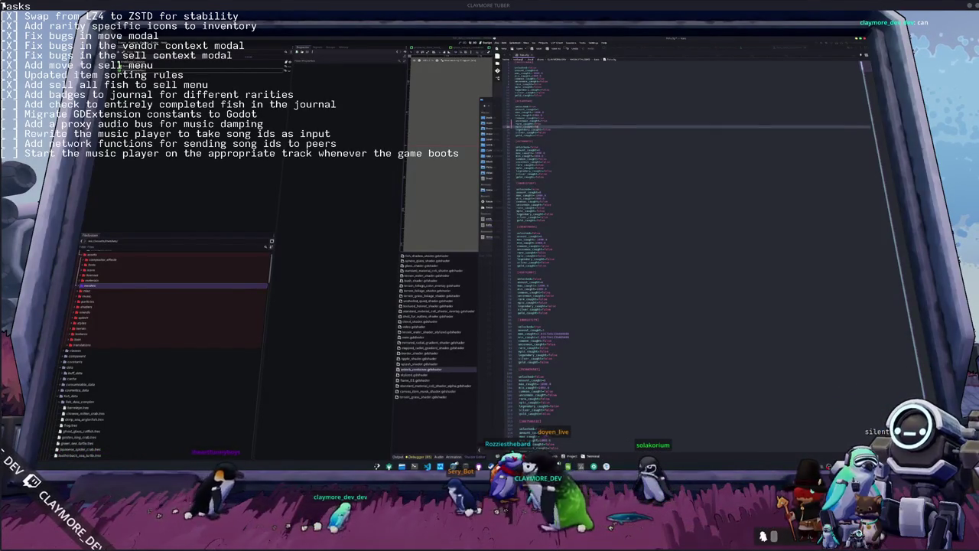
click(536, 130)
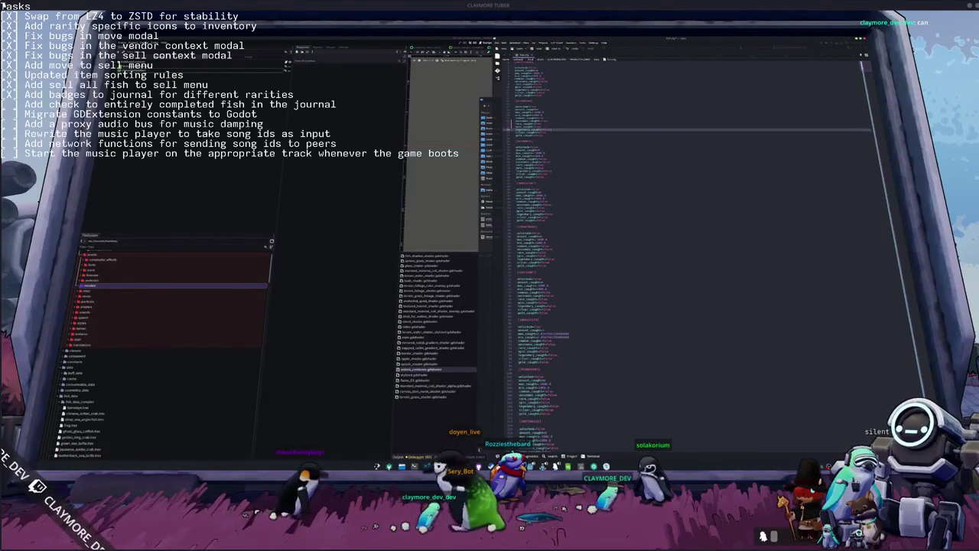
key(Return)
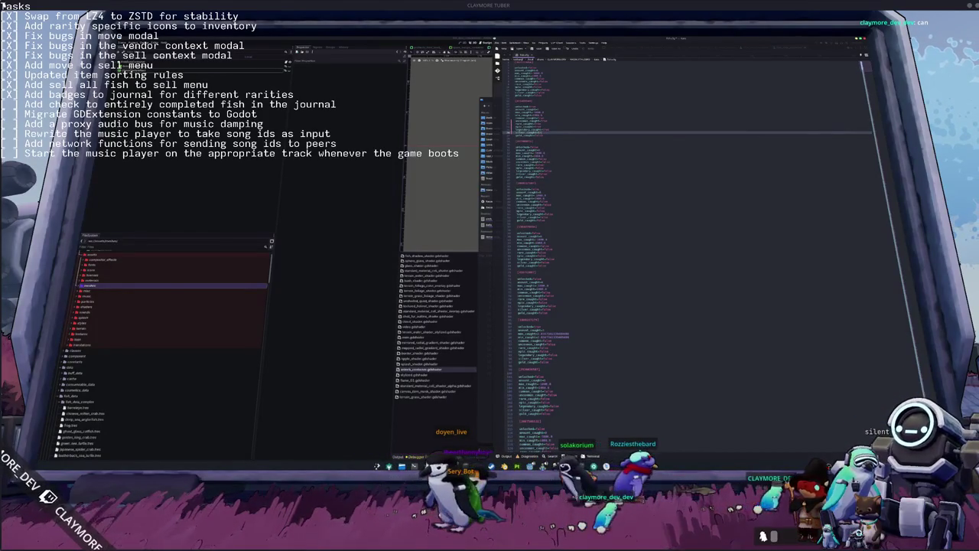
key(Return)
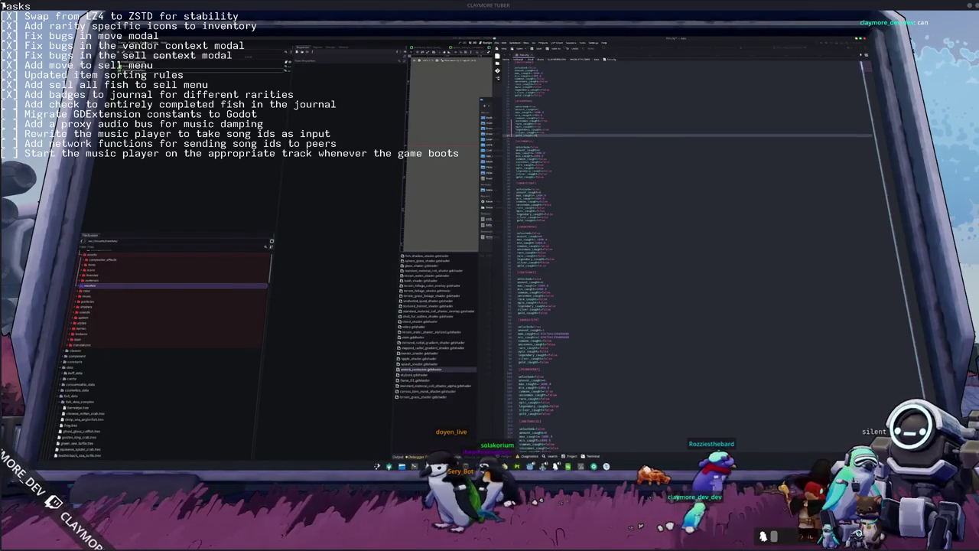
key(Return)
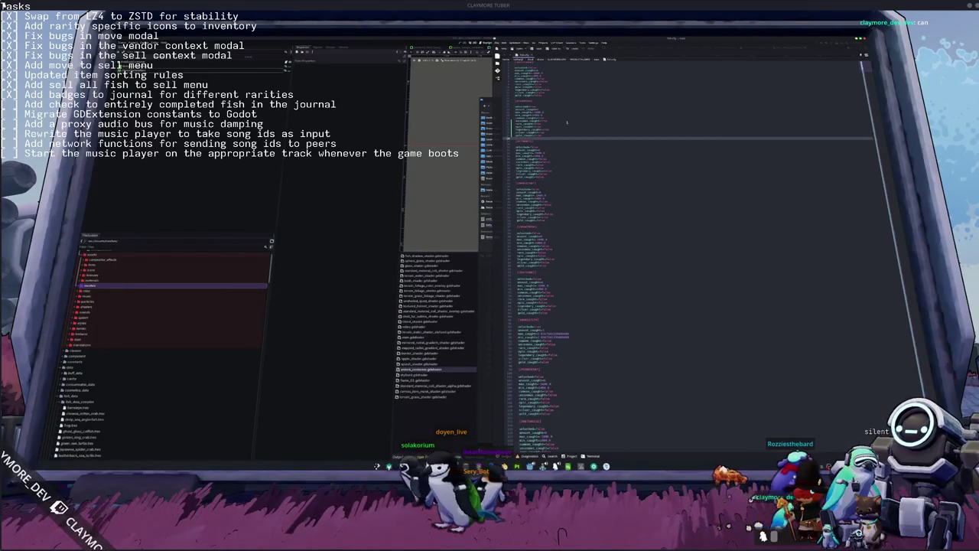
key(alt+Tab)
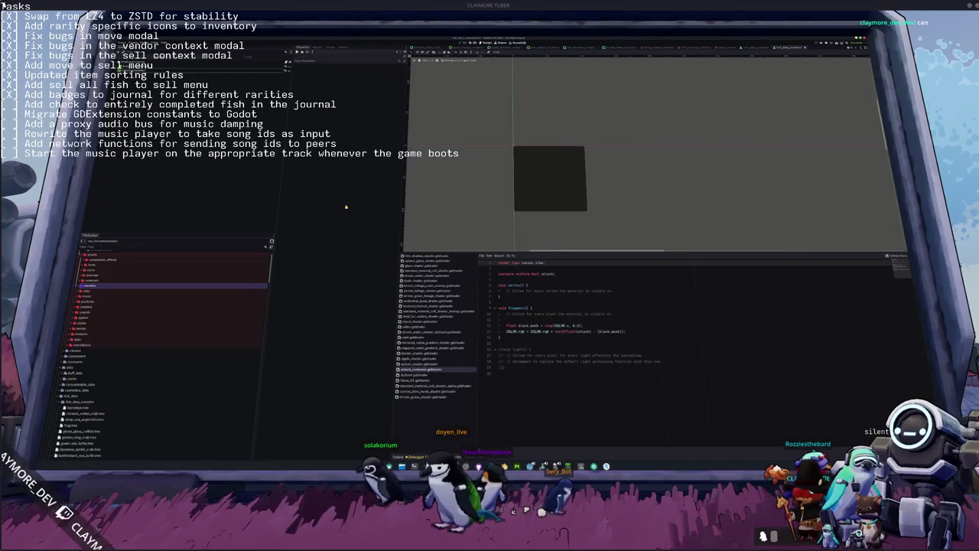
Run the game with F5, select the dark panel rectangle and open its script.
key(F5)
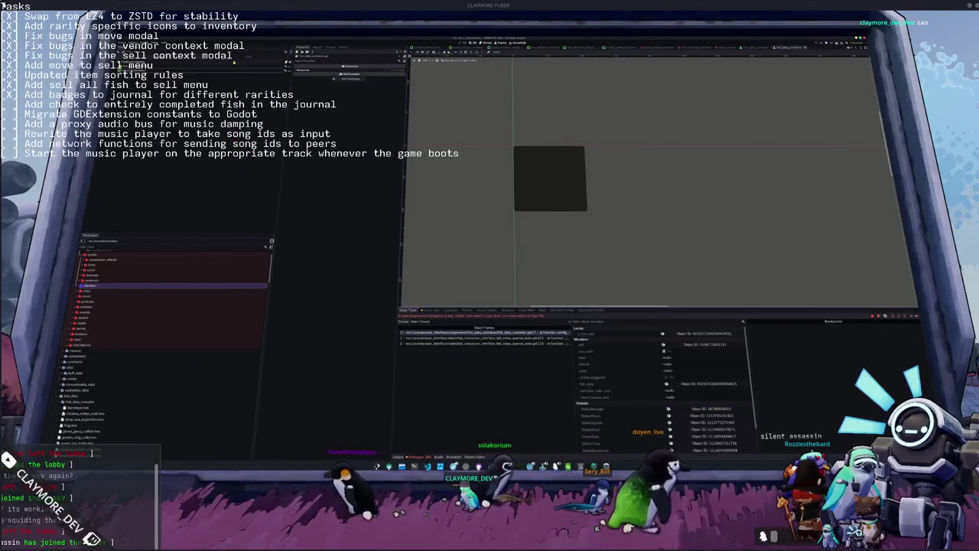
click(276, 65)
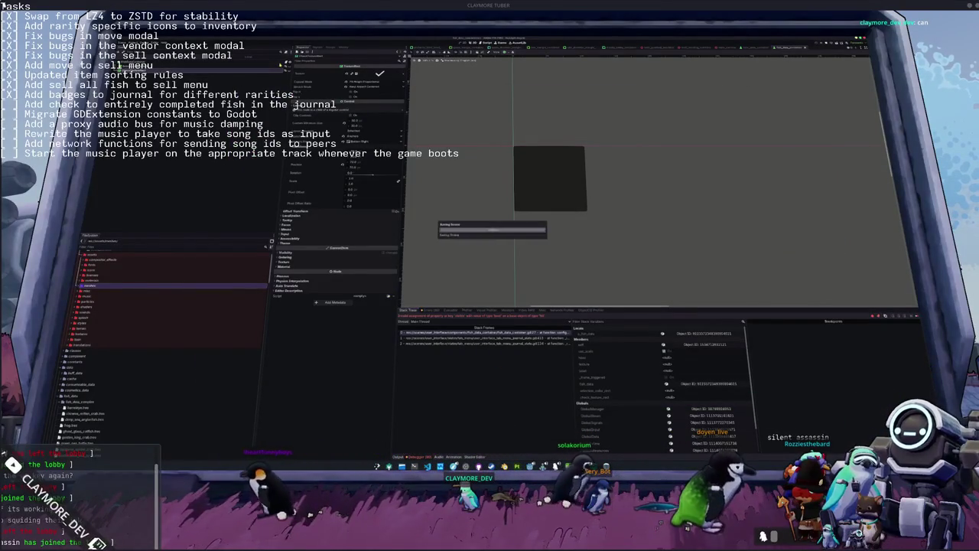
click(512, 145)
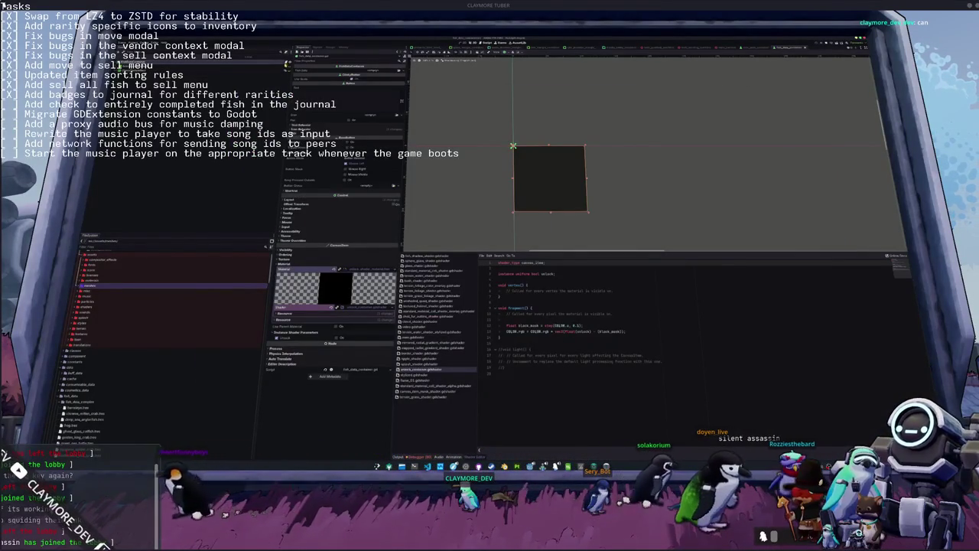
key(alt+Tab)
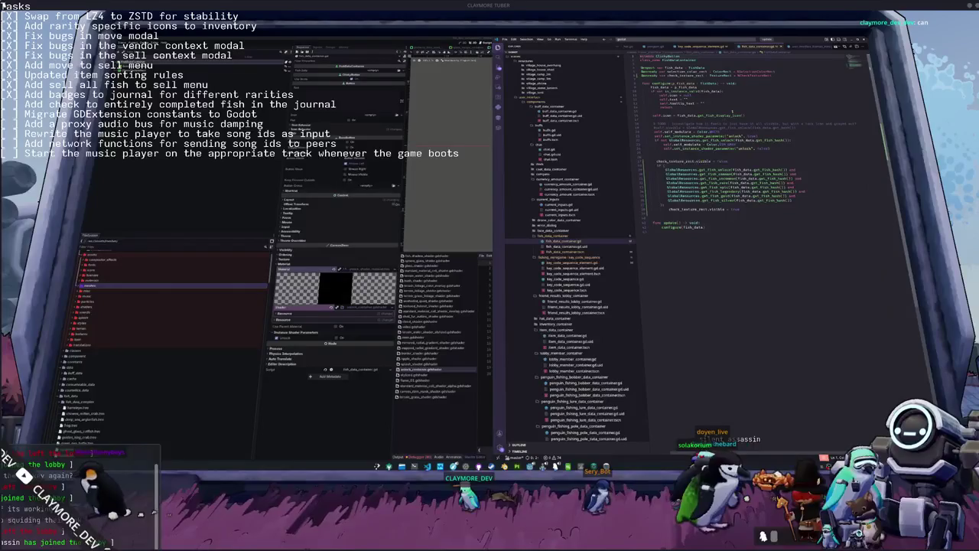
click(745, 79)
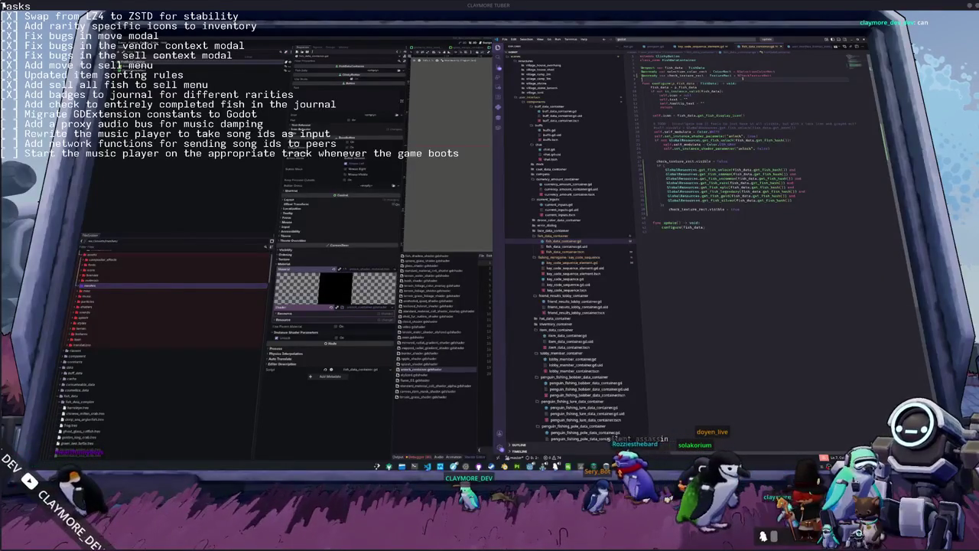
mouse_move(727, 75)
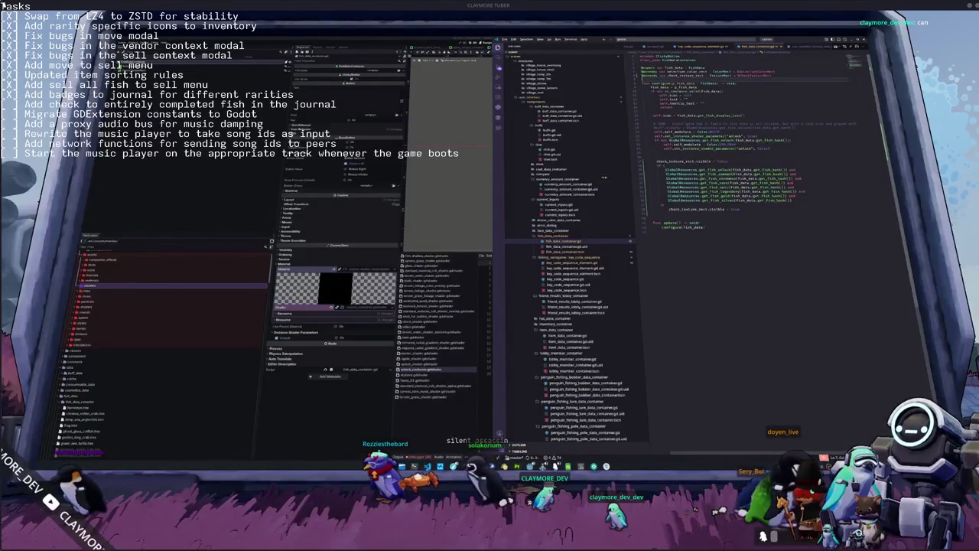
Widen the Stack Frames list and inspect the call-stack frames up to configure in the fish data container.
double_click(522, 269)
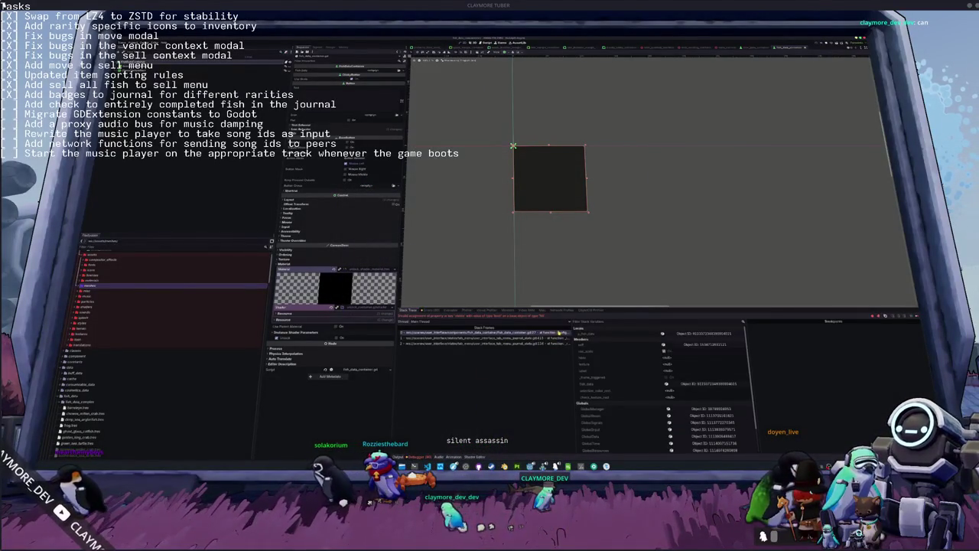
drag(573, 382, 610, 384)
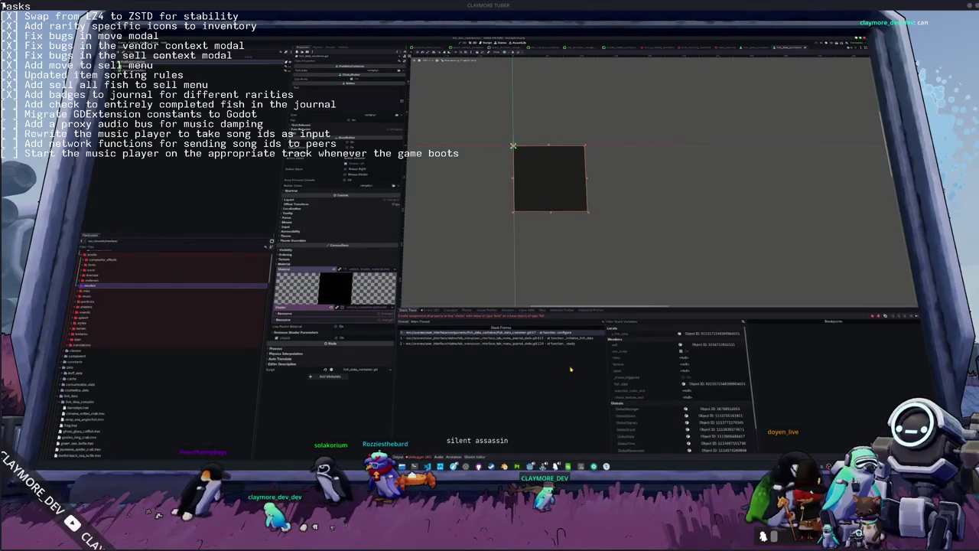
click(559, 344)
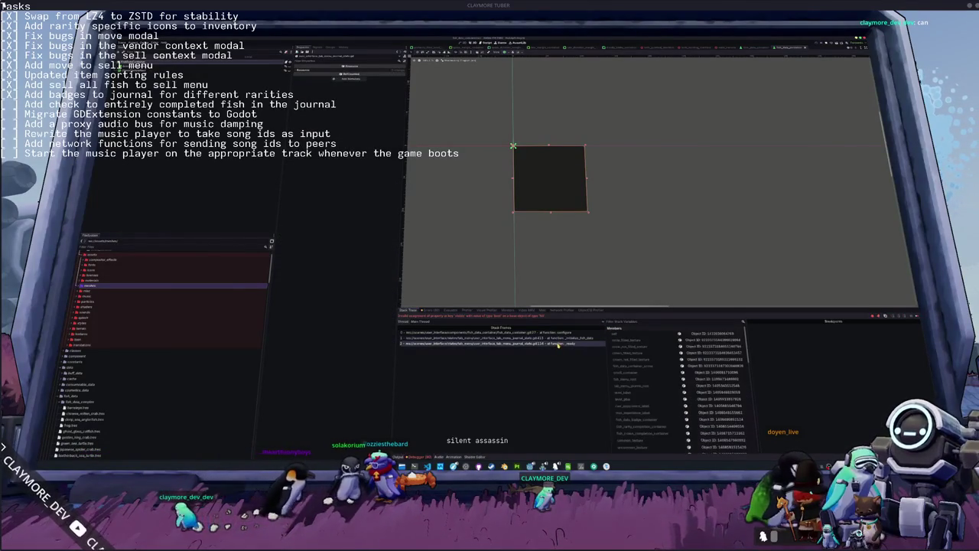
click(559, 338)
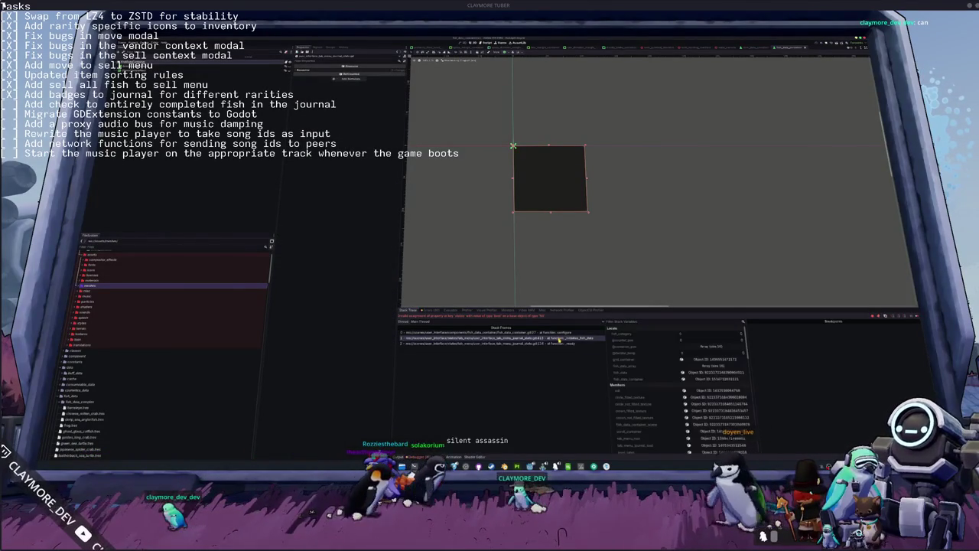
click(559, 333)
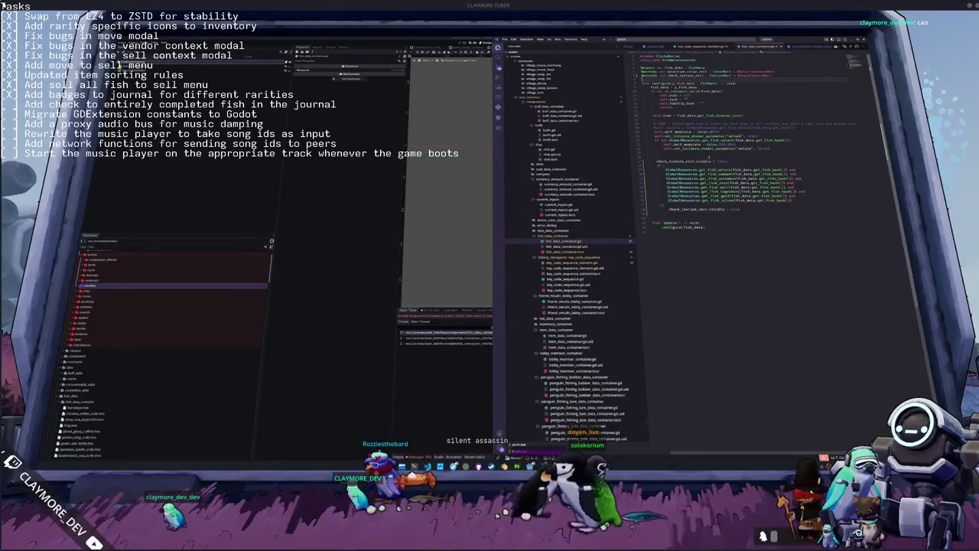
Add an is_node_ready() check awaiting the ready signal above check_texture_rect.visible in configure.
click(675, 156)
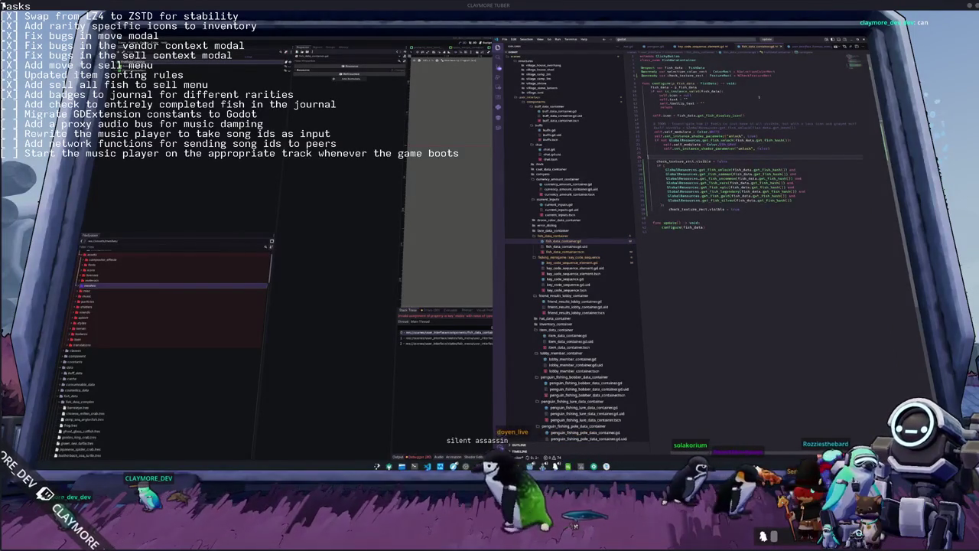
double_click(686, 71)
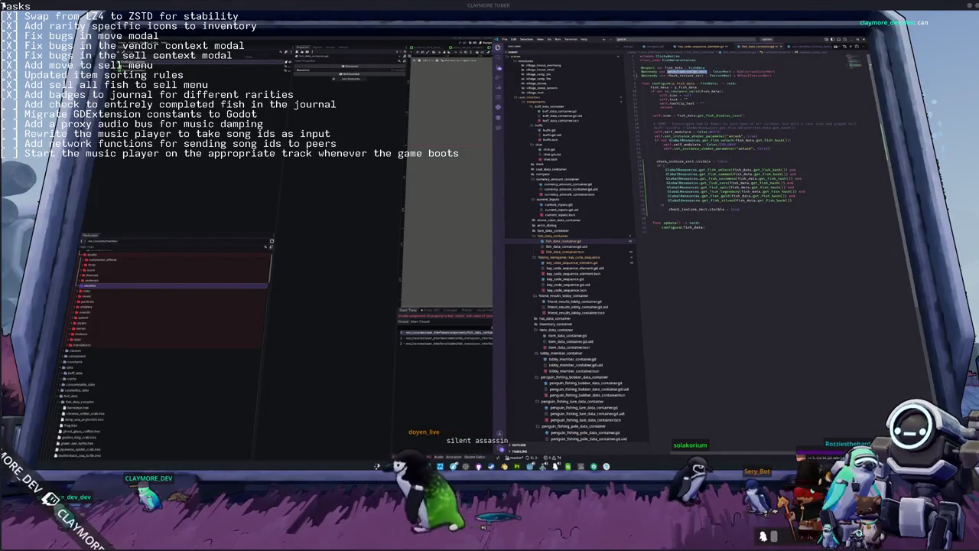
click(662, 155)
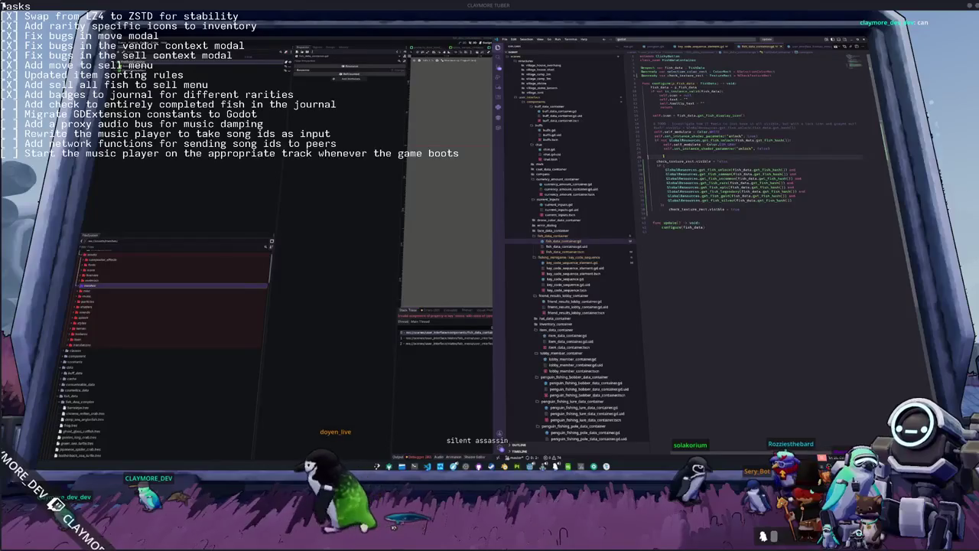
click(656, 156)
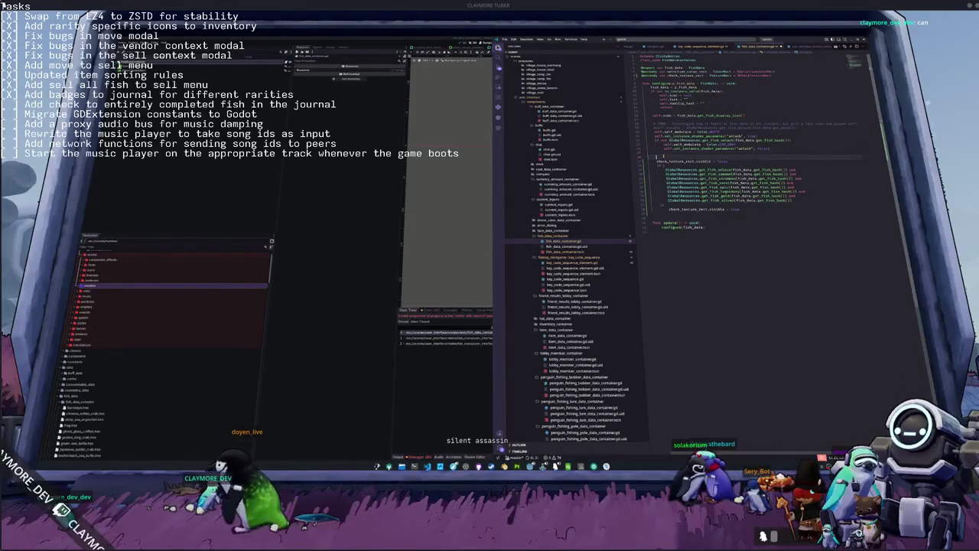
text(if is_node)
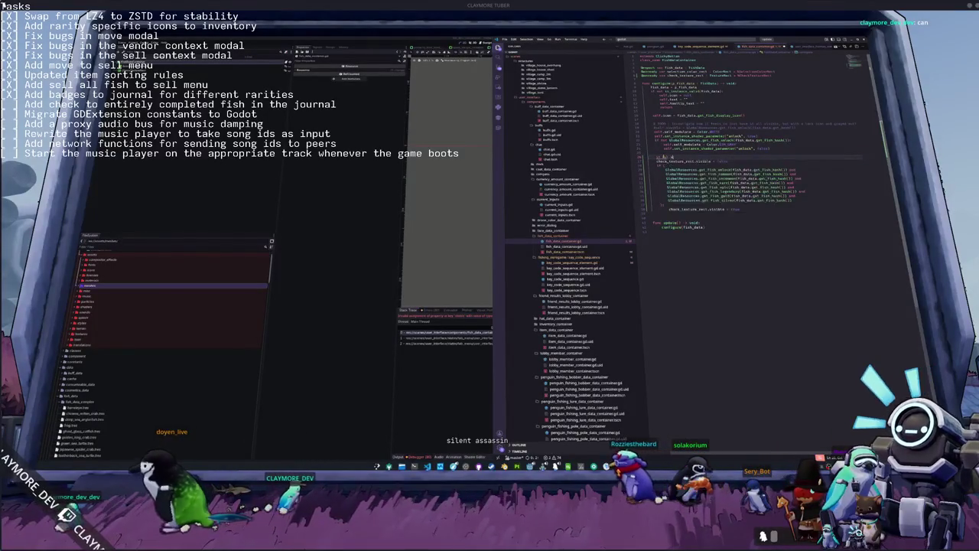
text(_r)
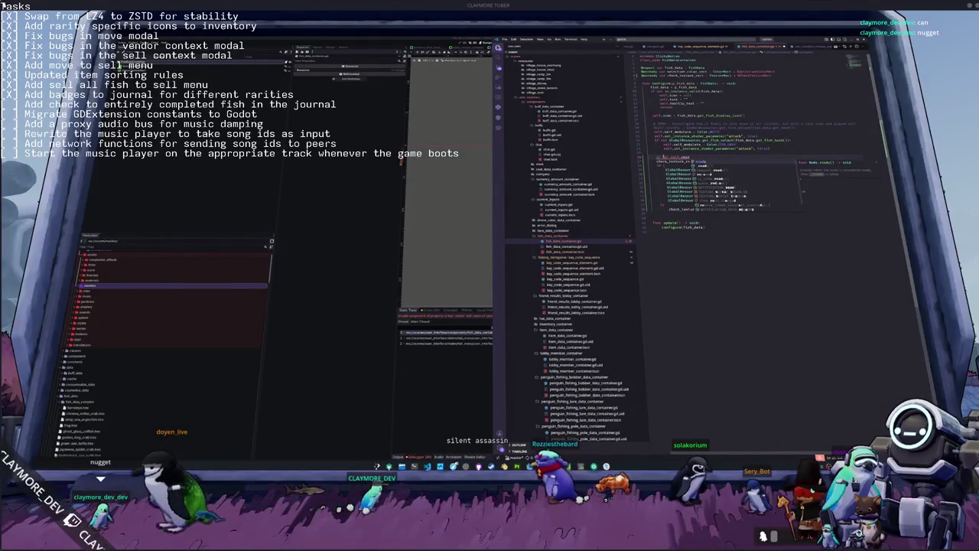
text(eady():e_ready())
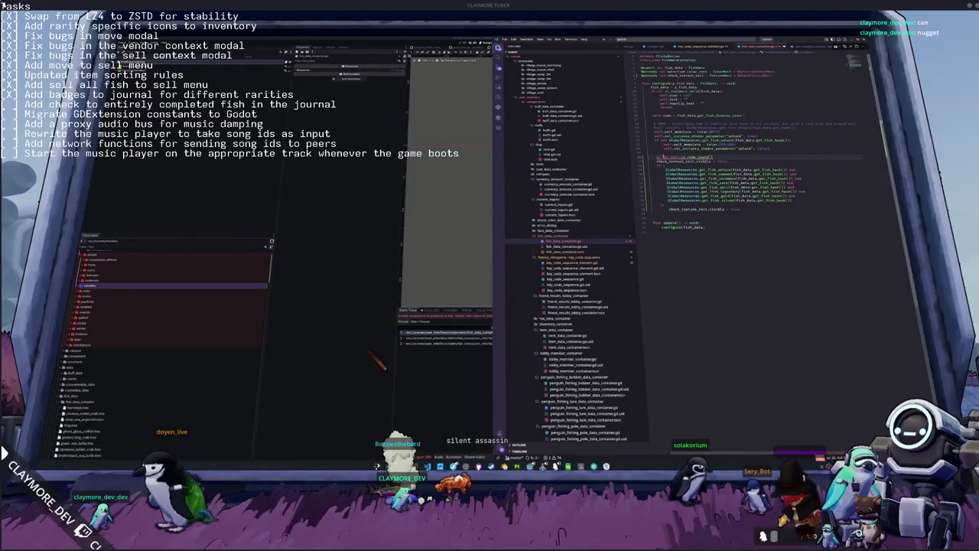
key(Return)
text(await ready)
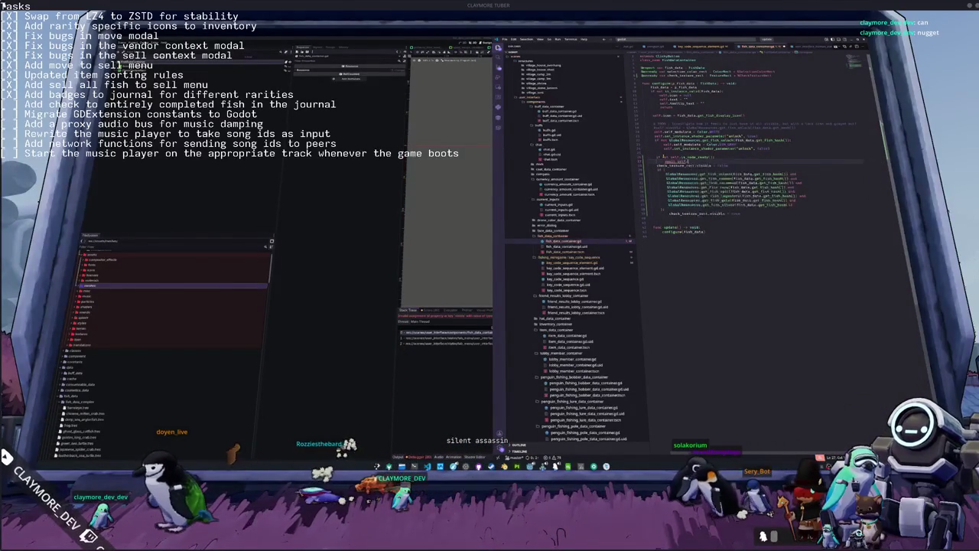
text(ready)
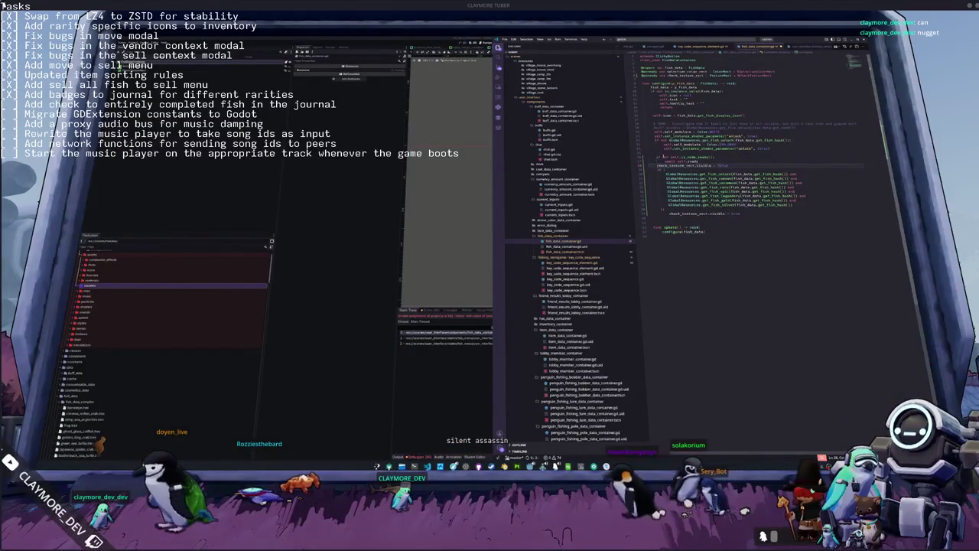
key(Return)
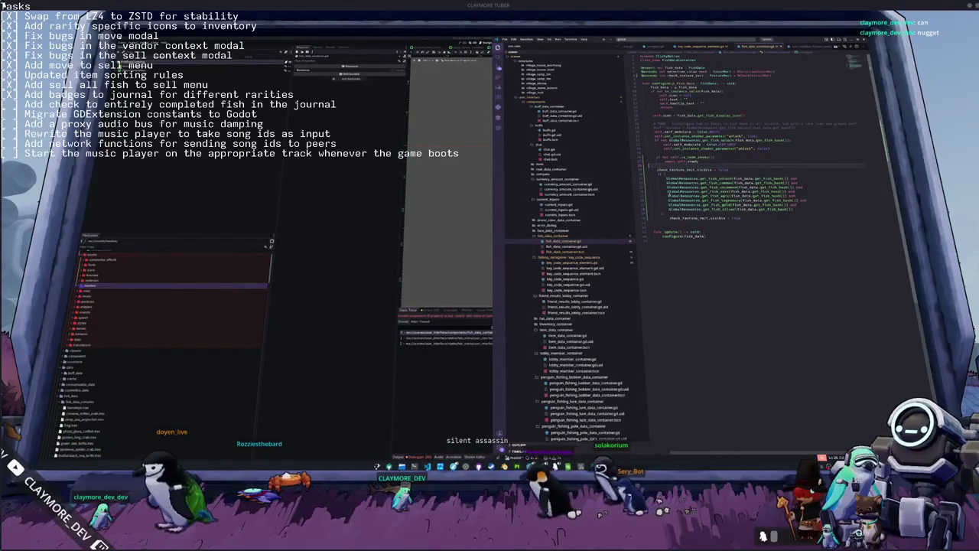